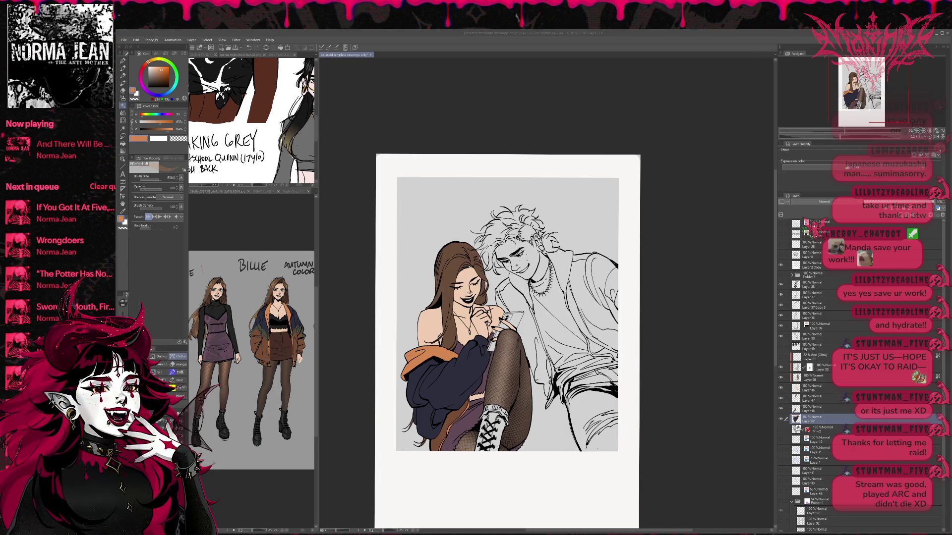
# Step: Choose the pen with a larger brush sub tool and create a new portrait illustration canvas
pyautogui.click(149, 175)
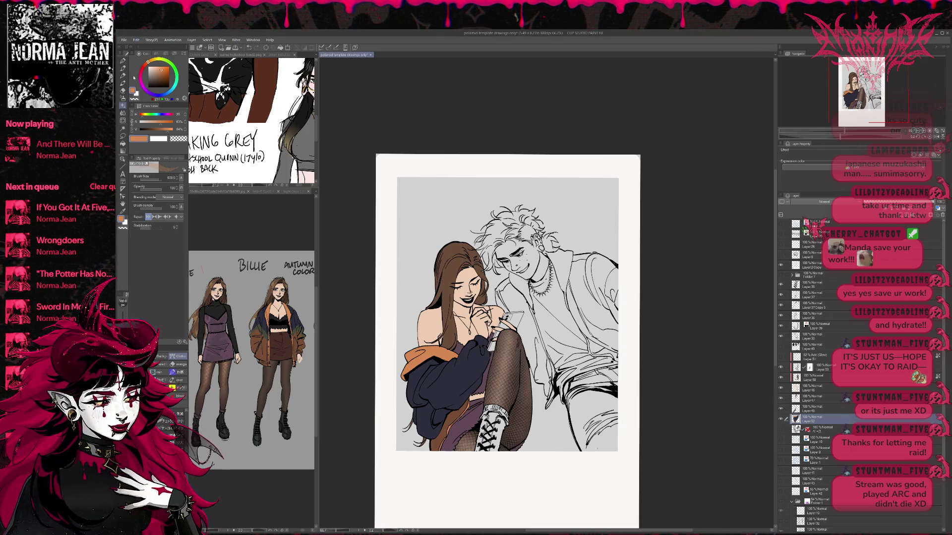
pyautogui.click(122, 60)
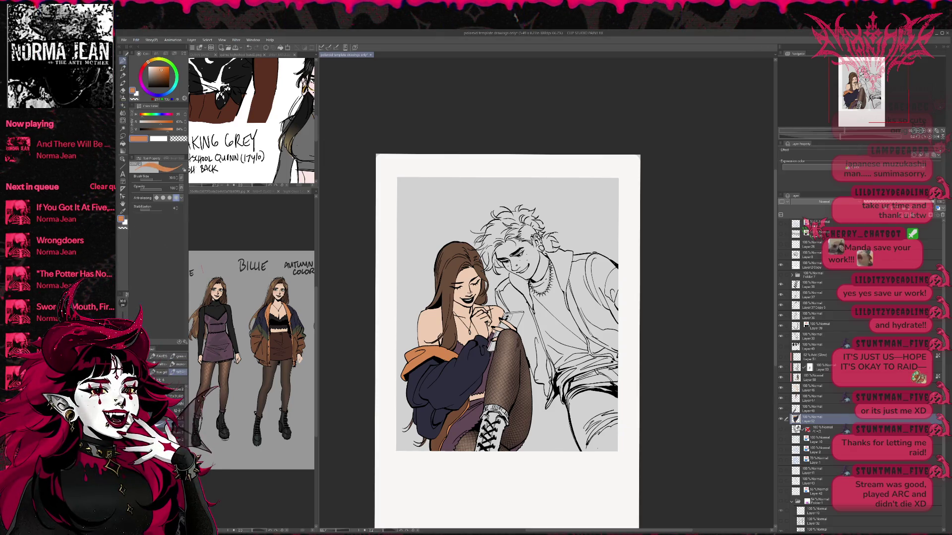
pyautogui.press('.')
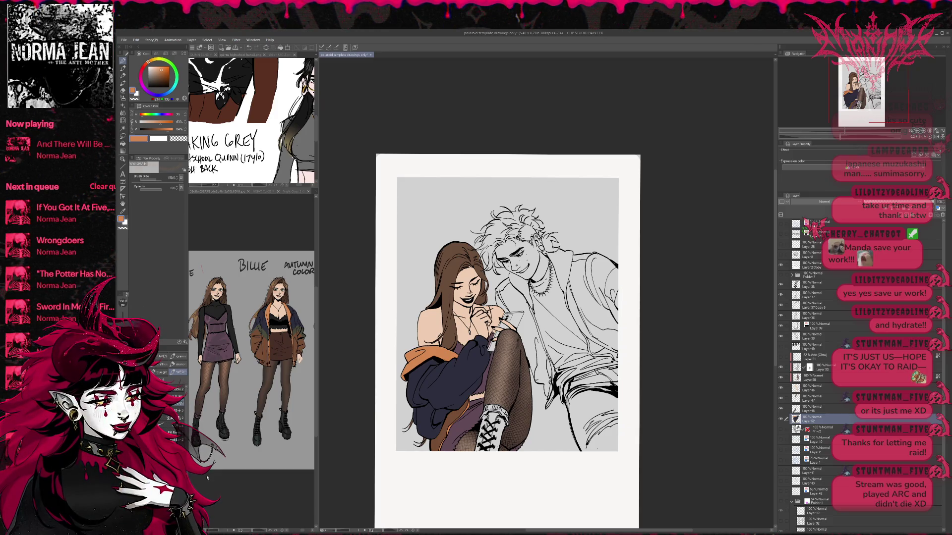
pyautogui.click(234, 343)
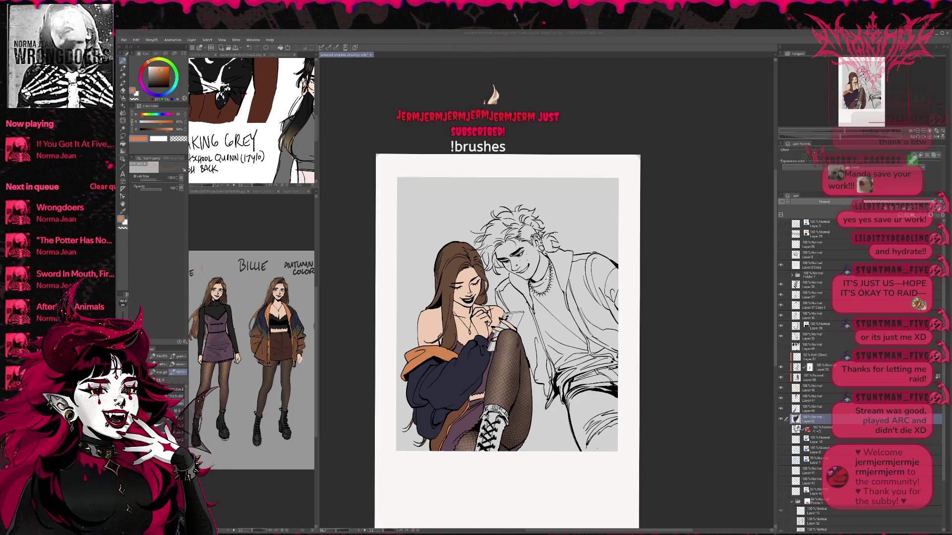
pyautogui.press('Return')
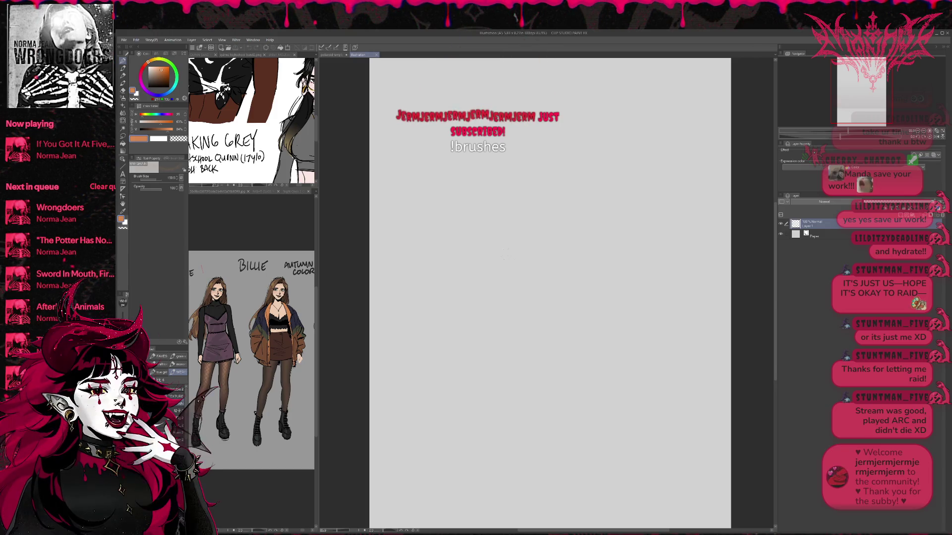
# Step: Add a new sketch layer, set the colour to black and pick a fine pen
pyautogui.hotkey('ctrl', 'shift', 'n')
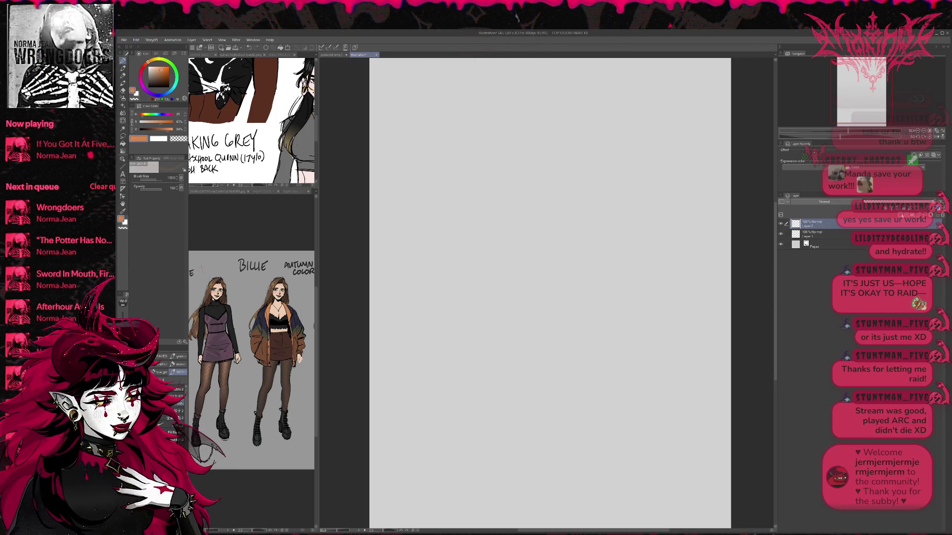
pyautogui.click(169, 87)
pyautogui.click(164, 425)
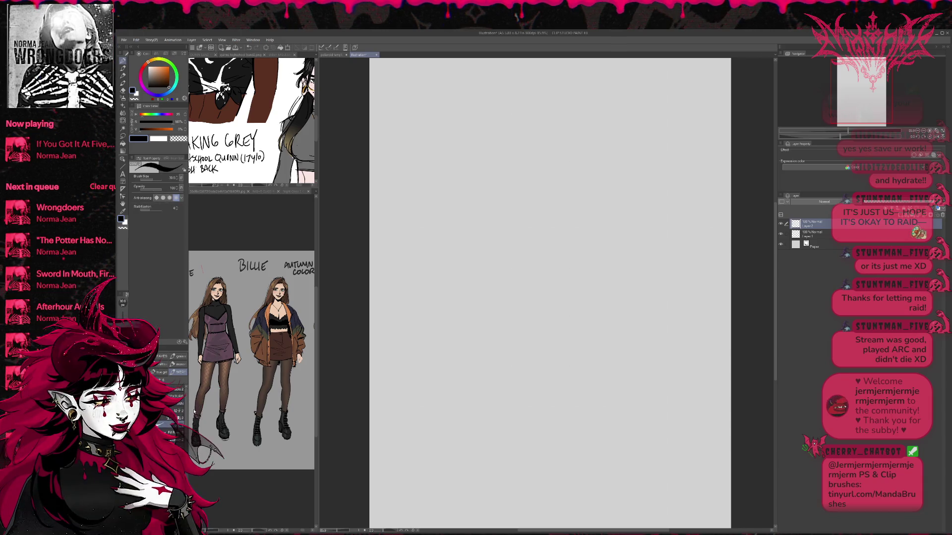
# Step: Sketch the back of the leg, thigh top and knee curve, erasing and redrawing the lower back line
pyautogui.moveTo(452, 200)
pyautogui.mouseDown()
pyautogui.moveTo(440, 267)
pyautogui.moveTo(466, 308)
pyautogui.mouseUp()
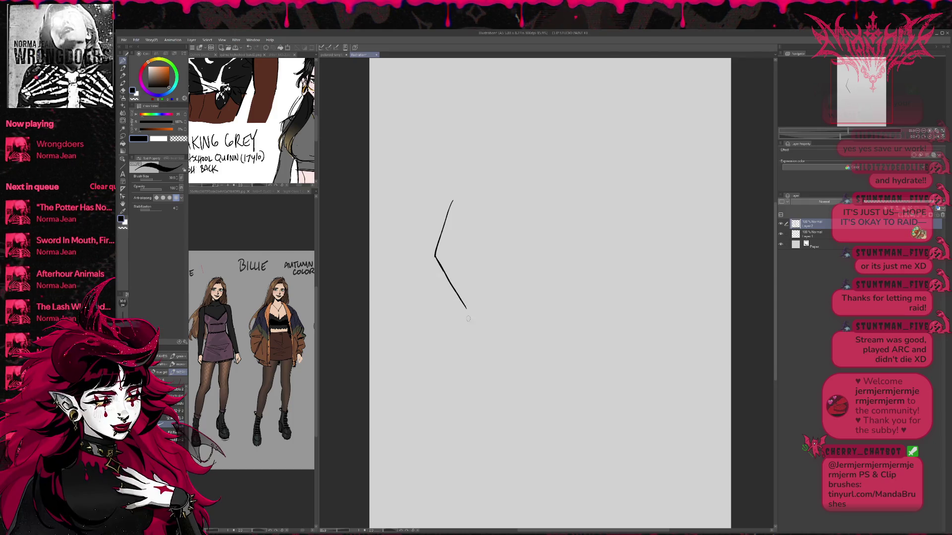
pyautogui.moveTo(451, 257)
pyautogui.mouseDown()
pyautogui.moveTo(487, 196)
pyautogui.moveTo(472, 289)
pyautogui.mouseUp()
pyautogui.hotkey('ctrl', 'z')
pyautogui.moveTo(453, 199); pyautogui.dragTo(469, 190)
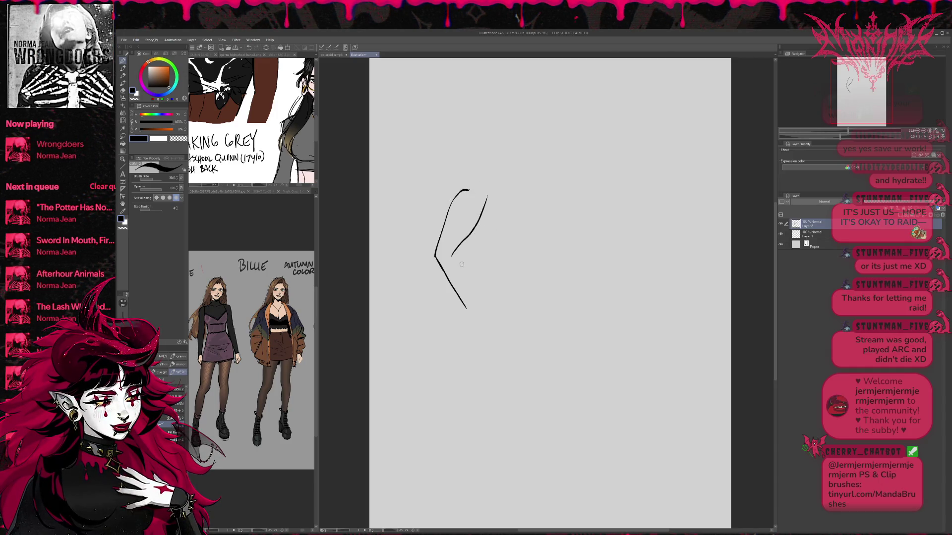
pyautogui.press('e')
pyautogui.press('-')
pyautogui.moveTo(448, 247); pyautogui.dragTo(465, 294)
pyautogui.press('p')
pyautogui.moveTo(444, 239); pyautogui.dragTo(477, 306)
pyautogui.moveTo(477, 258); pyautogui.dragTo(464, 271)
pyautogui.moveTo(464, 236)
pyautogui.mouseDown()
pyautogui.moveTo(488, 295)
pyautogui.moveTo(480, 321)
pyautogui.moveTo(489, 327)
pyautogui.mouseUp()
# Step: Undo the lower leg line and draw the heel and ankle around the foot
pyautogui.hotkey('ctrl', 'z')
pyautogui.hotkey('ctrl', 'z')
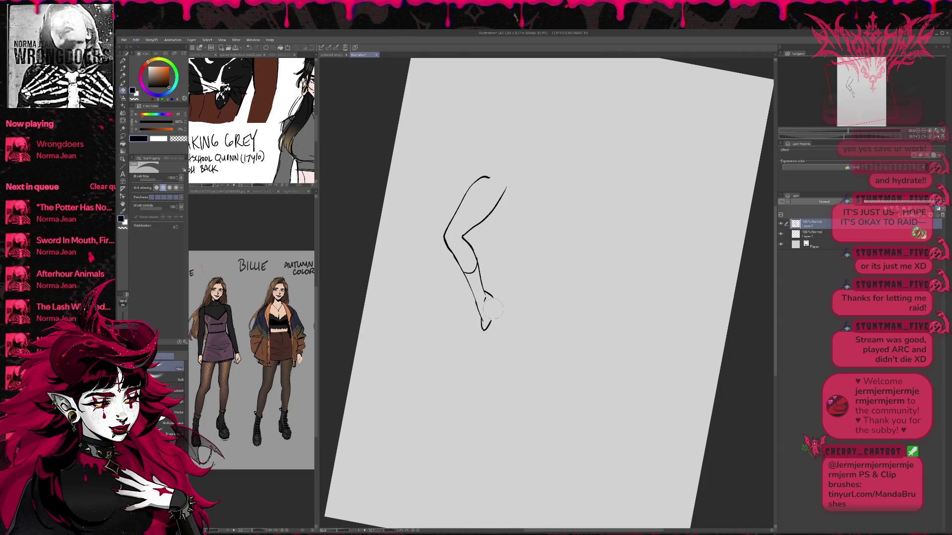
pyautogui.press('e')
pyautogui.press('p')
pyautogui.moveTo(483, 300); pyautogui.dragTo(494, 304)
pyautogui.moveTo(513, 264)
pyautogui.mouseDown()
pyautogui.moveTo(488, 317)
pyautogui.moveTo(472, 322)
pyautogui.moveTo(487, 358)
pyautogui.moveTo(491, 322)
pyautogui.mouseUp()
pyautogui.press('e')
pyautogui.press('p')
pyautogui.press('e')
pyautogui.press('p')
pyautogui.press('e')
# Step: Flip the canvas view horizontally and redraw the ankle stroke and heel line
pyautogui.press('h')
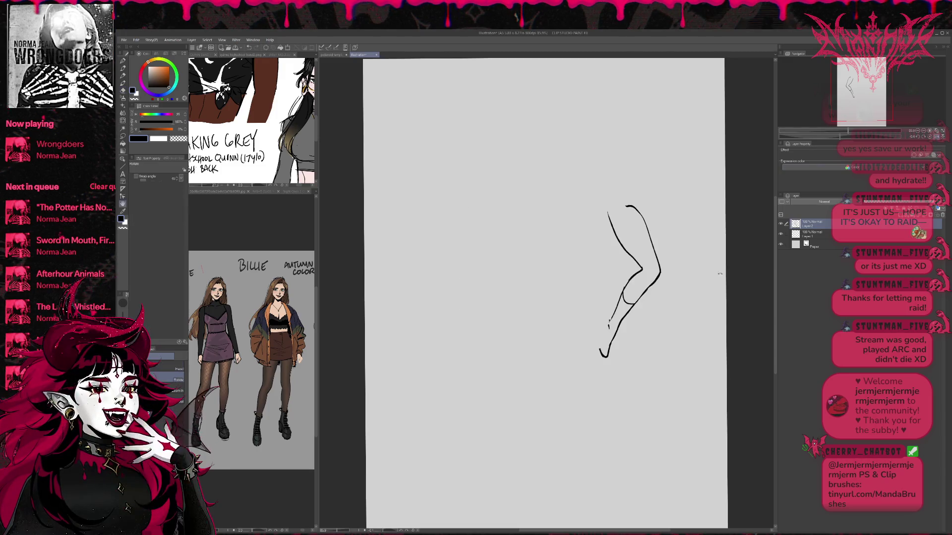
pyautogui.moveTo(602, 348)
pyautogui.mouseDown()
pyautogui.moveTo(486, 380)
pyautogui.moveTo(488, 393)
pyautogui.mouseUp()
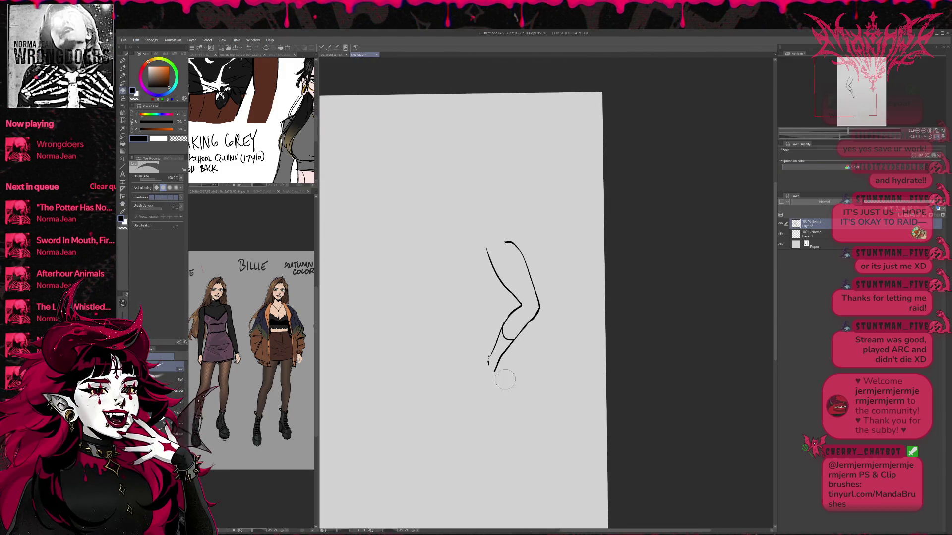
pyautogui.press('p')
pyautogui.moveTo(485, 358)
pyautogui.mouseDown()
pyautogui.moveTo(492, 353)
pyautogui.moveTo(490, 393)
pyautogui.moveTo(497, 385)
pyautogui.mouseUp()
pyautogui.press('e')
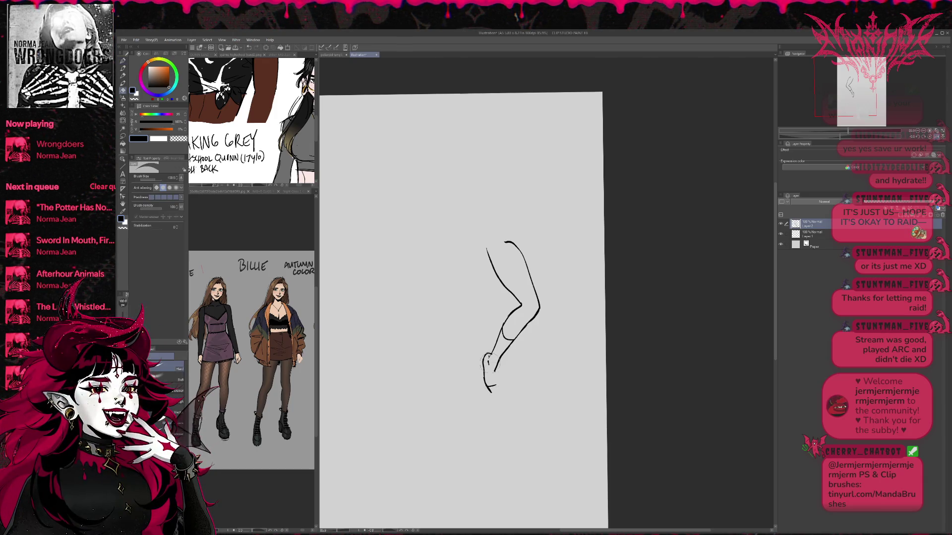
pyautogui.press('p')
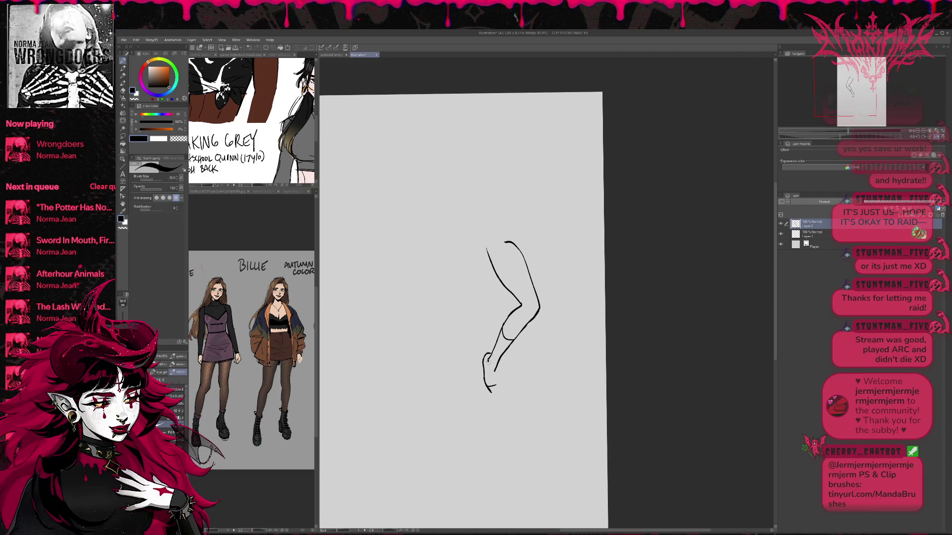
pyautogui.press('e')
pyautogui.press('p')
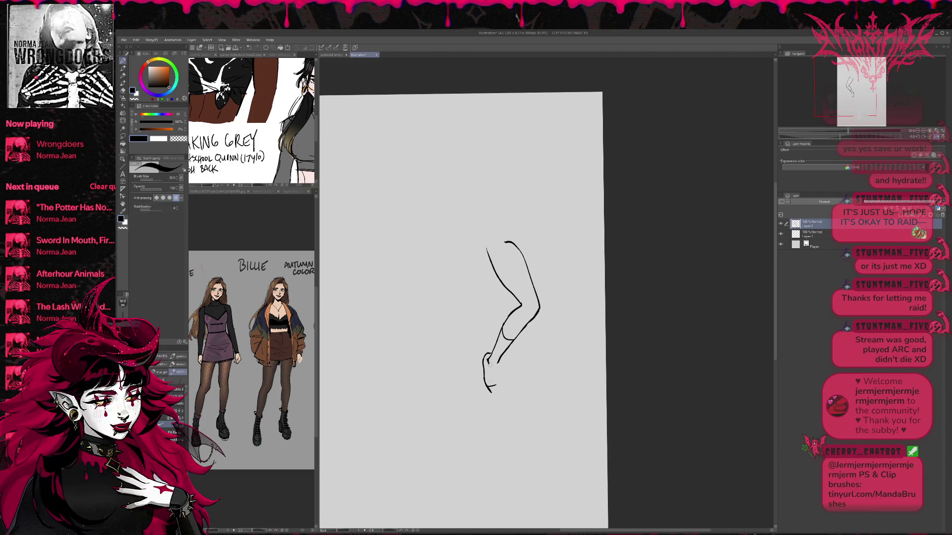
pyautogui.moveTo(498, 380); pyautogui.dragTo(496, 392)
# Step: Erase a stray stroke at the foot and close off the foot outline
pyautogui.press('e')
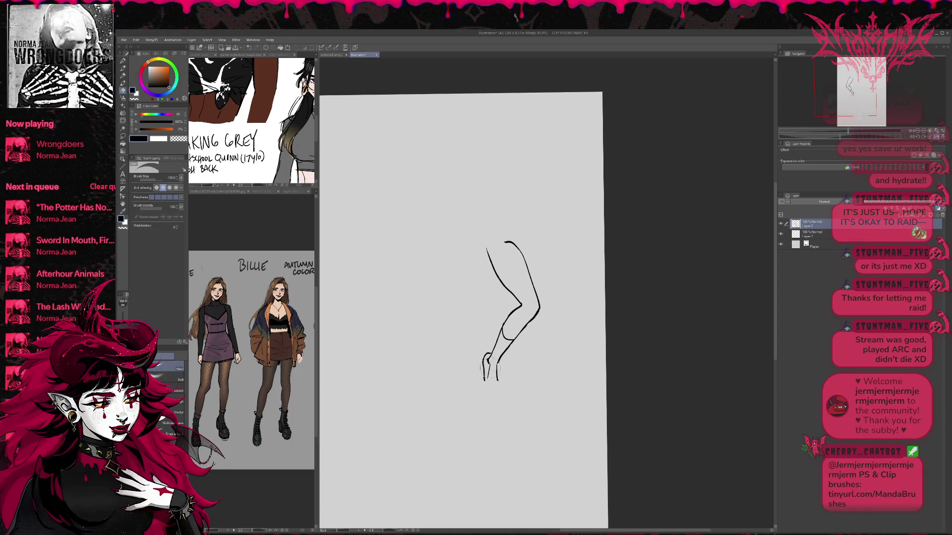
pyautogui.moveTo(497, 365); pyautogui.dragTo(494, 381)
pyautogui.press('p')
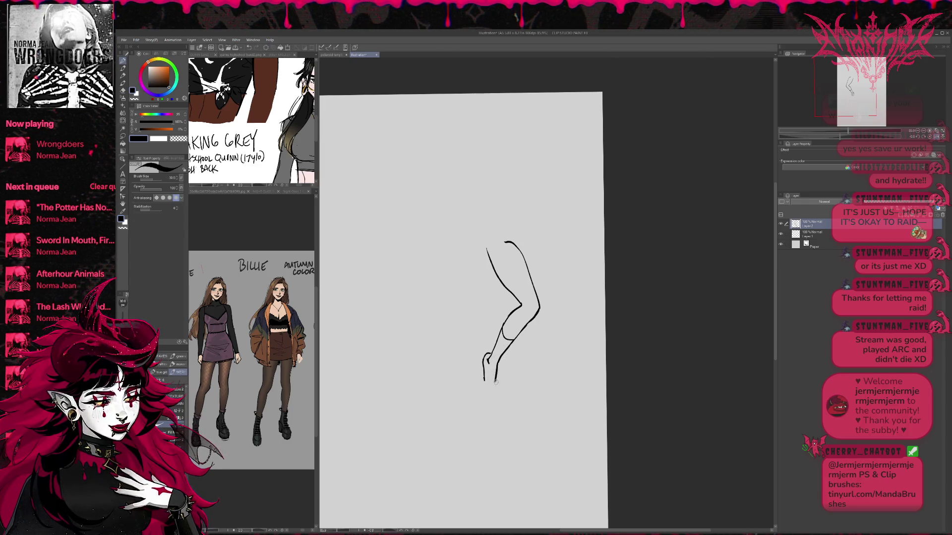
pyautogui.moveTo(483, 381); pyautogui.dragTo(494, 390)
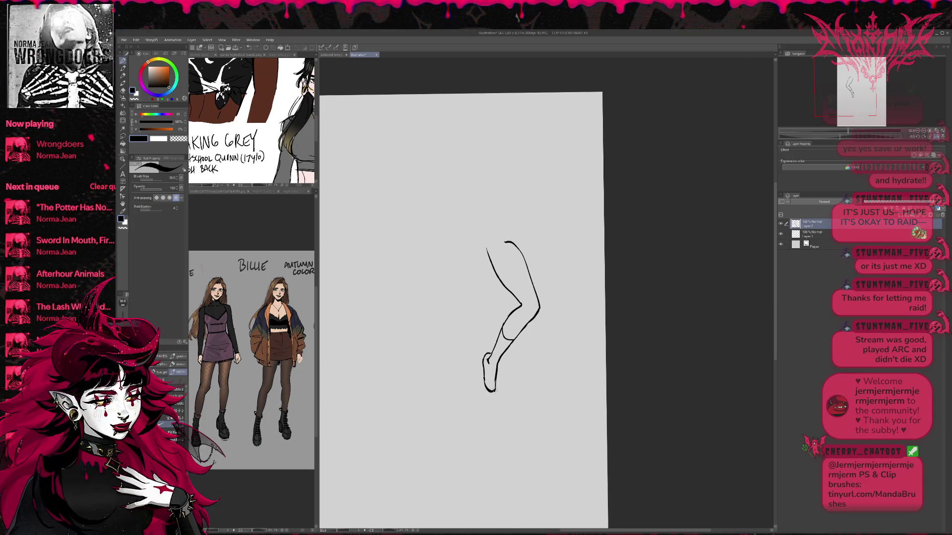
pyautogui.press('e')
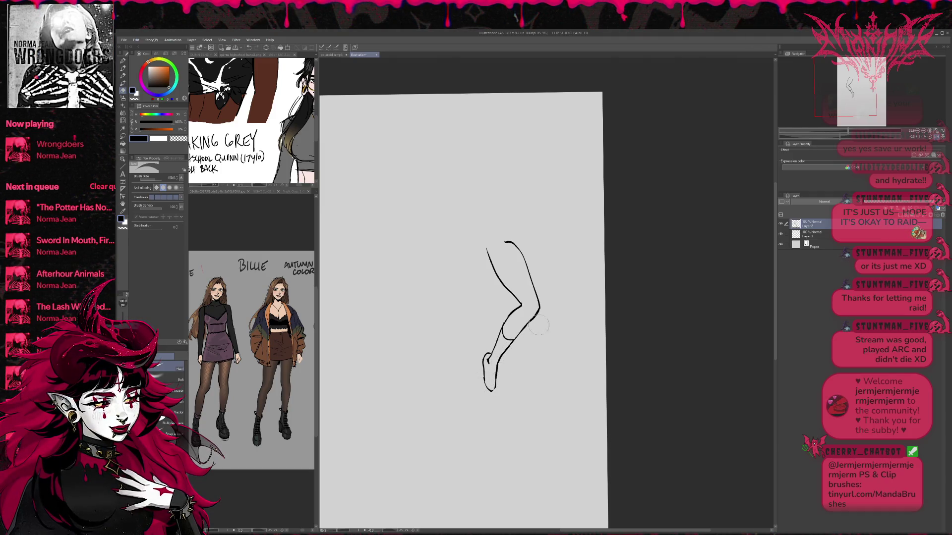
pyautogui.press('r')
pyautogui.moveTo(535, 329); pyautogui.dragTo(550, 317)
pyautogui.click(936, 137)
pyautogui.click(936, 138)
pyautogui.press('p')
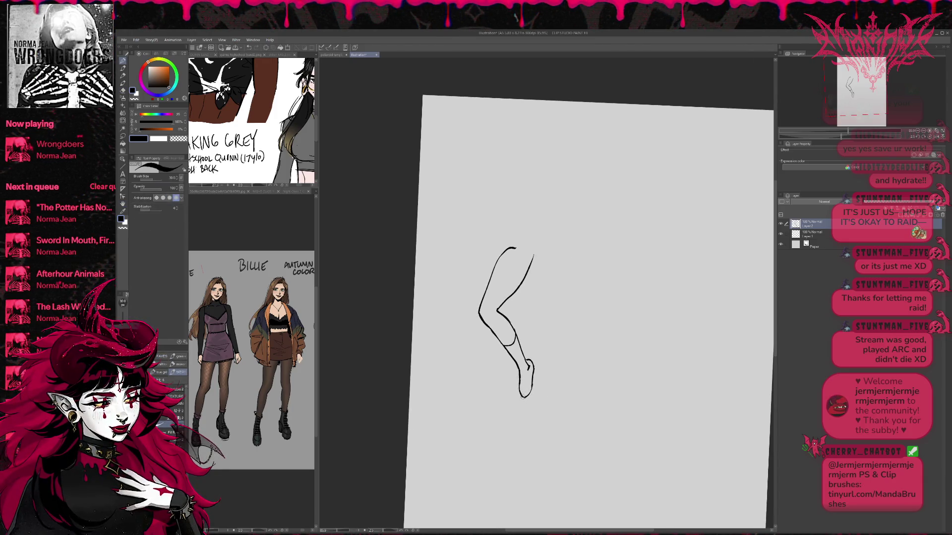
# Step: Reset the rotation, zoom in, and erase the foot, lower shin and top of the front thigh line
pyautogui.press('r')
pyautogui.click(925, 133)
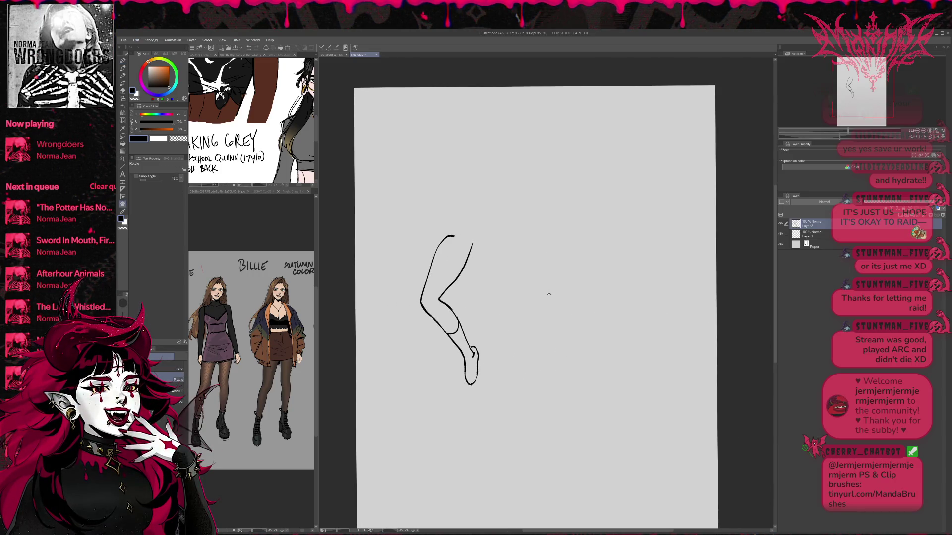
pyautogui.hotkey('ctrl', '+')
pyautogui.hotkey('ctrl', '+')
pyautogui.press('e')
pyautogui.moveTo(455, 413)
pyautogui.mouseDown()
pyautogui.moveTo(465, 357)
pyautogui.moveTo(473, 369)
pyautogui.mouseUp()
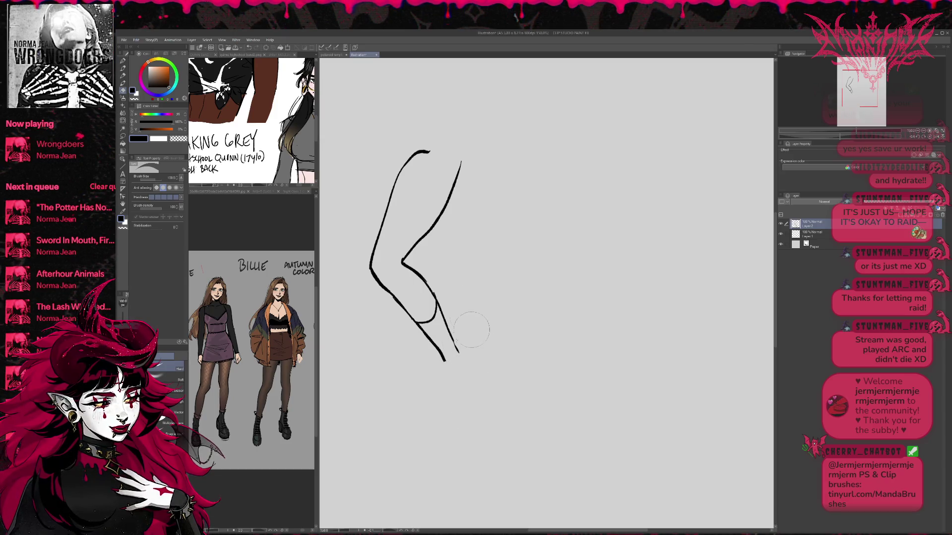
pyautogui.press('r')
pyautogui.moveTo(496, 241)
pyautogui.mouseDown()
pyautogui.moveTo(523, 236)
pyautogui.moveTo(527, 273)
pyautogui.mouseUp()
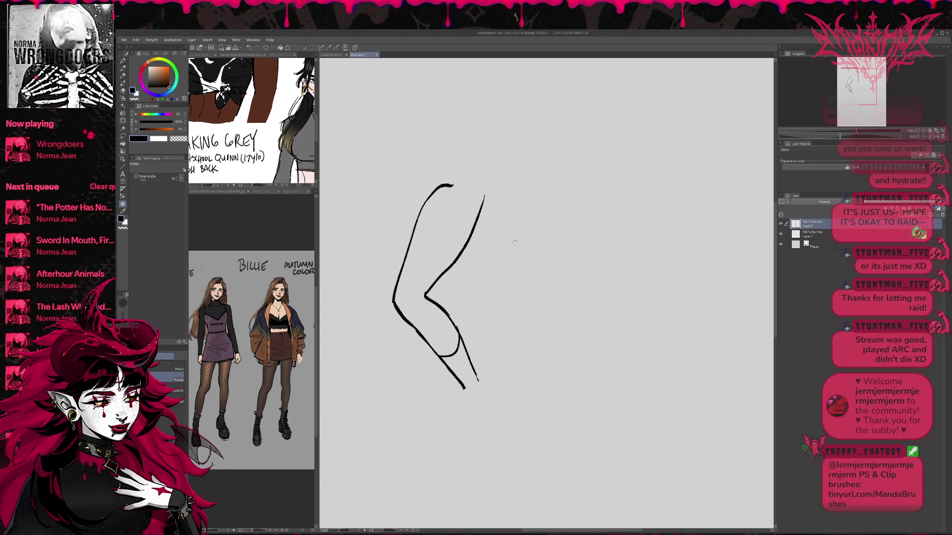
pyautogui.press('e')
pyautogui.moveTo(500, 210); pyautogui.dragTo(496, 197)
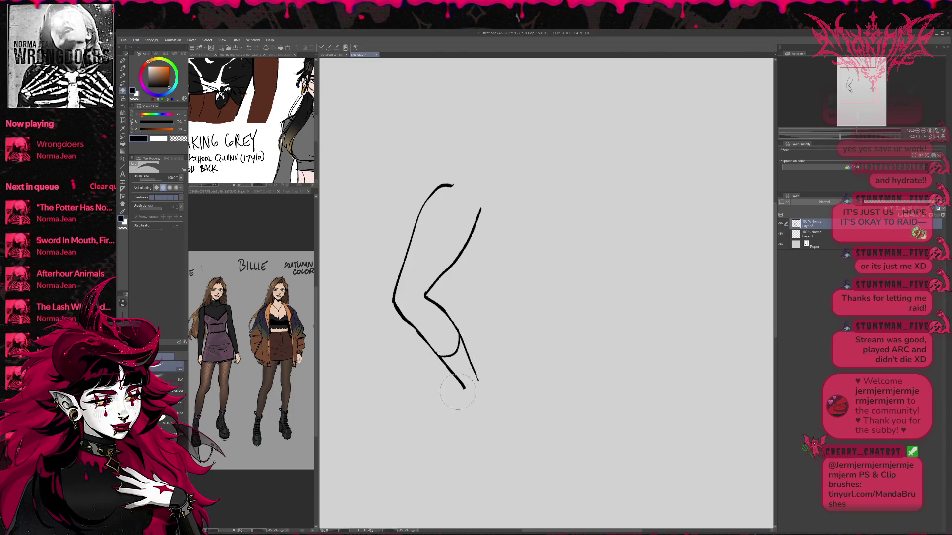
# Step: Undo the redrawn calf strokes and draw a long shin line running right from the knee
pyautogui.moveTo(461, 395); pyautogui.dragTo(463, 397)
pyautogui.press('p')
pyautogui.moveTo(428, 341)
pyautogui.mouseDown()
pyautogui.moveTo(471, 400)
pyautogui.moveTo(477, 374)
pyautogui.mouseUp()
pyautogui.hotkey('ctrl', 'z')
pyautogui.press('e')
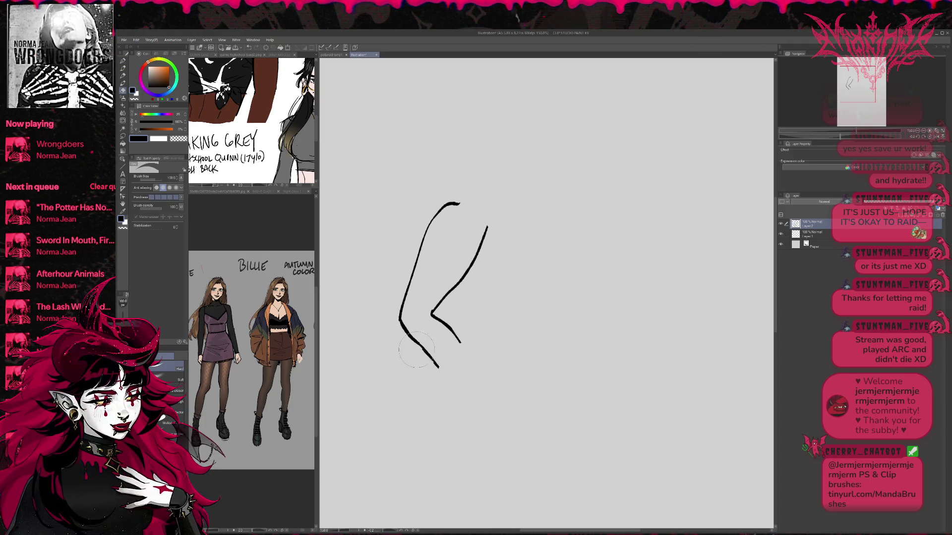
pyautogui.moveTo(475, 299); pyautogui.dragTo(482, 341)
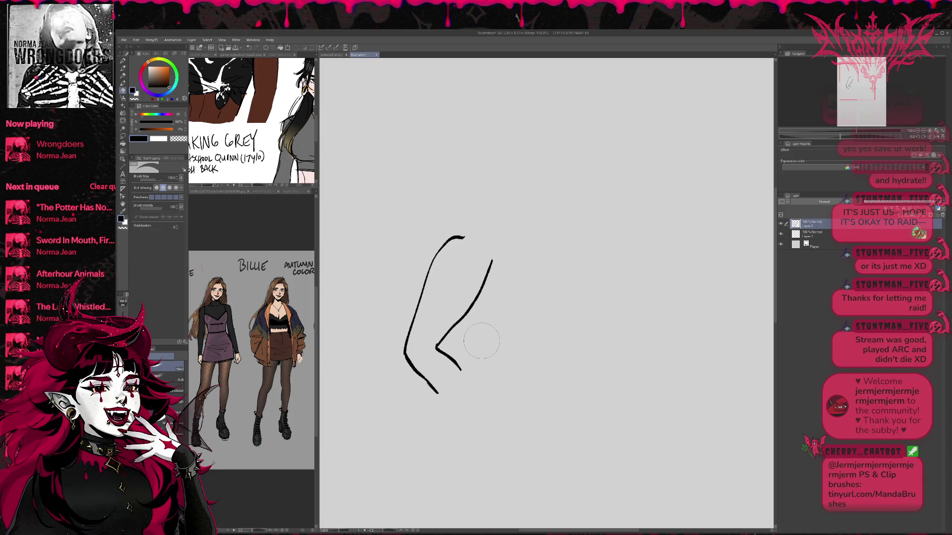
pyautogui.hotkey('ctrl', 'z')
pyautogui.hotkey('ctrl', 'z')
pyautogui.hotkey('ctrl', 'z')
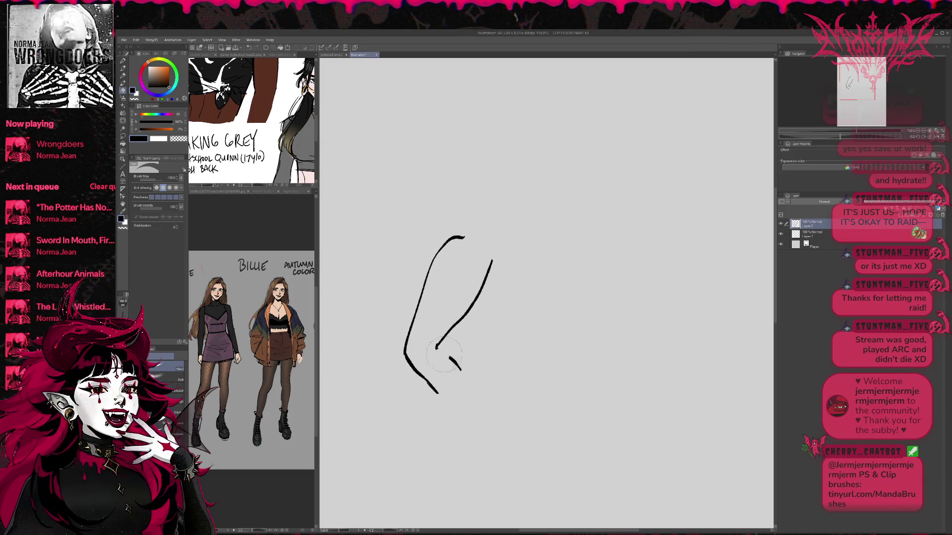
pyautogui.press('p')
pyautogui.moveTo(422, 378); pyautogui.dragTo(549, 361)
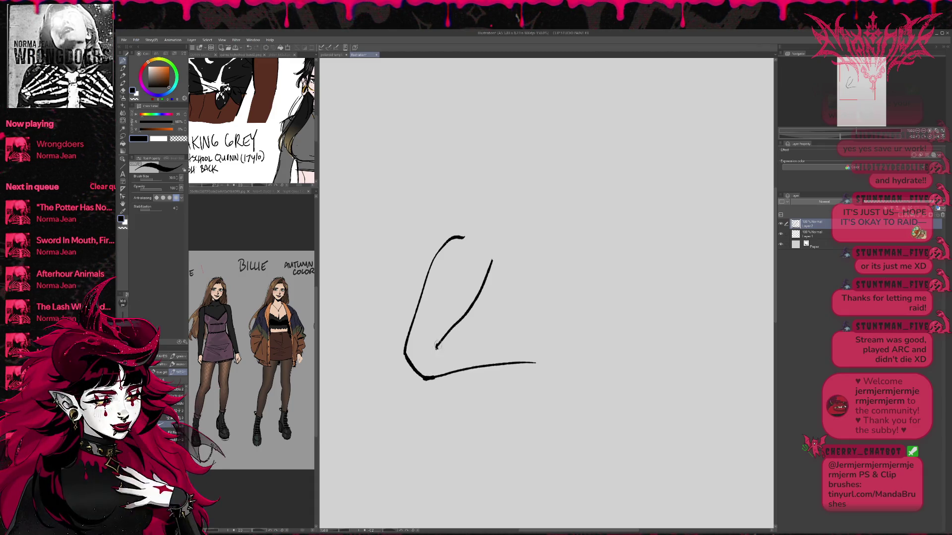
# Step: Erase the diagonal inner stroke and draw the calf line, bottom line and closed toe tip
pyautogui.press('e')
pyautogui.moveTo(486, 266); pyautogui.dragTo(438, 342)
pyautogui.moveTo(438, 342)
pyautogui.mouseDown()
pyautogui.moveTo(447, 250)
pyautogui.moveTo(462, 228)
pyautogui.mouseUp()
pyautogui.press('p')
pyautogui.moveTo(427, 342); pyautogui.dragTo(561, 333)
pyautogui.moveTo(527, 360); pyautogui.dragTo(588, 378)
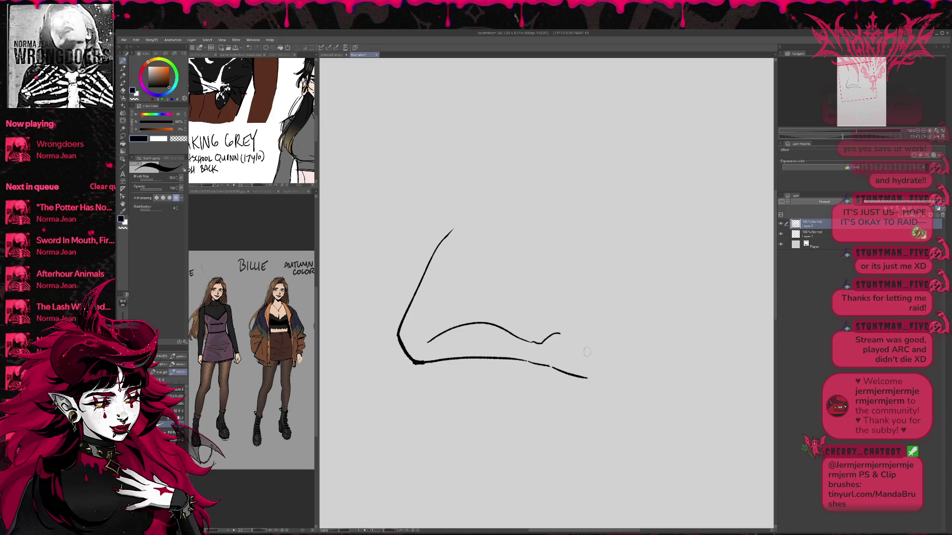
pyautogui.moveTo(559, 334)
pyautogui.mouseDown()
pyautogui.moveTo(590, 358)
pyautogui.moveTo(587, 380)
pyautogui.mouseUp()
pyautogui.moveTo(598, 300); pyautogui.dragTo(593, 347)
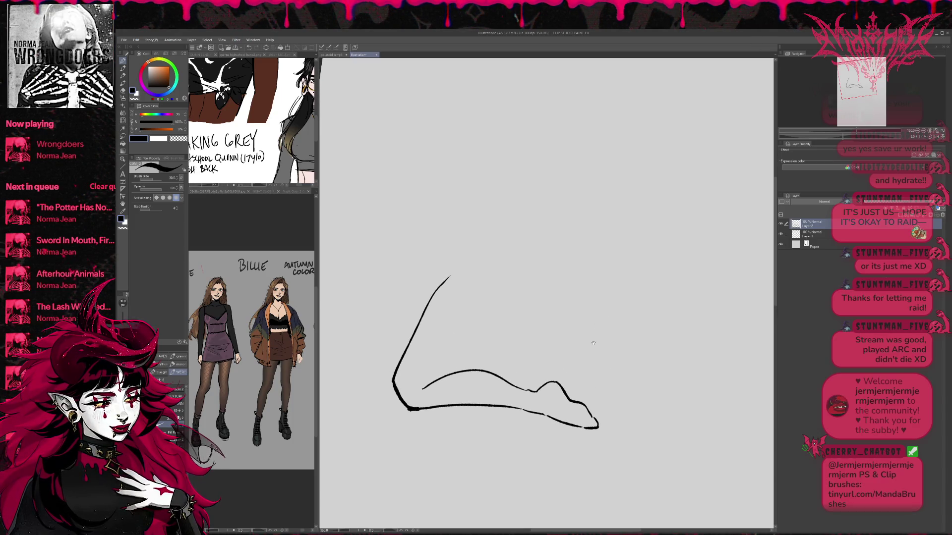
# Step: Rework the left leg line, erasing its upper part
pyautogui.press('e')
pyautogui.moveTo(414, 332)
pyautogui.mouseDown()
pyautogui.moveTo(394, 394)
pyautogui.moveTo(427, 308)
pyautogui.mouseUp()
pyautogui.press('p')
pyautogui.press('e')
pyautogui.moveTo(449, 278); pyautogui.dragTo(424, 320)
pyautogui.press('p')
pyautogui.press('e')
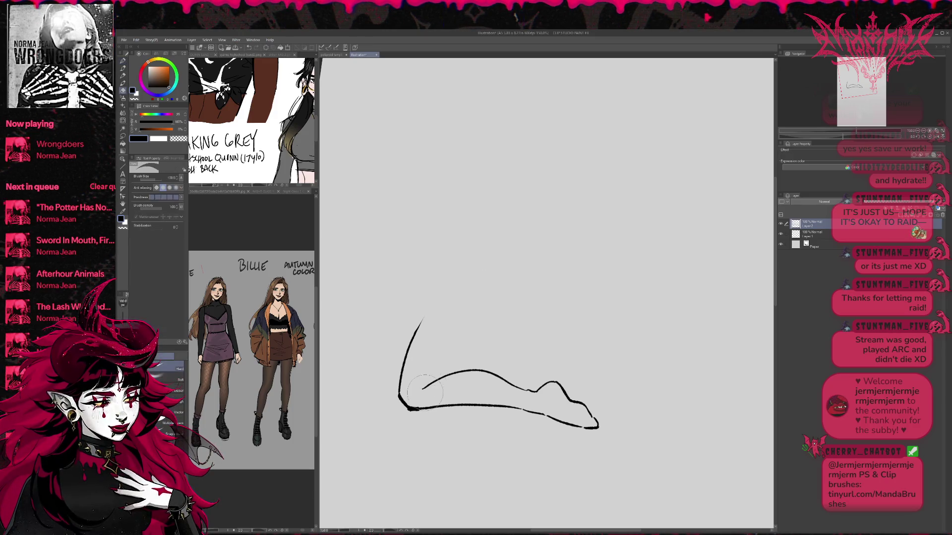
pyautogui.press('p')
# Step: Draw a line rising from the heel, then erase it and a stray fragment near the heel
pyautogui.moveTo(414, 393)
pyautogui.mouseDown()
pyautogui.moveTo(462, 349)
pyautogui.moveTo(515, 268)
pyautogui.moveTo(503, 295)
pyautogui.moveTo(511, 288)
pyautogui.mouseUp()
pyautogui.press('e')
pyautogui.moveTo(437, 379); pyautogui.dragTo(503, 308)
pyautogui.press('p')
pyautogui.press('e')
pyautogui.moveTo(421, 393)
pyautogui.mouseDown()
pyautogui.moveTo(404, 392)
pyautogui.moveTo(414, 327)
pyautogui.mouseUp()
pyautogui.press('p')
pyautogui.press('e')
pyautogui.press('p')
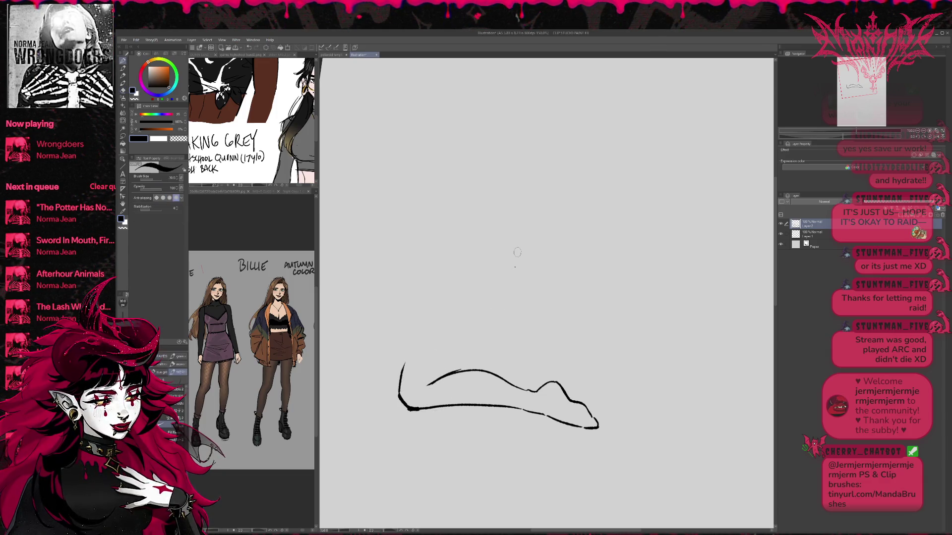
# Step: Reset the rotation, zoom the canvas to 100%, and sketch the shin lines rising from the foot
pyautogui.moveTo(515, 268); pyautogui.dragTo(448, 280)
pyautogui.press('b')
pyautogui.press('b')
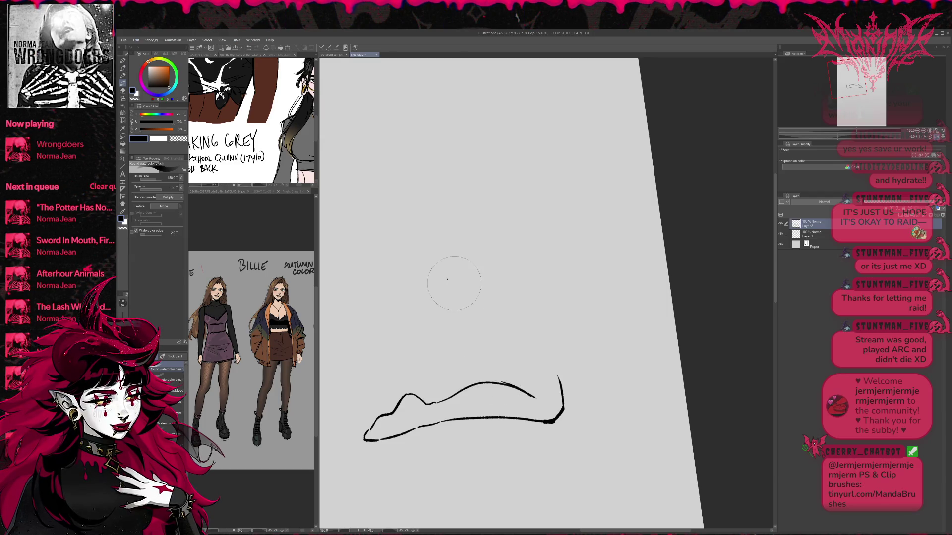
pyautogui.click(924, 131)
pyautogui.click(917, 133)
pyautogui.click(918, 131)
pyautogui.moveTo(643, 206); pyautogui.dragTo(633, 251)
pyautogui.click(920, 131)
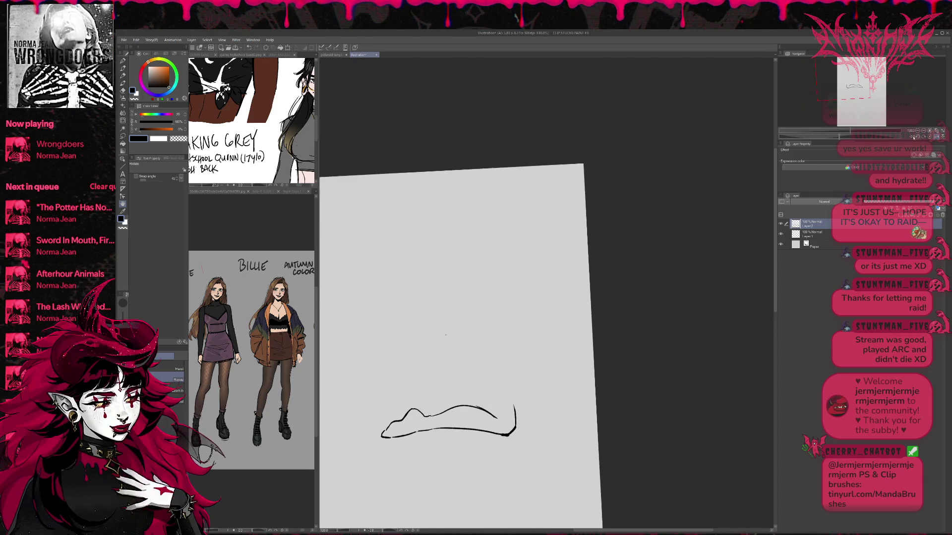
pyautogui.click(123, 61)
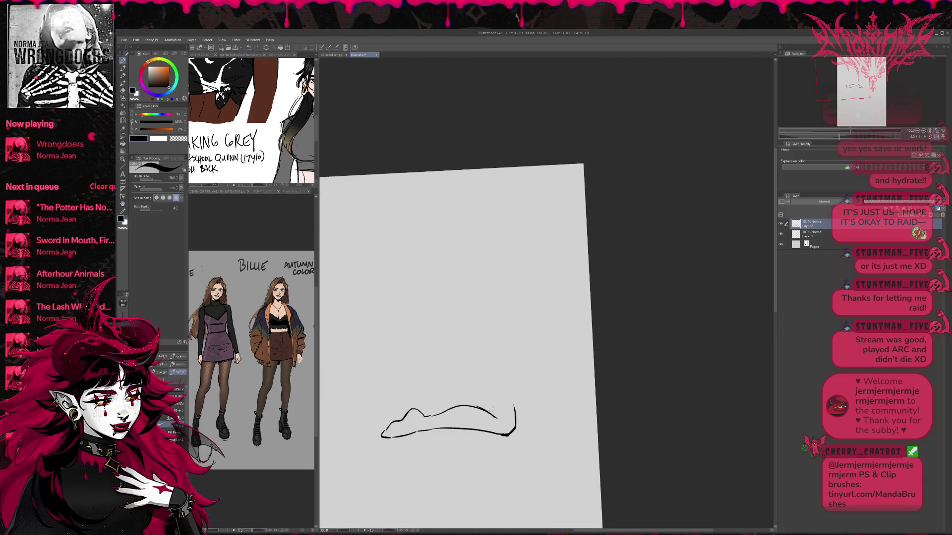
pyautogui.moveTo(433, 318)
pyautogui.mouseDown()
pyautogui.moveTo(432, 353)
pyautogui.moveTo(496, 417)
pyautogui.moveTo(428, 352)
pyautogui.moveTo(439, 355)
pyautogui.moveTo(436, 312)
pyautogui.mouseUp()
pyautogui.press('e')
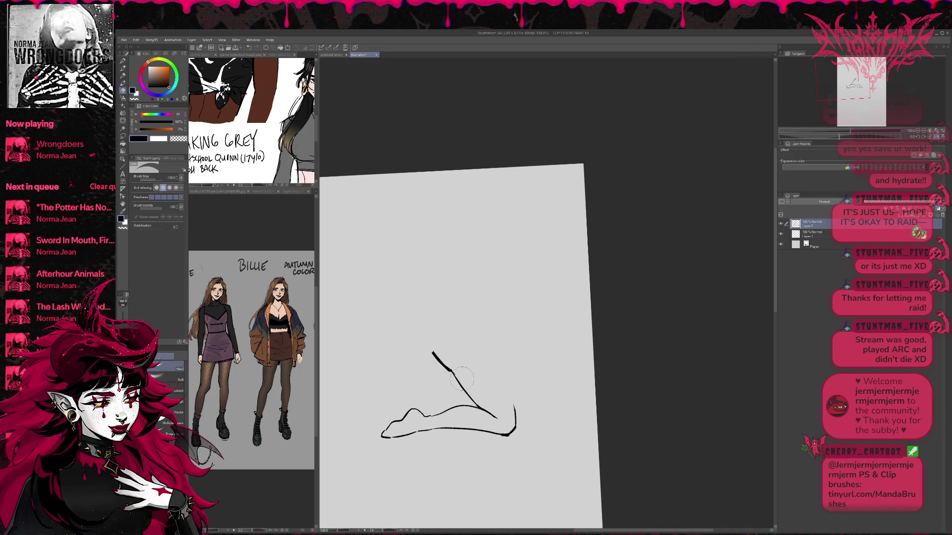
# Step: Ink a curve across the knee and a shin line up from the ankle, trimming the shin
pyautogui.press('p')
pyautogui.moveTo(471, 381); pyautogui.dragTo(496, 365)
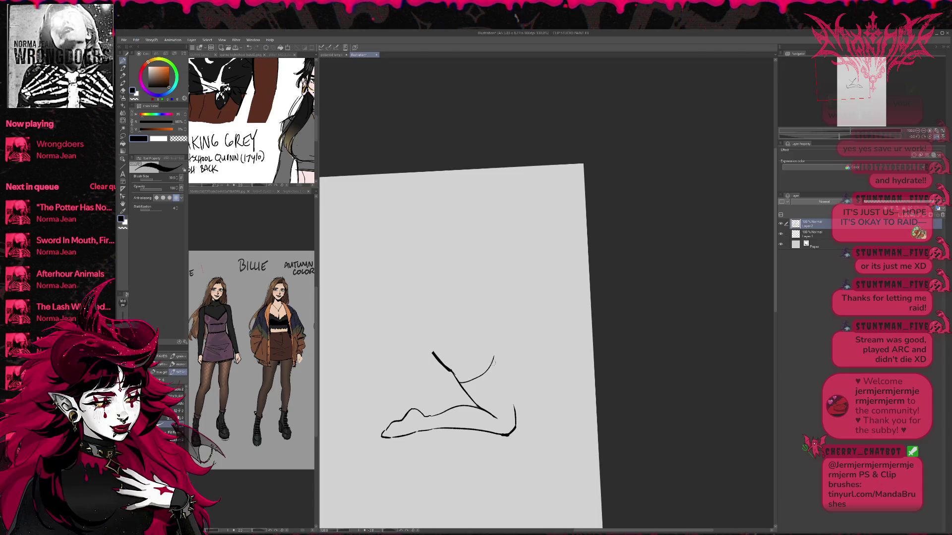
pyautogui.moveTo(474, 334)
pyautogui.mouseDown()
pyautogui.moveTo(508, 402)
pyautogui.moveTo(474, 340)
pyautogui.mouseUp()
pyautogui.press('e')
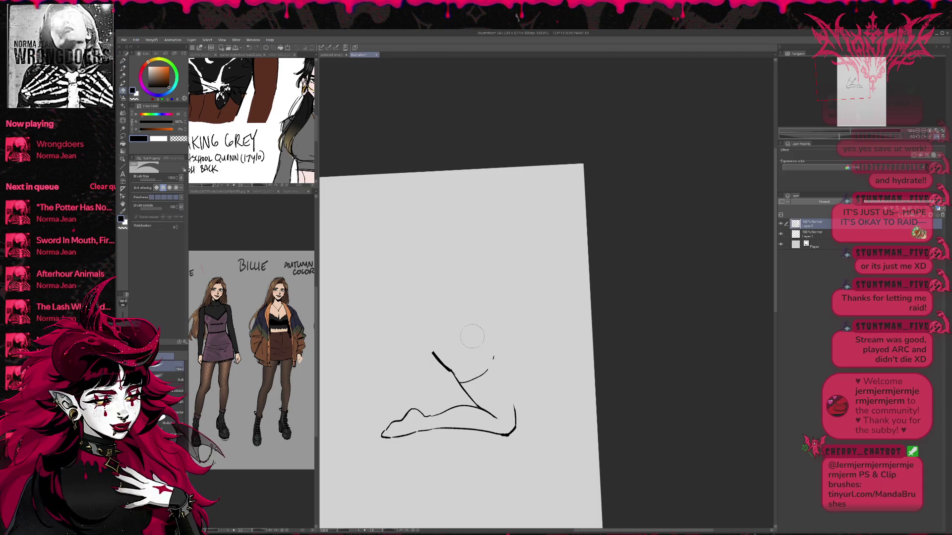
pyautogui.press('p')
pyautogui.moveTo(516, 420)
pyautogui.mouseDown()
pyautogui.moveTo(492, 360)
pyautogui.moveTo(499, 379)
pyautogui.mouseUp()
pyautogui.press('e')
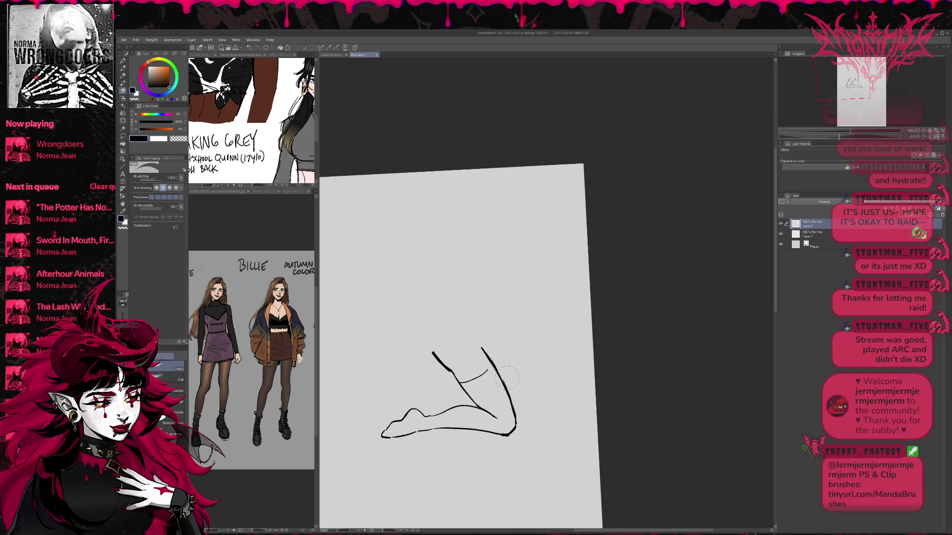
pyautogui.moveTo(501, 387)
pyautogui.mouseDown()
pyautogui.moveTo(481, 347)
pyautogui.moveTo(514, 421)
pyautogui.mouseUp()
pyautogui.press('p')
# Step: Redraw the thigh curve down to the knee with an angled knee stroke and a thickened leg line
pyautogui.moveTo(461, 332); pyautogui.dragTo(465, 348)
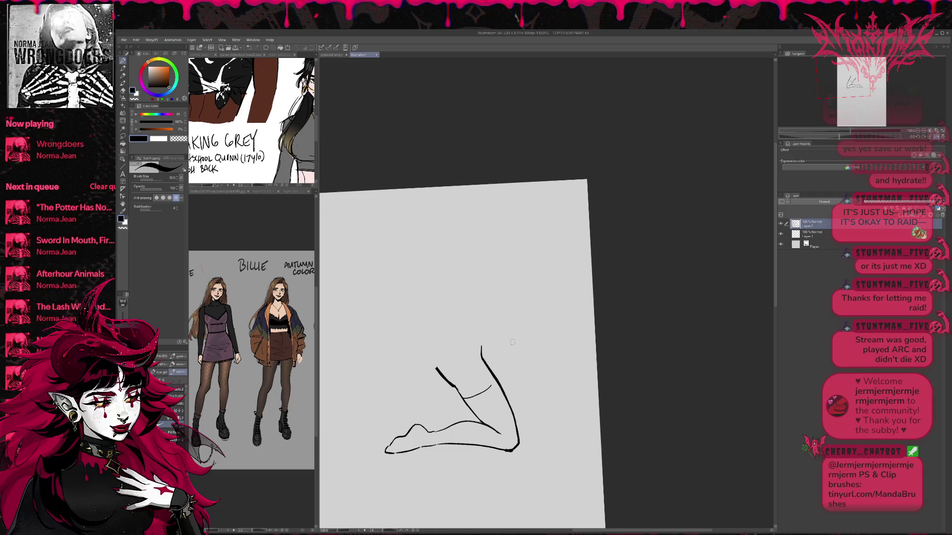
pyautogui.press('e')
pyautogui.moveTo(454, 387)
pyautogui.mouseDown()
pyautogui.moveTo(436, 368)
pyautogui.moveTo(474, 397)
pyautogui.mouseUp()
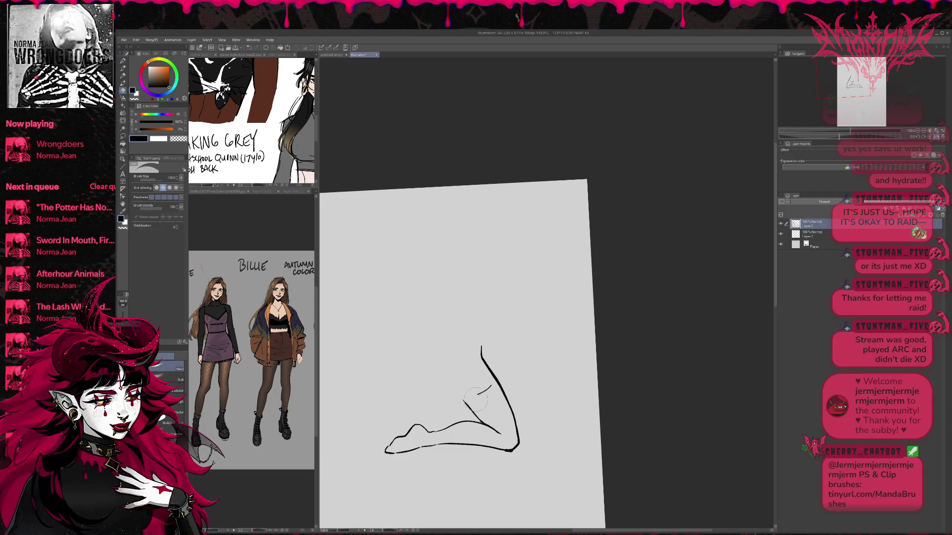
pyautogui.press('p')
pyautogui.moveTo(462, 341)
pyautogui.mouseDown()
pyautogui.moveTo(468, 355)
pyautogui.moveTo(455, 368)
pyautogui.mouseUp()
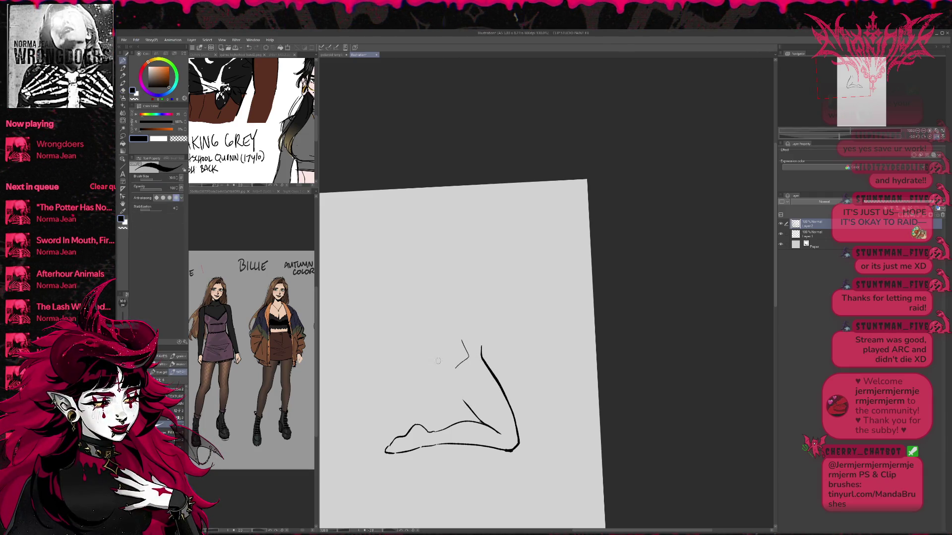
pyautogui.moveTo(450, 321)
pyautogui.mouseDown()
pyautogui.moveTo(432, 356)
pyautogui.moveTo(477, 419)
pyautogui.mouseUp()
pyautogui.moveTo(449, 384); pyautogui.dragTo(463, 404)
pyautogui.moveTo(430, 360)
pyautogui.mouseDown()
pyautogui.moveTo(454, 388)
pyautogui.moveTo(447, 379)
pyautogui.mouseUp()
pyautogui.moveTo(438, 369); pyautogui.dragTo(454, 386)
pyautogui.moveTo(434, 337)
pyautogui.mouseDown()
pyautogui.moveTo(446, 385)
pyautogui.moveTo(480, 422)
pyautogui.mouseUp()
# Step: Thin the leg line near the knee with a 40 px eraser and draw the calf from ankle to knee
pyautogui.press('e')
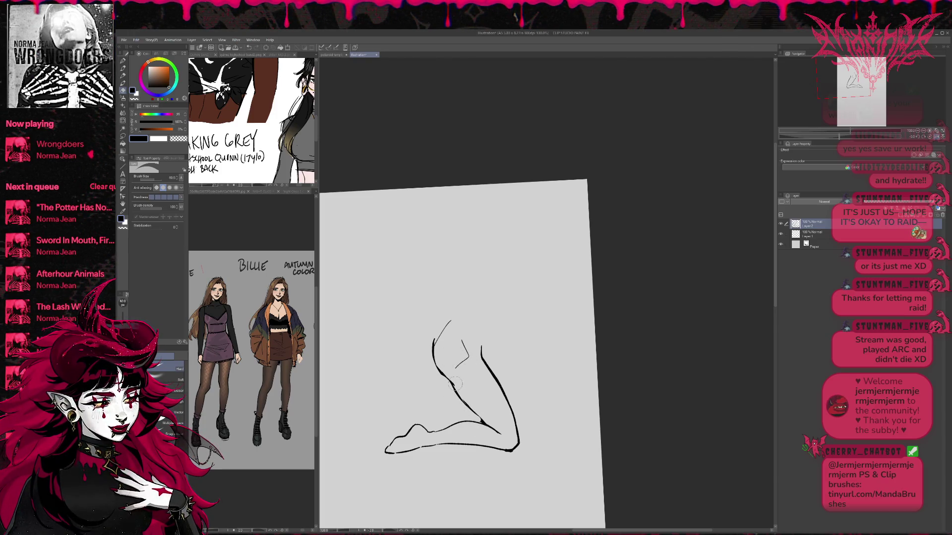
pyautogui.press('[')
pyautogui.moveTo(448, 375); pyautogui.dragTo(480, 416)
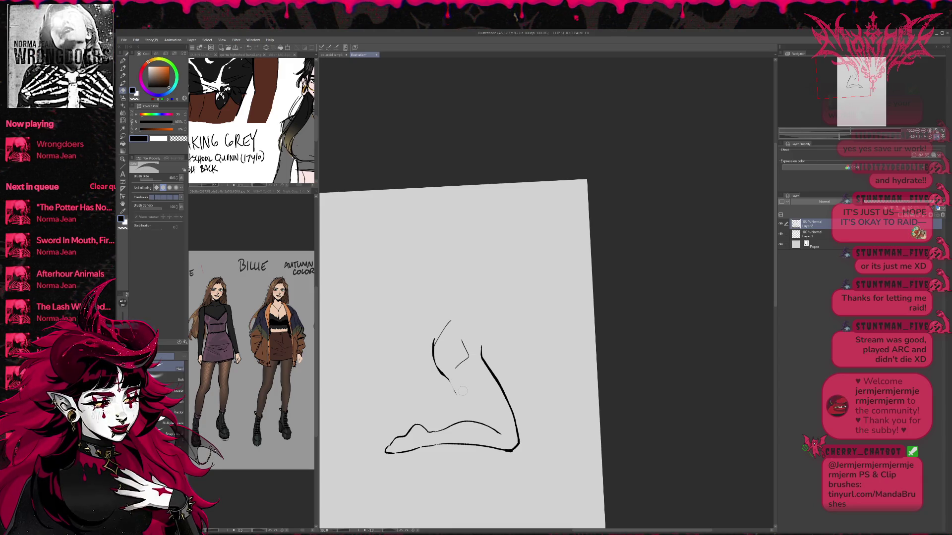
pyautogui.press('p')
pyautogui.moveTo(494, 437); pyautogui.dragTo(471, 411)
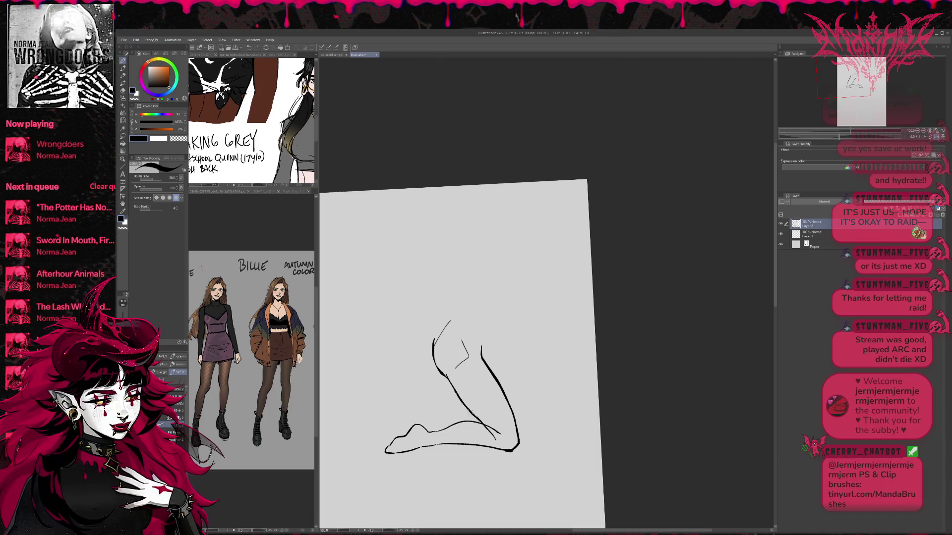
pyautogui.press('r')
pyautogui.press('e')
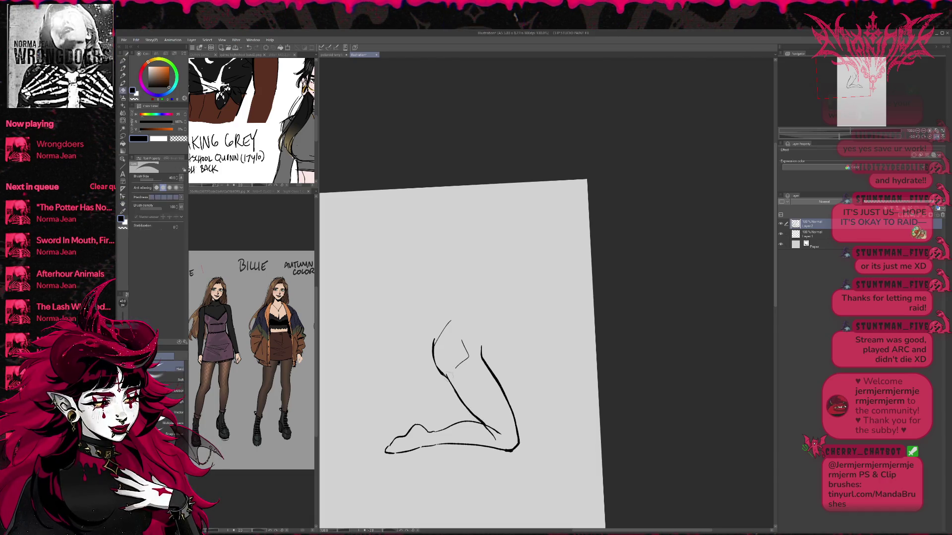
pyautogui.moveTo(436, 345)
pyautogui.mouseDown()
pyautogui.moveTo(439, 337)
pyautogui.moveTo(455, 392)
pyautogui.moveTo(432, 346)
pyautogui.moveTo(436, 370)
pyautogui.mouseUp()
pyautogui.press('p')
# Step: Undo the last leg stroke, tilt the canvas, and erase the right shin line
pyautogui.press('e')
pyautogui.hotkey('ctrl', 'z')
pyautogui.press('p')
pyautogui.press('e')
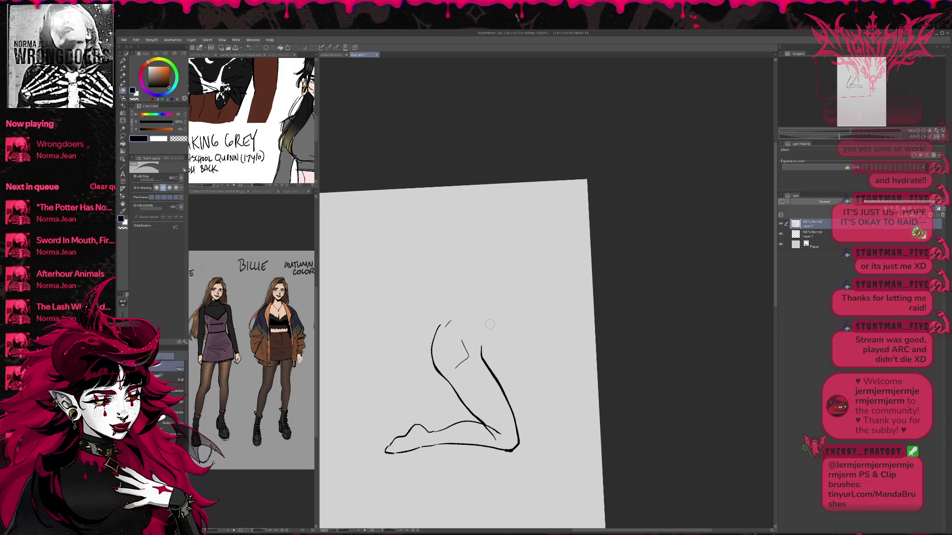
pyautogui.moveTo(485, 333)
pyautogui.mouseDown()
pyautogui.moveTo(501, 376)
pyautogui.moveTo(496, 438)
pyautogui.moveTo(509, 435)
pyautogui.mouseUp()
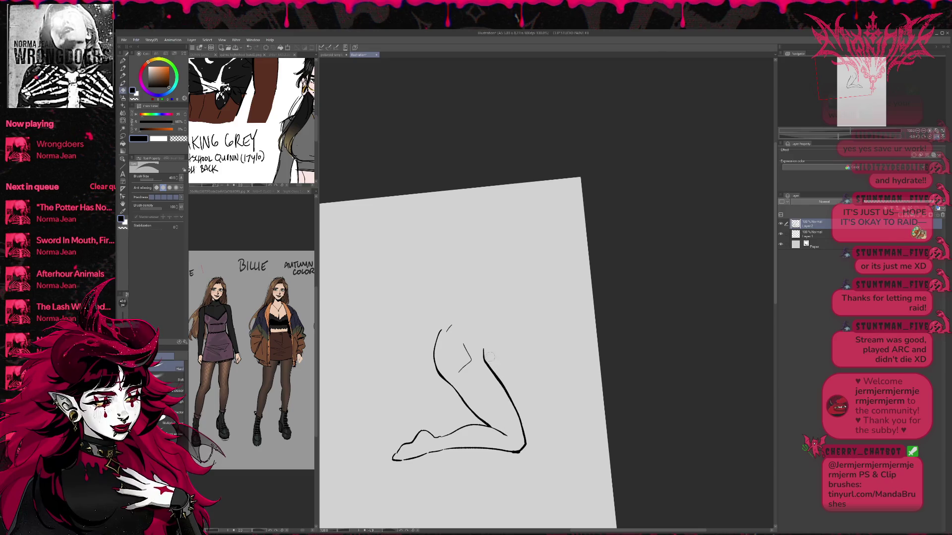
pyautogui.moveTo(491, 365)
pyautogui.mouseDown()
pyautogui.moveTo(521, 426)
pyautogui.moveTo(485, 358)
pyautogui.mouseUp()
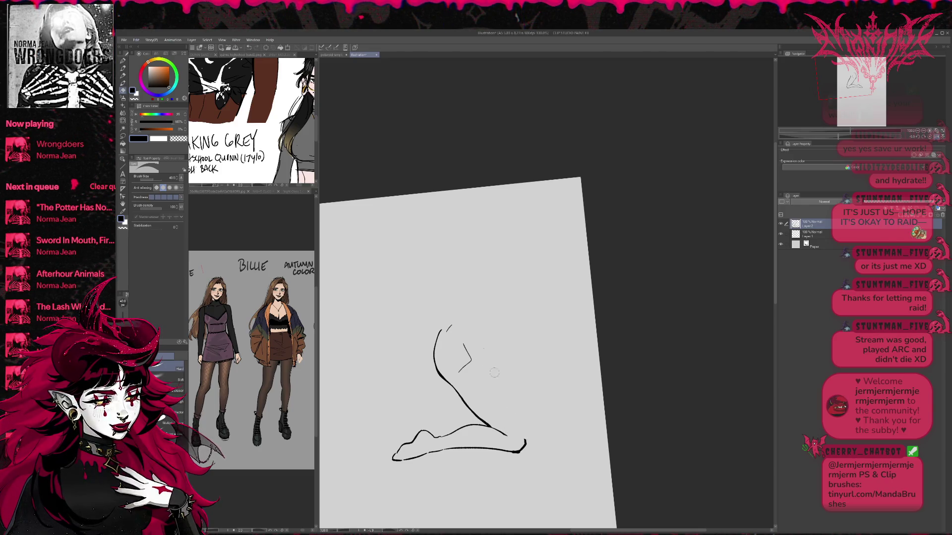
# Step: Draw a line across the knee, redraw the right shin, and erase the stray stroke above the left leg
pyautogui.press('p')
pyautogui.moveTo(469, 408)
pyautogui.mouseDown()
pyautogui.moveTo(498, 391)
pyautogui.moveTo(512, 409)
pyautogui.mouseUp()
pyautogui.moveTo(486, 369); pyautogui.dragTo(526, 441)
pyautogui.press('r')
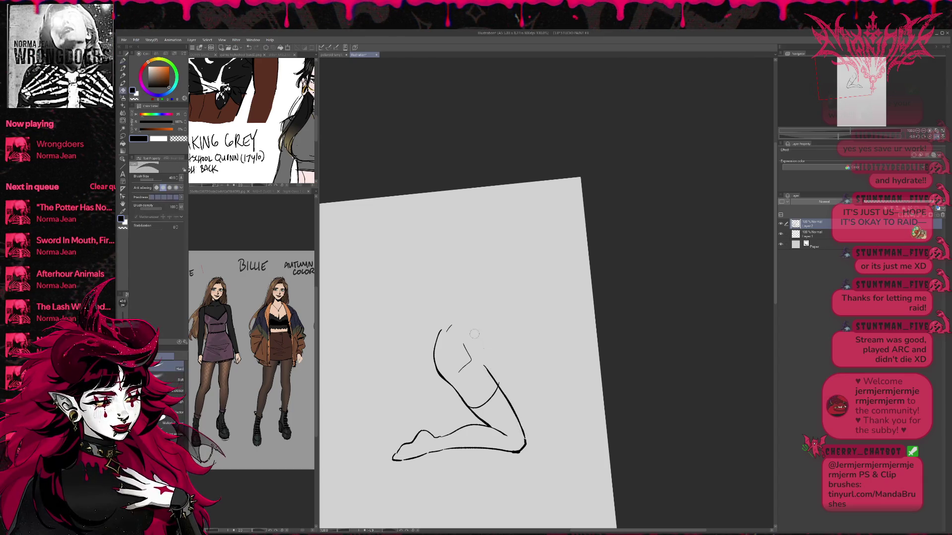
pyautogui.moveTo(491, 304)
pyautogui.mouseDown()
pyautogui.moveTo(416, 352)
pyautogui.moveTo(433, 337)
pyautogui.mouseUp()
pyautogui.press('e')
pyautogui.moveTo(433, 382)
pyautogui.mouseDown()
pyautogui.moveTo(421, 350)
pyautogui.moveTo(429, 336)
pyautogui.moveTo(452, 358)
pyautogui.moveTo(459, 392)
pyautogui.mouseUp()
pyautogui.press('p')
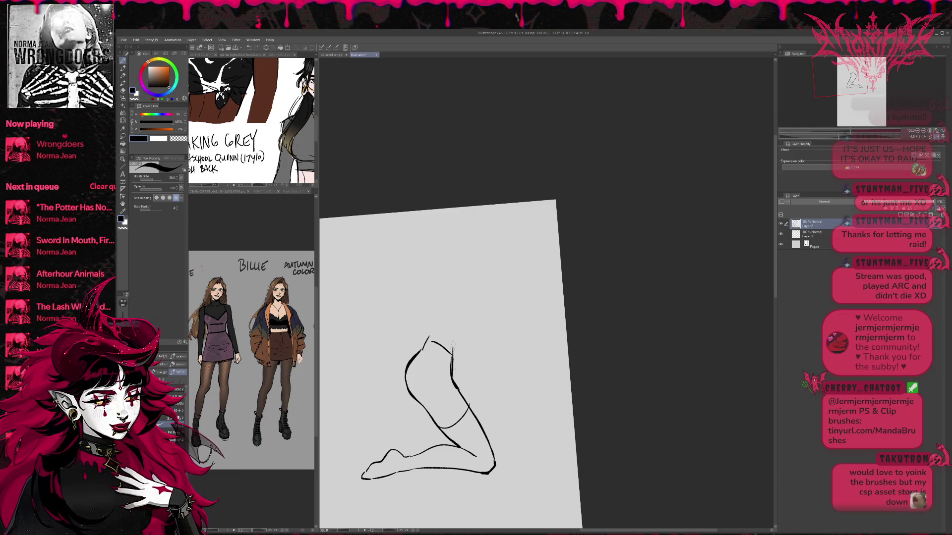
# Step: Turn the view upright and trim the inner calf line's tail and the line under the ankle
pyautogui.press('r')
pyautogui.moveTo(463, 323); pyautogui.dragTo(481, 320)
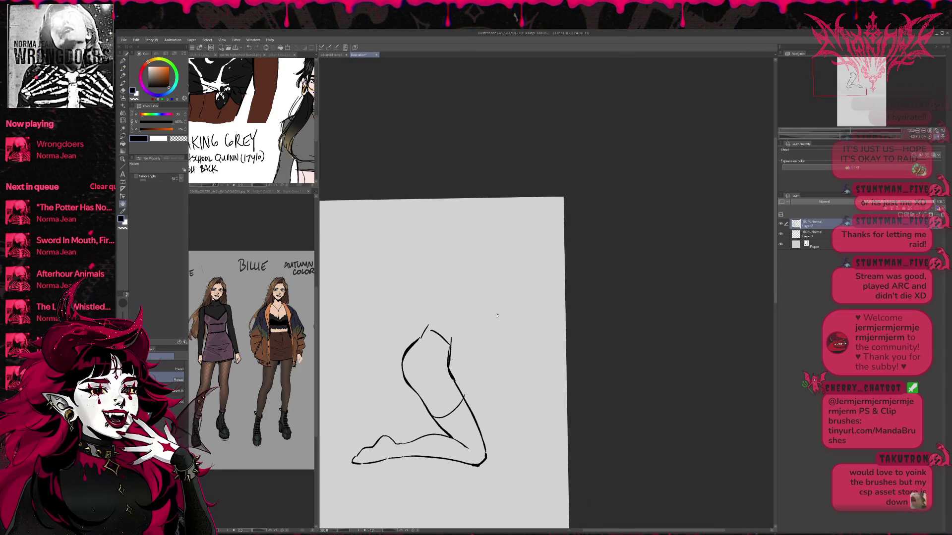
pyautogui.press('e')
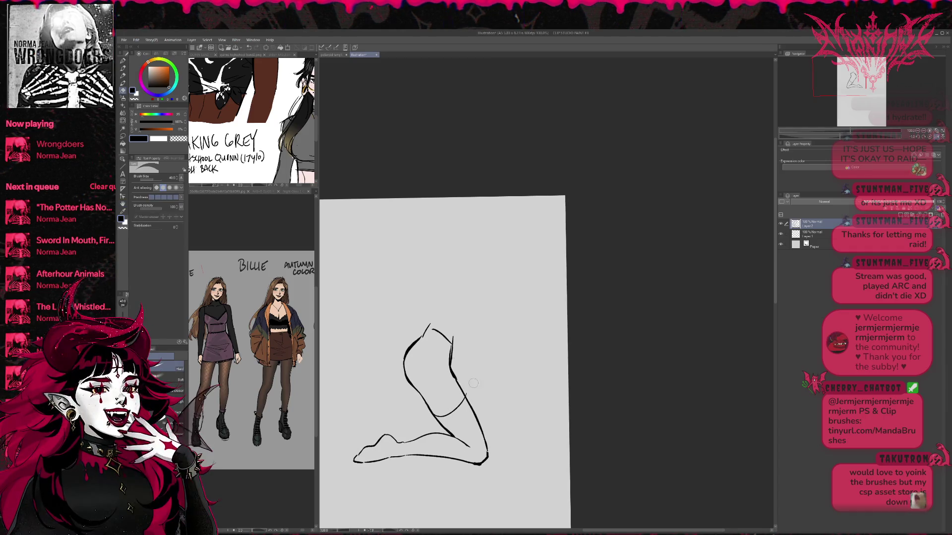
pyautogui.moveTo(467, 445); pyautogui.dragTo(469, 440)
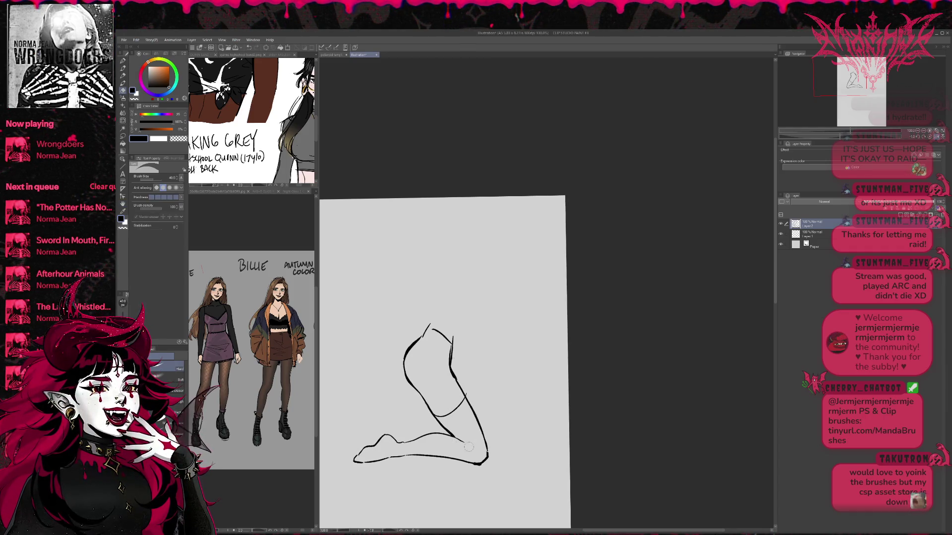
pyautogui.press('p')
pyautogui.press('e')
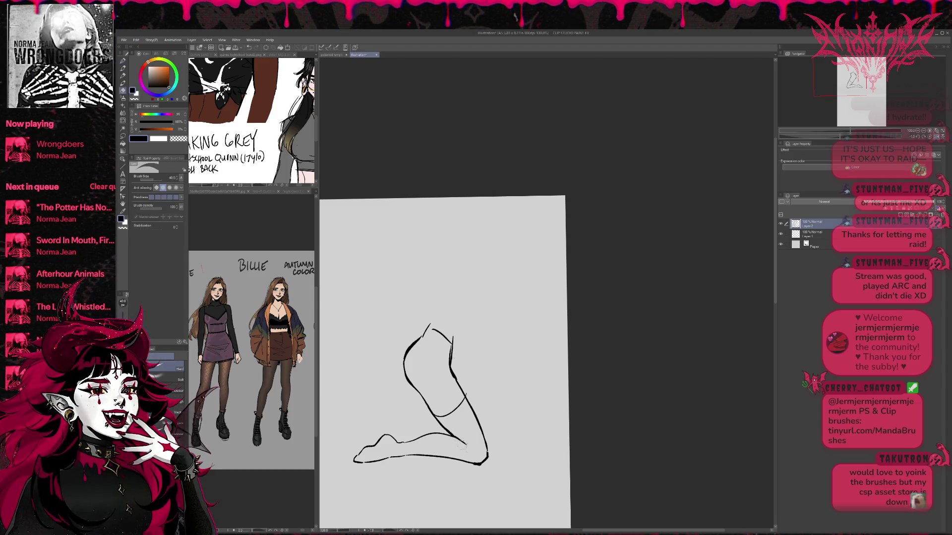
pyautogui.scroll(1, 491, 392)
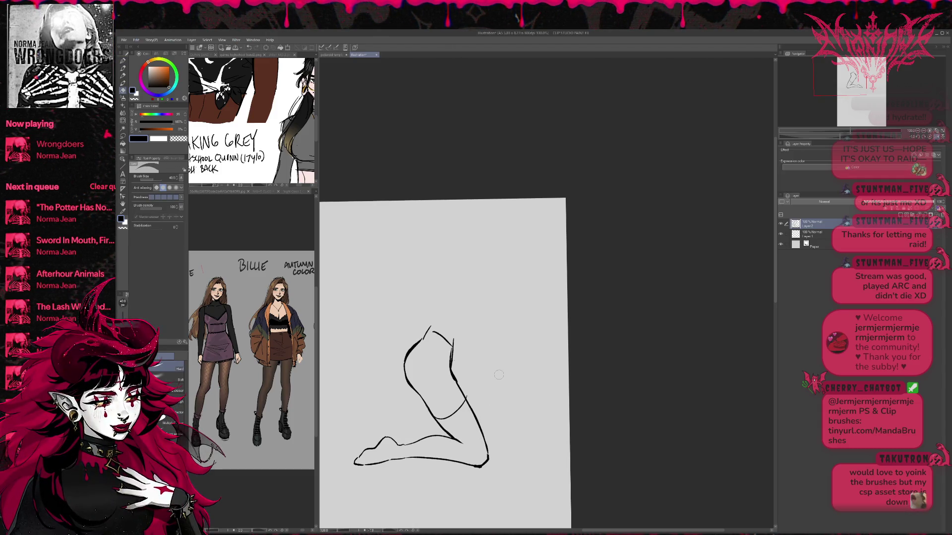
pyautogui.moveTo(474, 459)
pyautogui.mouseDown()
pyautogui.moveTo(489, 457)
pyautogui.moveTo(469, 406)
pyautogui.moveTo(487, 457)
pyautogui.mouseUp()
pyautogui.press('p')
# Step: Flip the view horizontally, tilt it slightly, and erase the leg's lower-left corner line
pyautogui.press('e')
pyautogui.press('p')
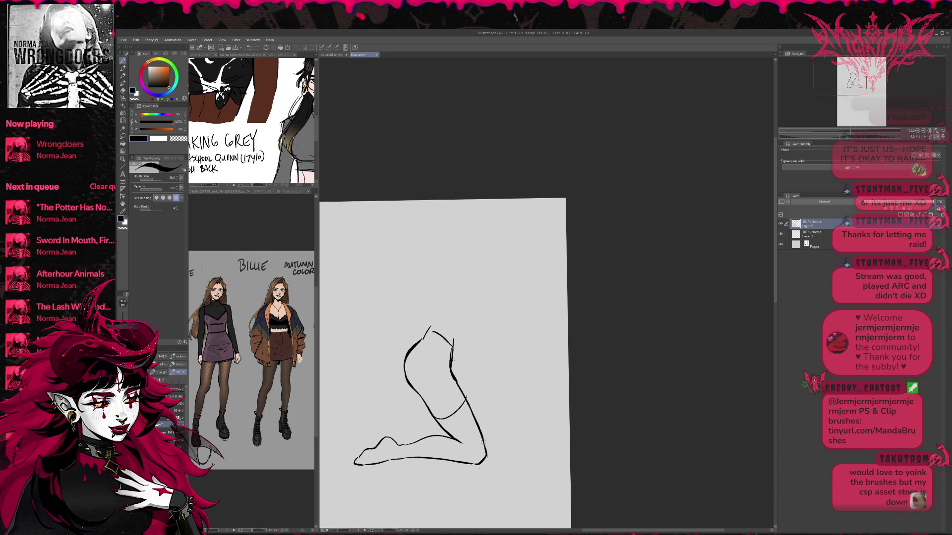
pyautogui.press('e')
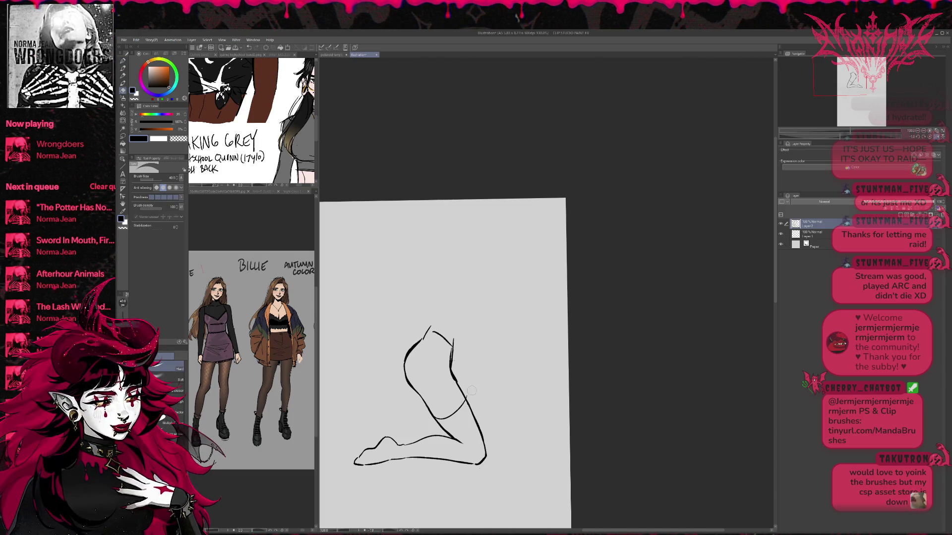
pyautogui.press('h')
pyautogui.press('r')
pyautogui.moveTo(550, 347); pyautogui.dragTo(537, 345)
pyautogui.press('e')
pyautogui.moveTo(383, 454)
pyautogui.mouseDown()
pyautogui.moveTo(391, 477)
pyautogui.moveTo(413, 472)
pyautogui.mouseUp()
# Step: Rotate the view around the leg and redraw a short piece of the lower-leg line
pyautogui.press('p')
pyautogui.press('e')
pyautogui.press('p')
pyautogui.press('p')
pyautogui.press('e')
pyautogui.moveTo(402, 472); pyautogui.dragTo(502, 463)
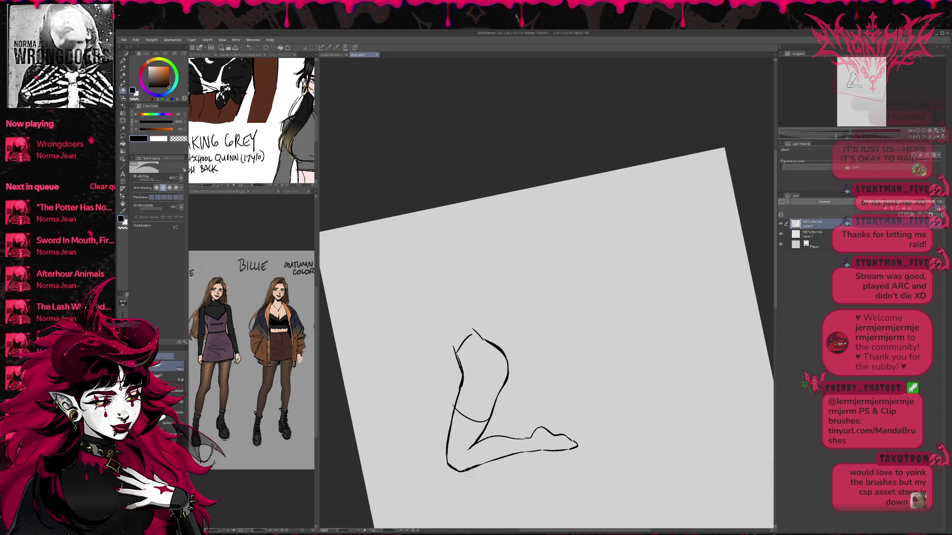
pyautogui.press('r')
pyautogui.moveTo(647, 409); pyautogui.dragTo(628, 423)
pyautogui.press('e')
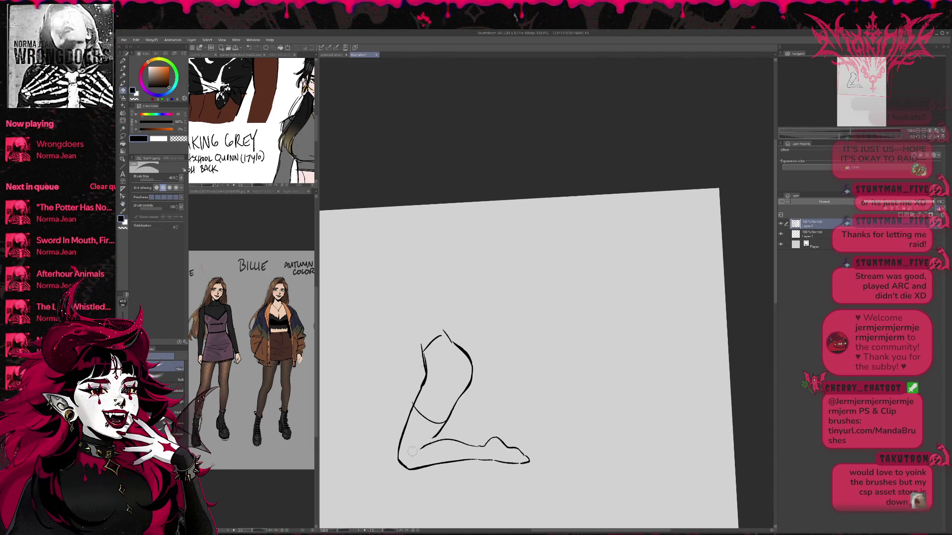
pyautogui.press('p')
pyautogui.moveTo(419, 449)
pyautogui.mouseDown()
pyautogui.moveTo(446, 441)
pyautogui.moveTo(437, 440)
pyautogui.mouseUp()
# Step: Add a short stroke to the knee line and darken the lower-left leg line
pyautogui.press('e')
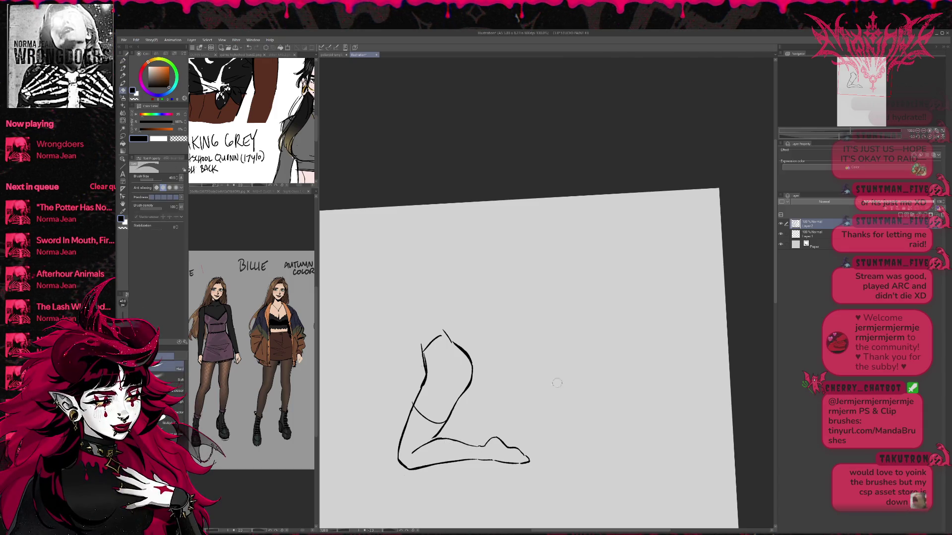
pyautogui.moveTo(450, 425); pyautogui.dragTo(418, 432)
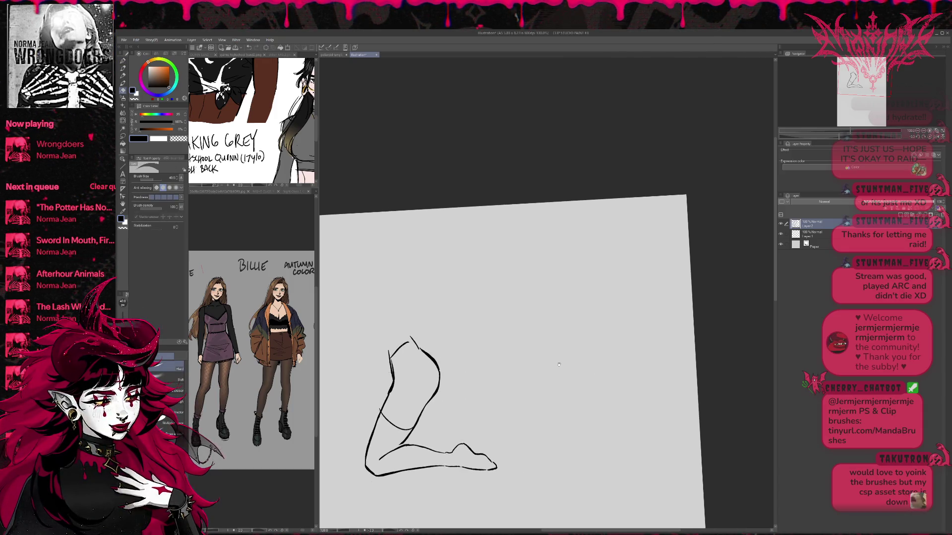
pyautogui.press('p')
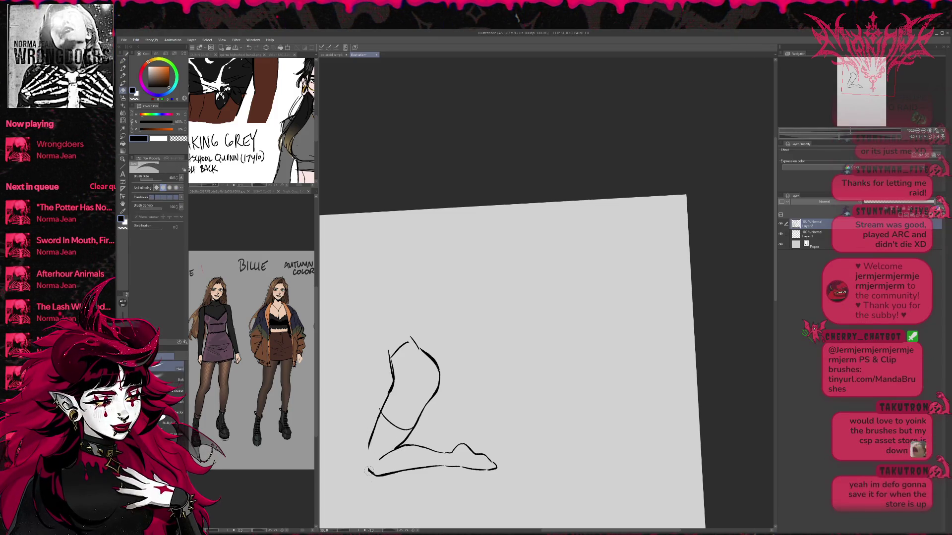
pyautogui.moveTo(371, 452); pyautogui.dragTo(368, 473)
pyautogui.moveTo(376, 429)
pyautogui.mouseDown()
pyautogui.moveTo(368, 457)
pyautogui.moveTo(397, 436)
pyautogui.moveTo(364, 467)
pyautogui.mouseUp()
# Step: Reset and tilt the view, then redraw the left thigh line down to the knee
pyautogui.press('r')
pyautogui.press('e')
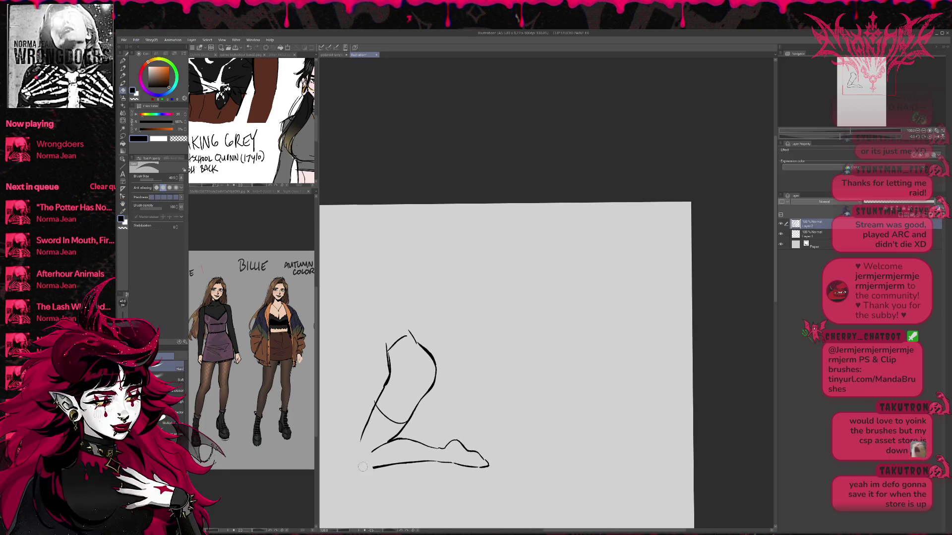
pyautogui.press('r')
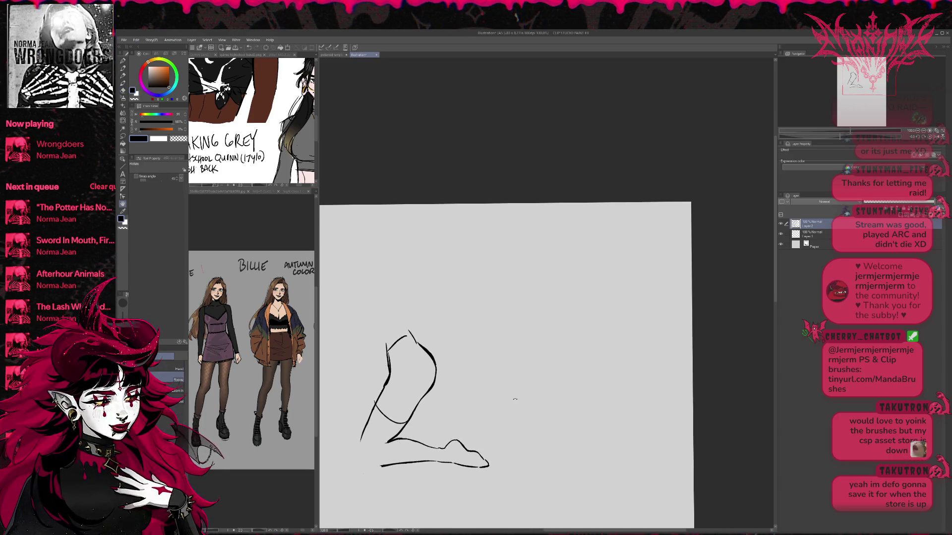
pyautogui.moveTo(473, 403); pyautogui.dragTo(481, 420)
pyautogui.press('p')
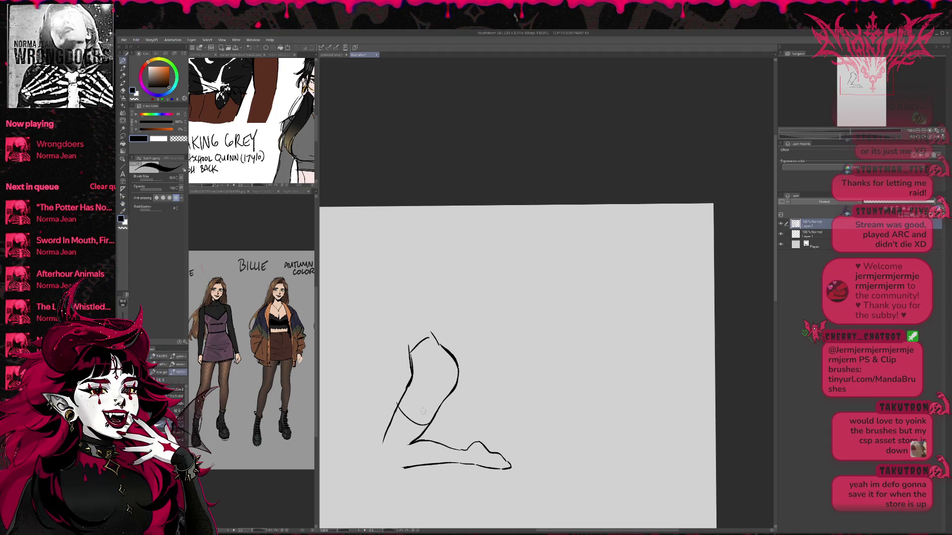
pyautogui.moveTo(404, 396)
pyautogui.mouseDown()
pyautogui.moveTo(378, 460)
pyautogui.moveTo(391, 467)
pyautogui.mouseUp()
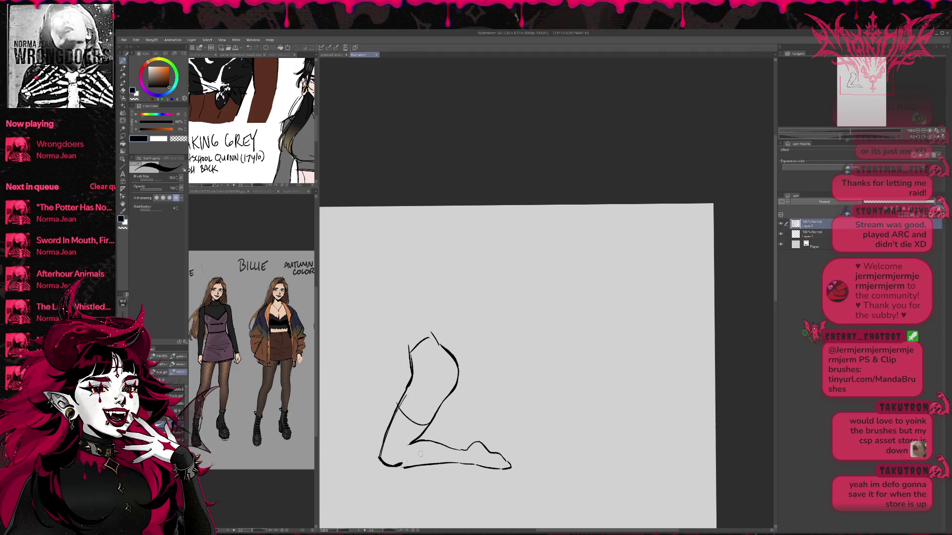
# Step: Rotate the canvas about 30° toward the ankle to touch it up, then back near level
pyautogui.press('e')
pyautogui.moveTo(446, 397)
pyautogui.mouseDown()
pyautogui.moveTo(475, 440)
pyautogui.moveTo(504, 420)
pyautogui.moveTo(466, 436)
pyautogui.moveTo(480, 436)
pyautogui.mouseUp()
pyautogui.press('p')
pyautogui.press('e')
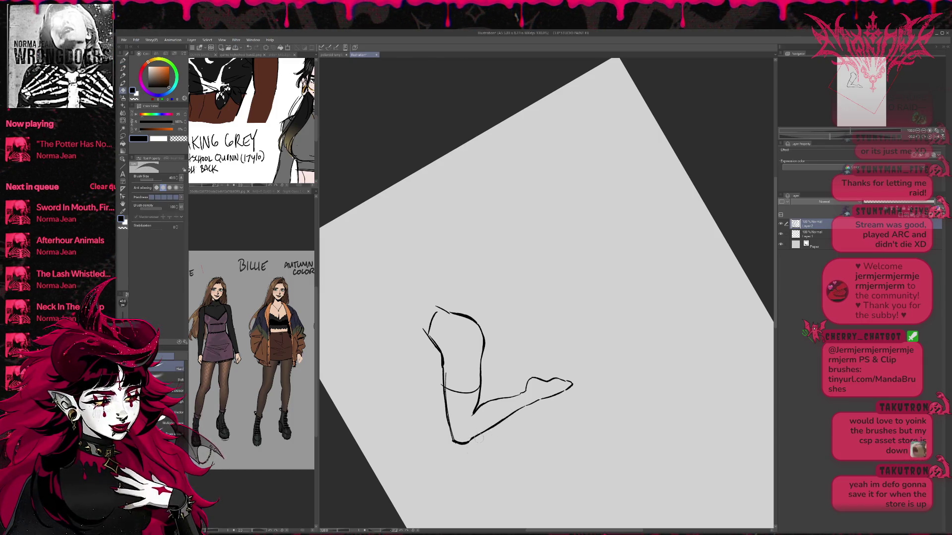
pyautogui.moveTo(610, 374)
pyautogui.mouseDown()
pyautogui.moveTo(446, 422)
pyautogui.moveTo(382, 428)
pyautogui.mouseUp()
pyautogui.press('r')
pyautogui.moveTo(591, 347); pyautogui.dragTo(585, 364)
pyautogui.press('e')
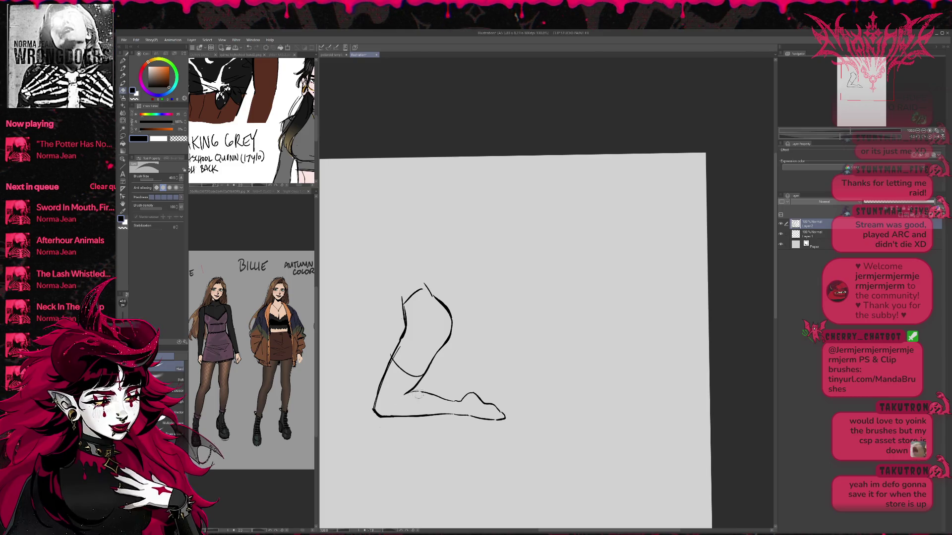
# Step: Add a short stroke near the knee and erase part of it
pyautogui.press('p')
pyautogui.moveTo(414, 390); pyautogui.dragTo(390, 403)
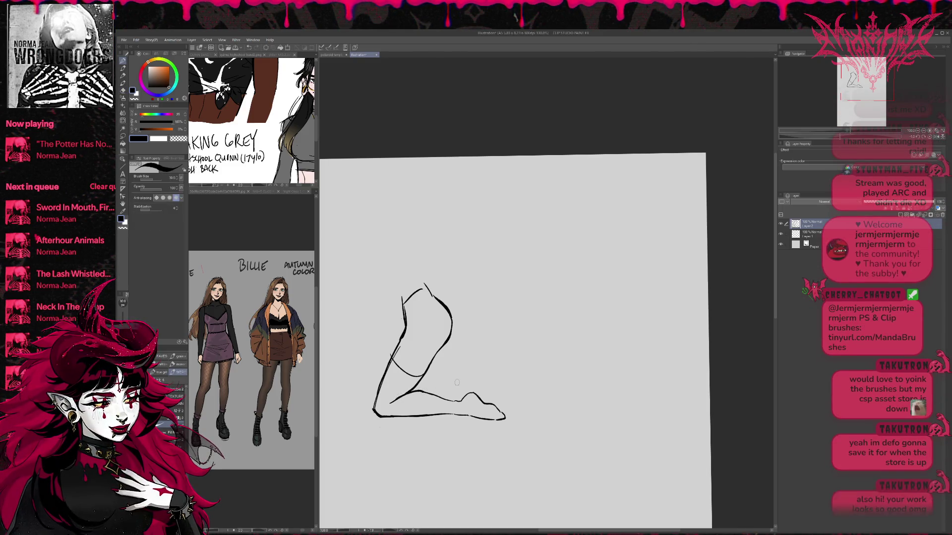
pyautogui.press('e')
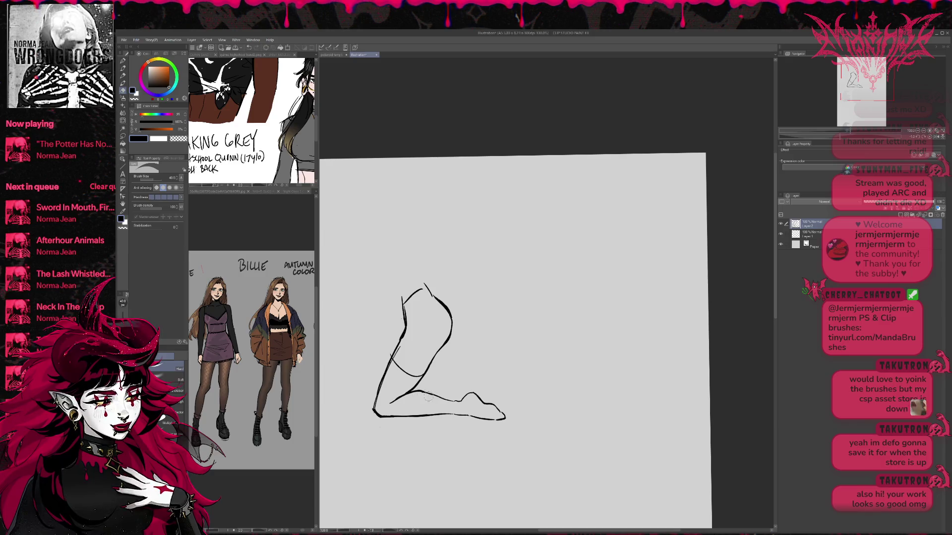
pyautogui.moveTo(438, 397); pyautogui.dragTo(418, 391)
pyautogui.press('p')
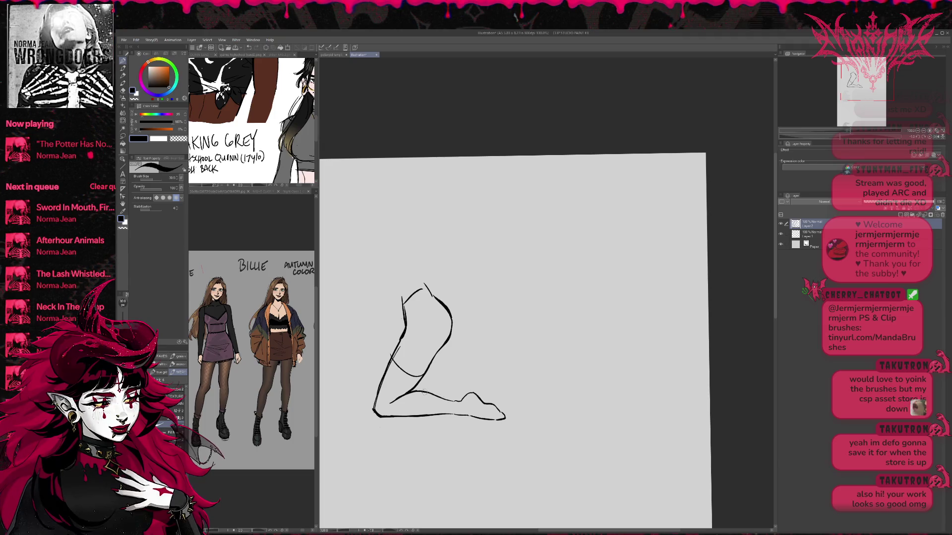
pyautogui.moveTo(504, 342); pyautogui.dragTo(494, 347)
# Step: Rotate the canvas about 45° toward the foot and extend the lower foot outline
pyautogui.press('e')
pyautogui.press('p')
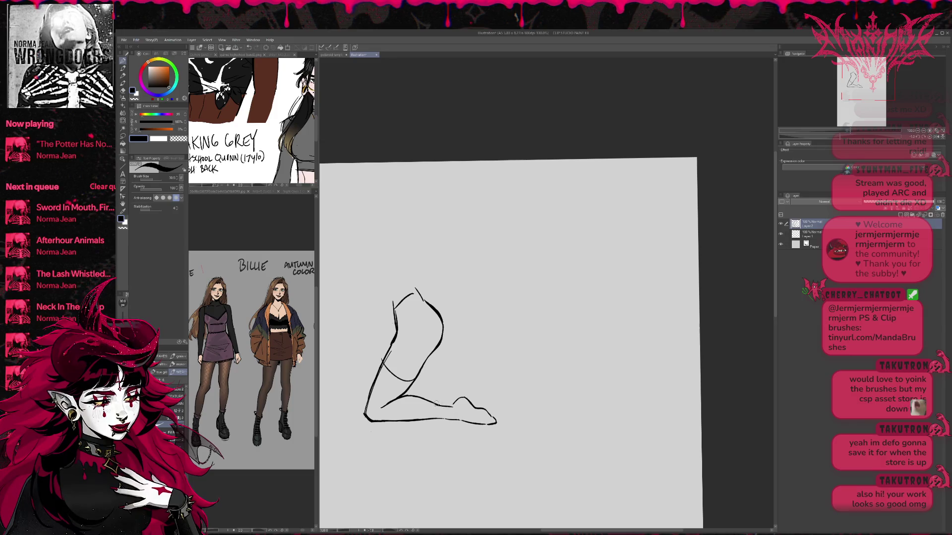
pyautogui.press('e')
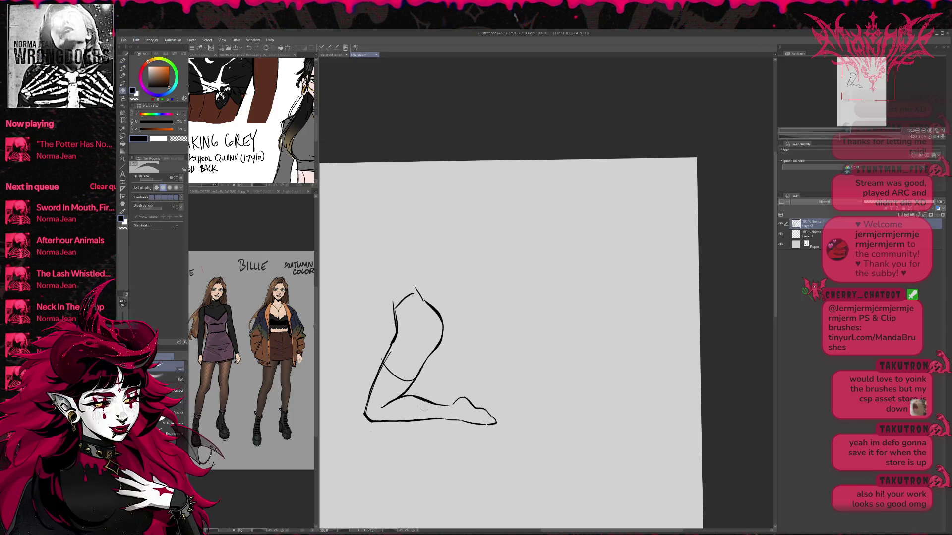
pyautogui.press('p')
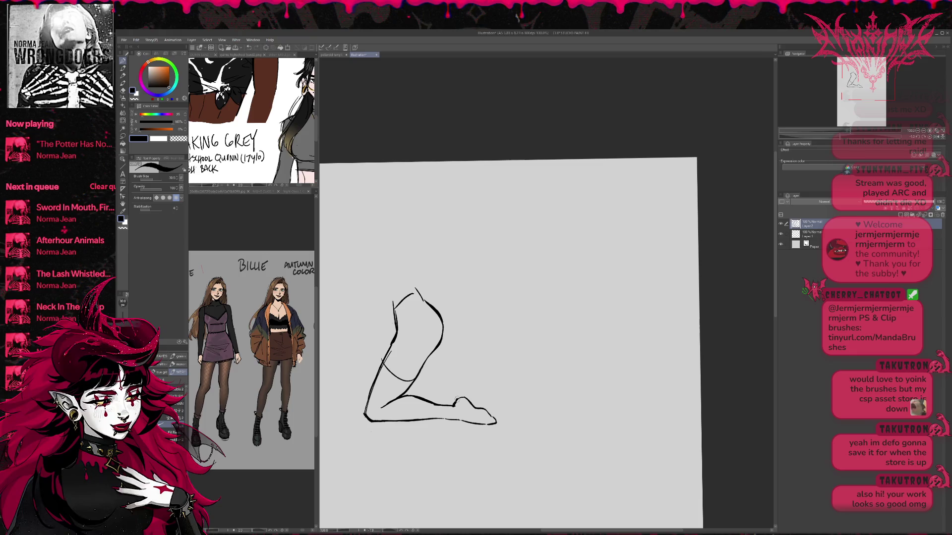
pyautogui.press('e')
pyautogui.moveTo(446, 420); pyautogui.dragTo(382, 310)
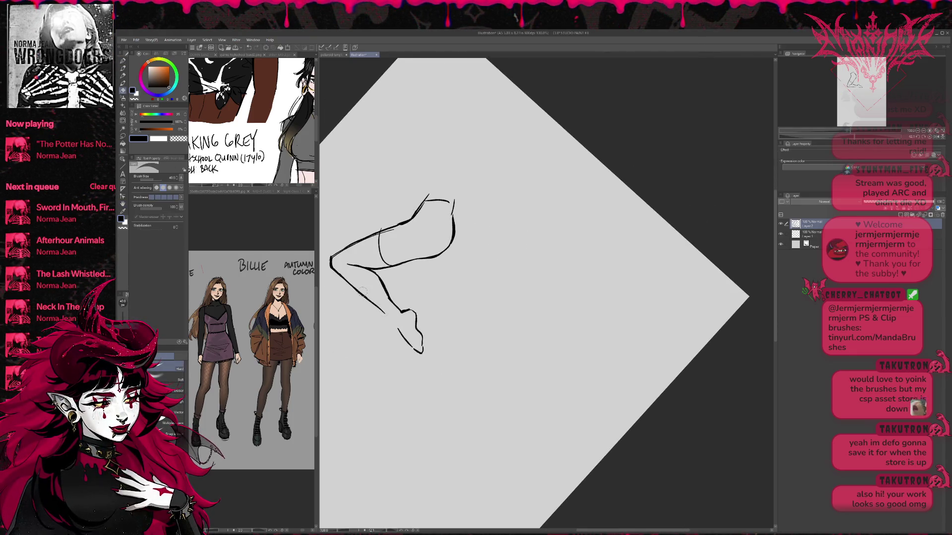
pyautogui.press('p')
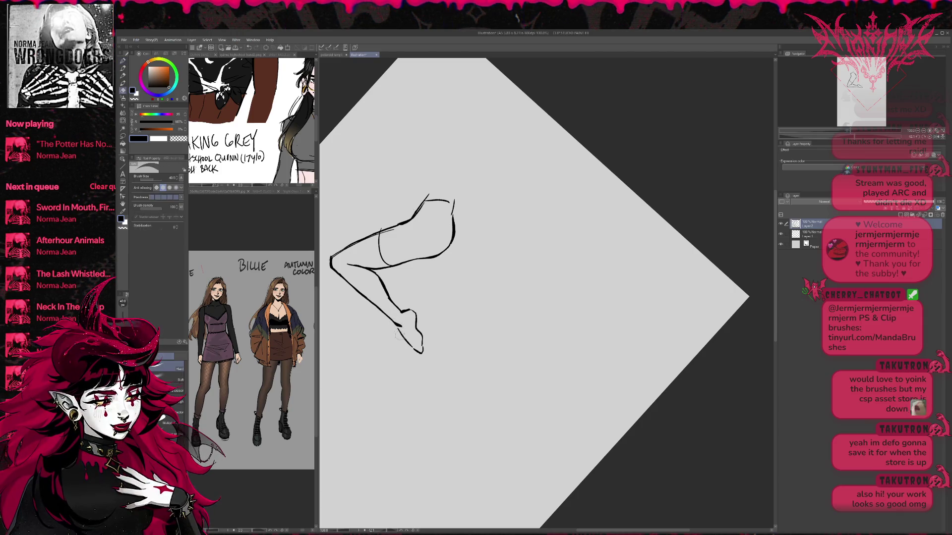
pyautogui.moveTo(399, 325); pyautogui.dragTo(425, 353)
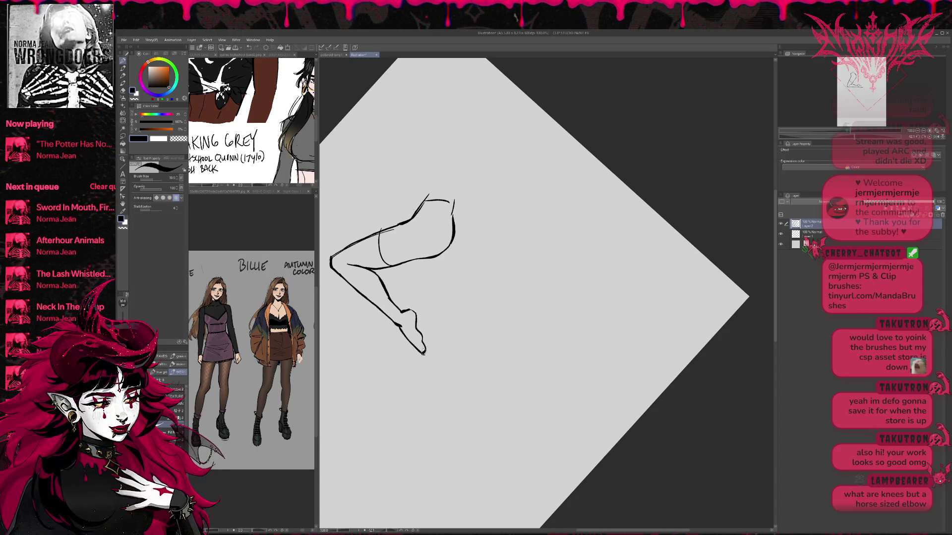
# Step: Erase the tip of the foot line to close the sole
pyautogui.press('e')
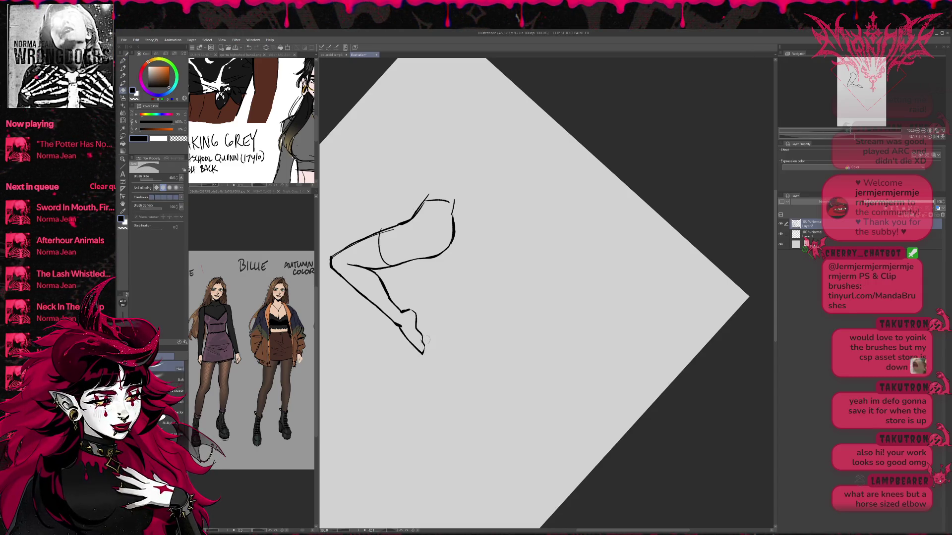
pyautogui.press('p')
pyautogui.press('e')
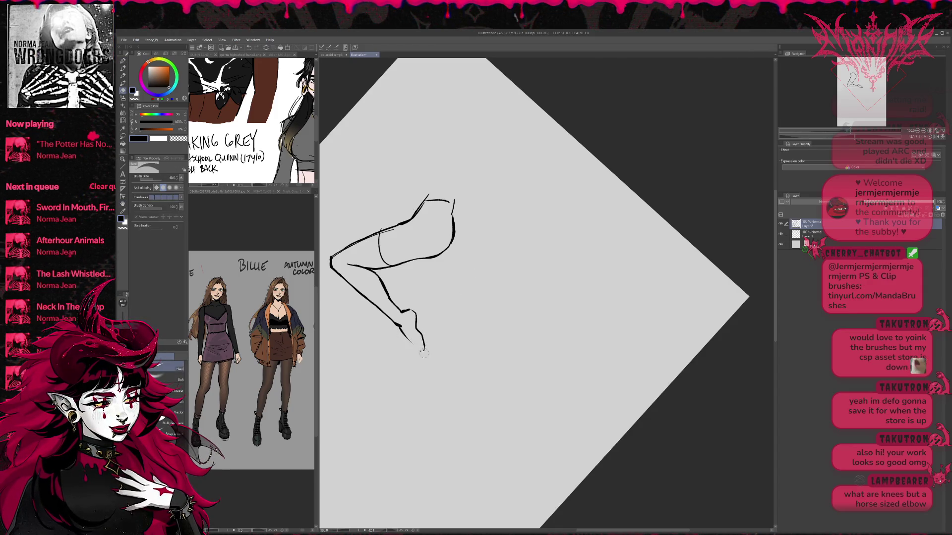
pyautogui.moveTo(400, 333); pyautogui.dragTo(424, 349)
pyautogui.press('p')
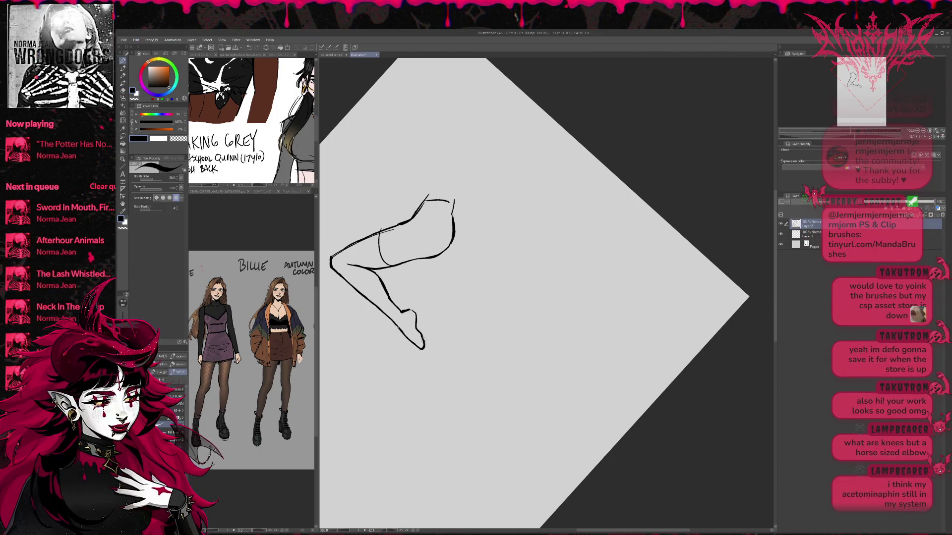
pyautogui.press('e')
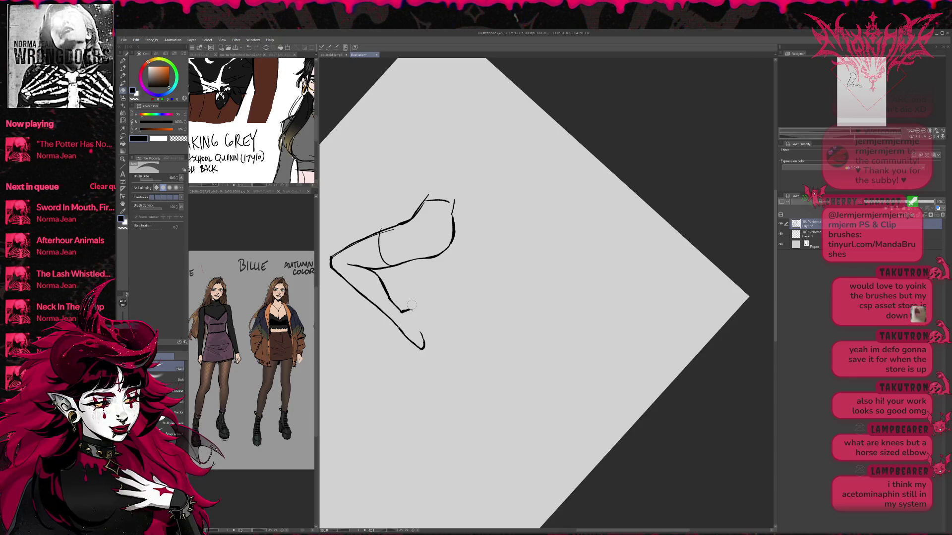
pyautogui.press('p')
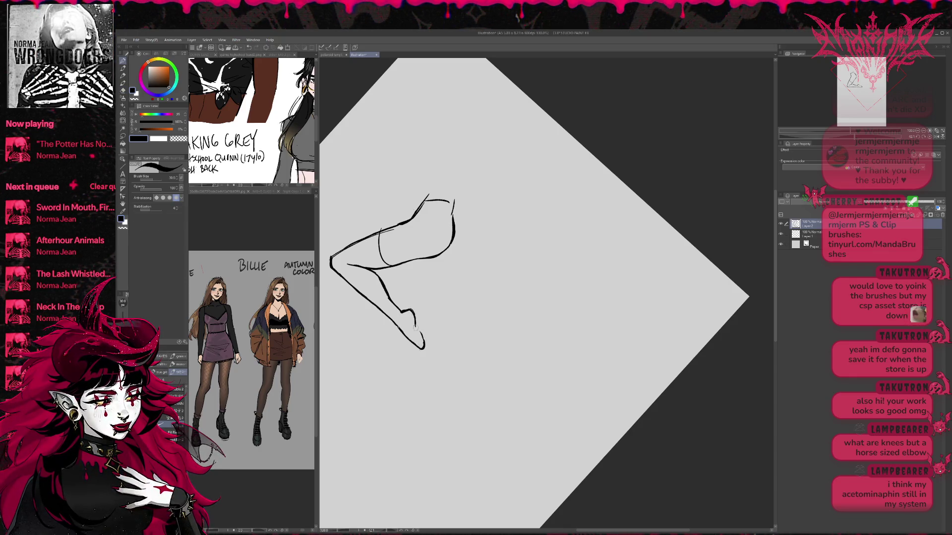
pyautogui.press('e')
pyautogui.press('p')
pyautogui.press('e')
pyautogui.press('p')
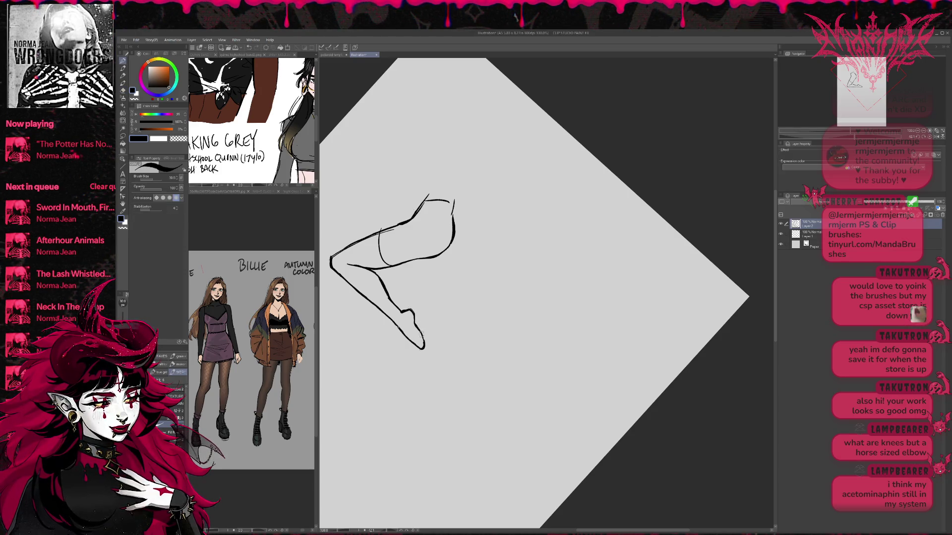
pyautogui.press('e')
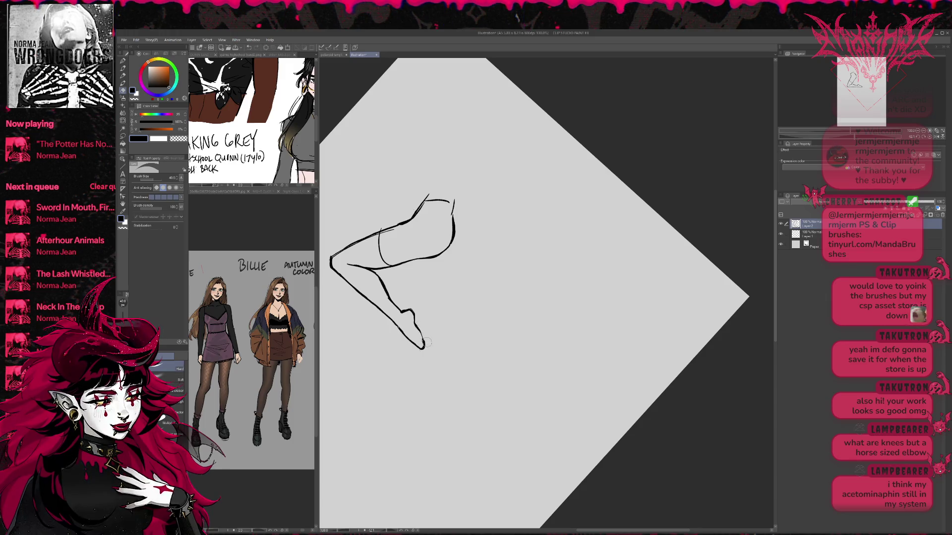
pyautogui.press('p')
# Step: Rotate back to nearly upright and shorten the left leg line at the lower left
pyautogui.moveTo(427, 300); pyautogui.dragTo(461, 267)
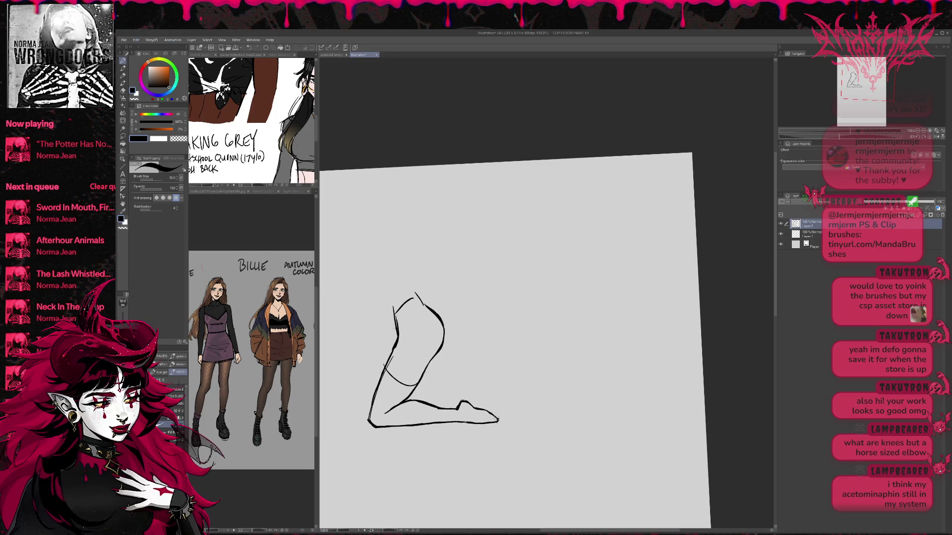
pyautogui.press('e')
pyautogui.moveTo(389, 394)
pyautogui.mouseDown()
pyautogui.moveTo(399, 360)
pyautogui.moveTo(375, 429)
pyautogui.moveTo(377, 421)
pyautogui.mouseUp()
pyautogui.press('p')
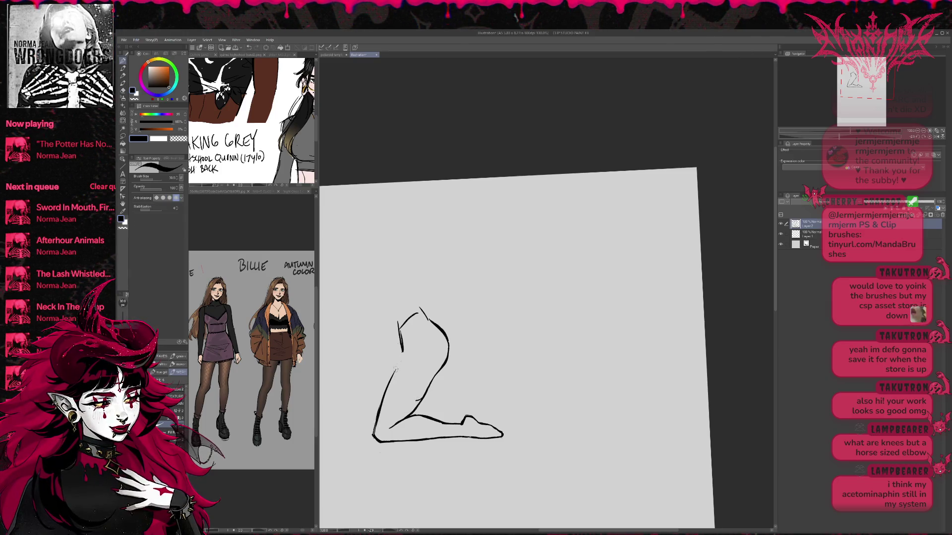
pyautogui.press('e')
pyautogui.moveTo(395, 369); pyautogui.dragTo(376, 430)
# Step: Redraw the left thigh contour and the thigh top, erasing the old thigh curves
pyautogui.press('p')
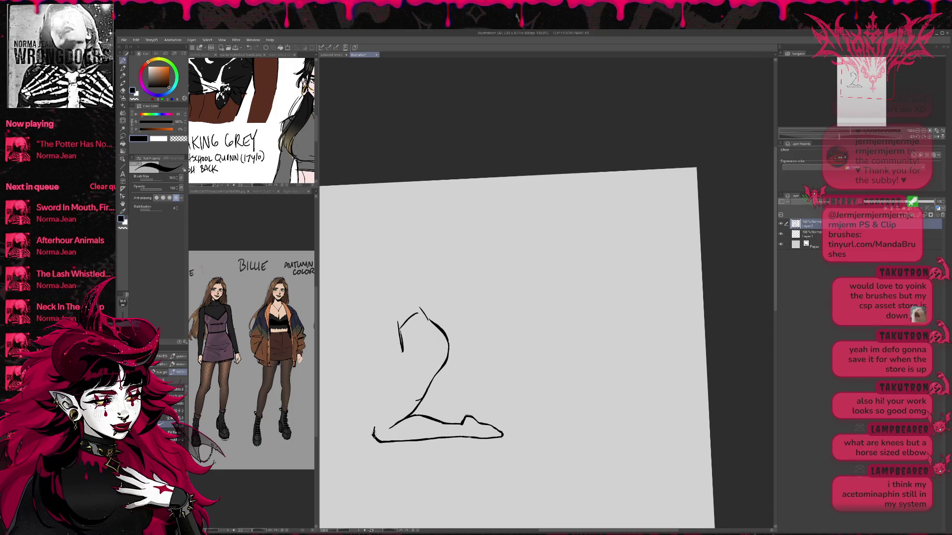
pyautogui.moveTo(402, 353); pyautogui.dragTo(374, 434)
pyautogui.hotkey('ctrl', 'z')
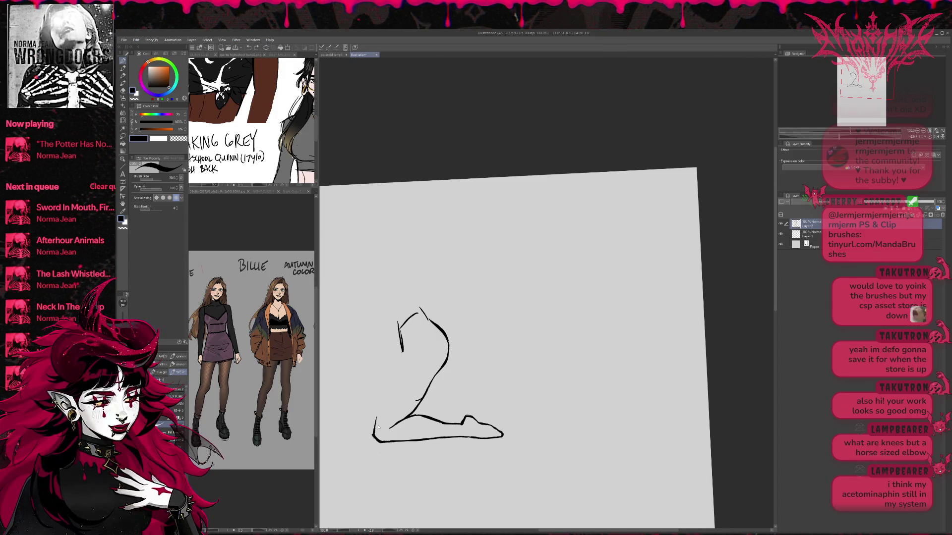
pyautogui.moveTo(386, 389); pyautogui.dragTo(405, 351)
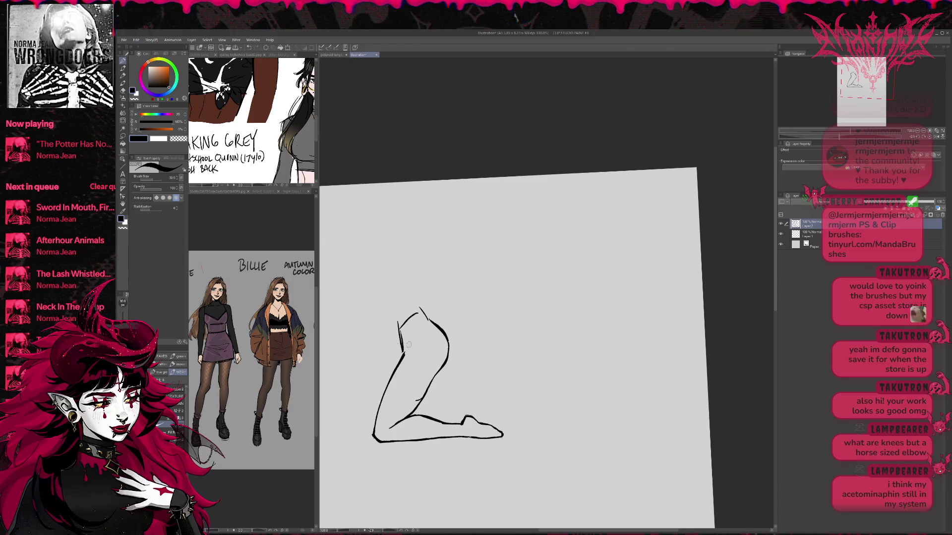
pyautogui.press('e')
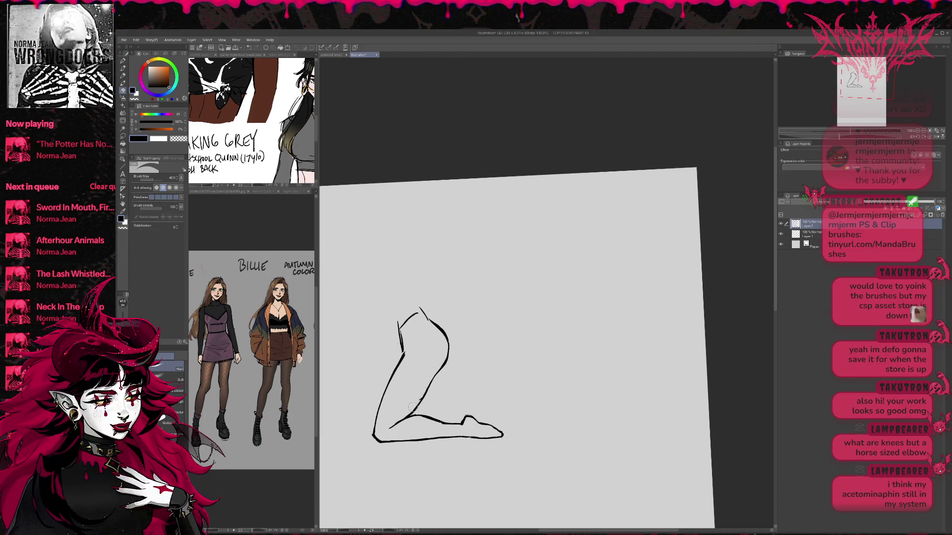
pyautogui.moveTo(404, 413); pyautogui.dragTo(441, 376)
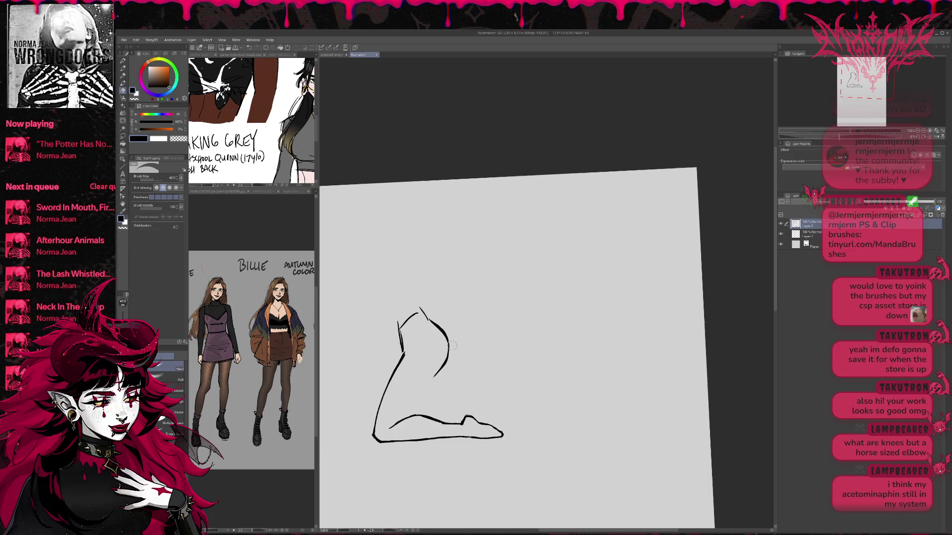
pyautogui.press('p')
pyautogui.moveTo(403, 353)
pyautogui.mouseDown()
pyautogui.moveTo(438, 378)
pyautogui.moveTo(406, 419)
pyautogui.moveTo(414, 415)
pyautogui.mouseUp()
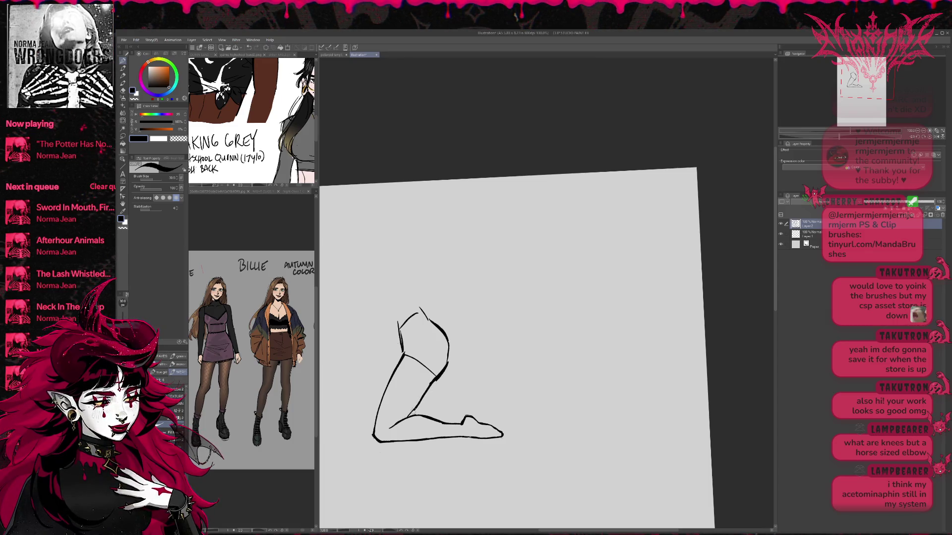
pyautogui.press('e')
pyautogui.moveTo(449, 350)
pyautogui.mouseDown()
pyautogui.moveTo(432, 324)
pyautogui.moveTo(449, 351)
pyautogui.moveTo(393, 378)
pyautogui.mouseUp()
# Step: Rework the left thigh line and draw a new thigh-and-knee contour
pyautogui.press('p')
pyautogui.press('e')
pyautogui.press('p')
pyautogui.moveTo(410, 346); pyautogui.dragTo(389, 382)
pyautogui.press('e')
pyautogui.moveTo(410, 343); pyautogui.dragTo(388, 386)
pyautogui.press('p')
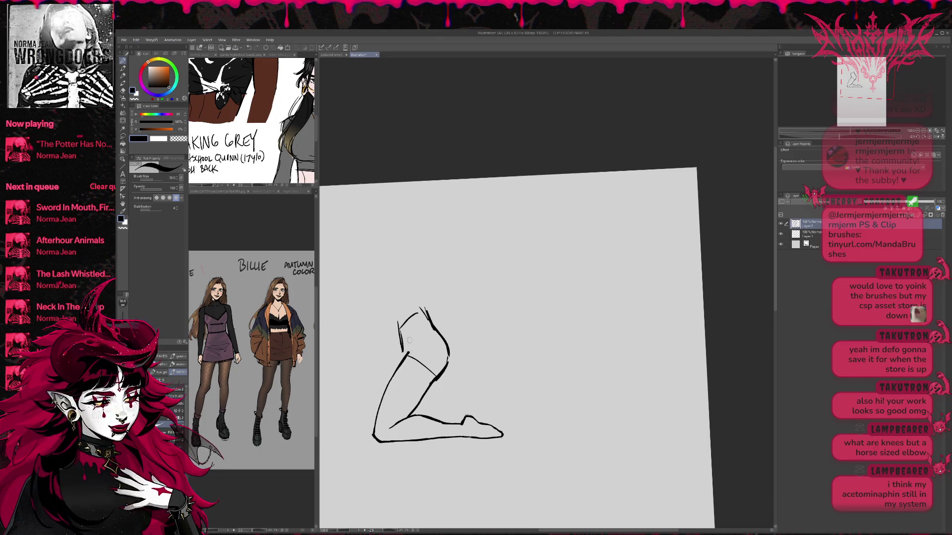
pyautogui.press('e')
pyautogui.moveTo(399, 325); pyautogui.dragTo(403, 349)
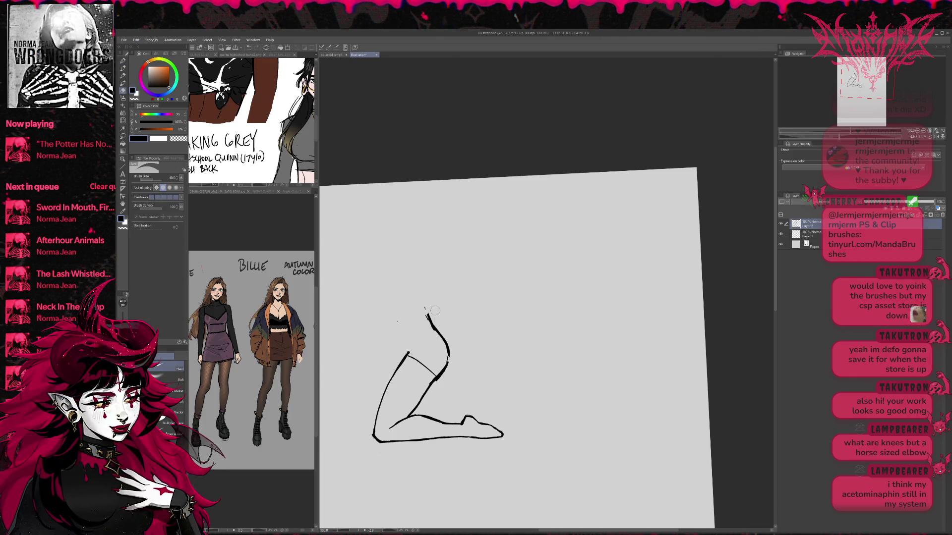
pyautogui.moveTo(380, 412); pyautogui.dragTo(402, 359)
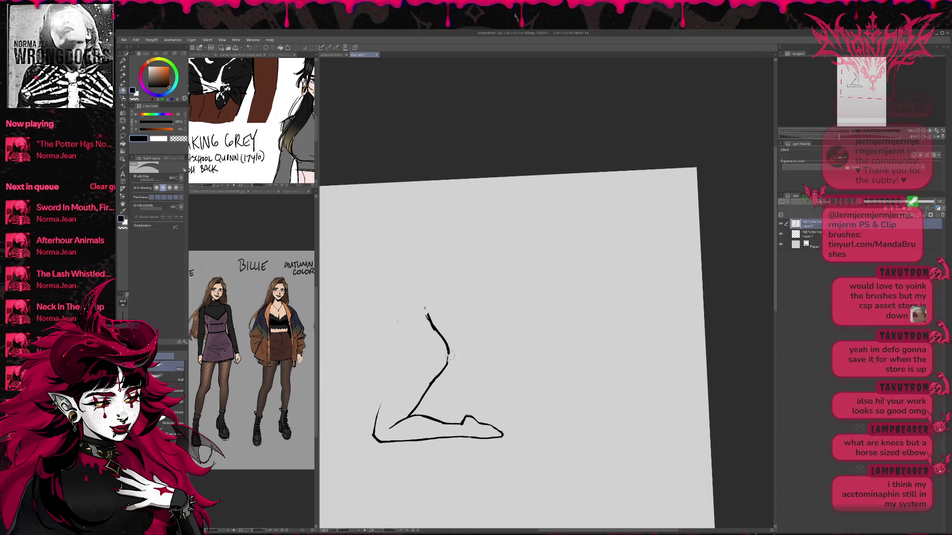
pyautogui.press('p')
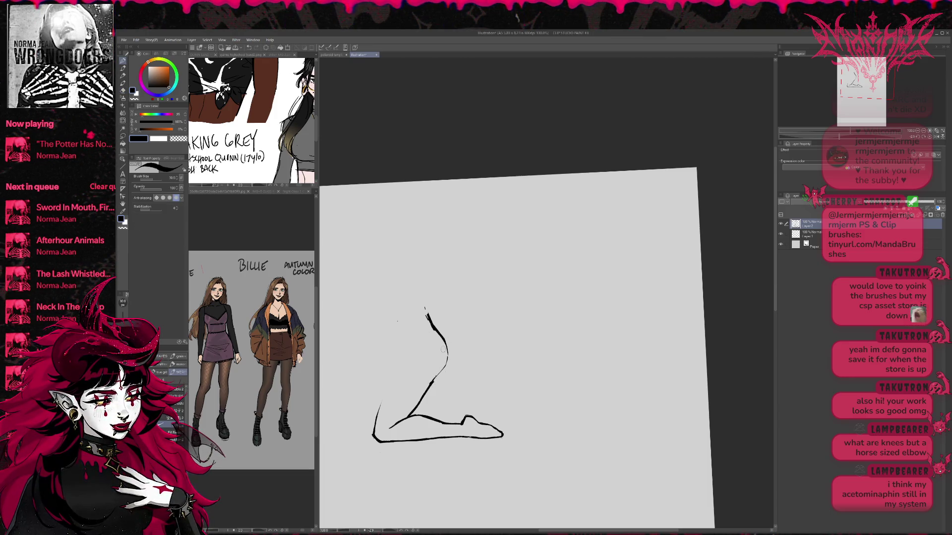
pyautogui.moveTo(408, 359)
pyautogui.mouseDown()
pyautogui.moveTo(446, 348)
pyautogui.moveTo(380, 412)
pyautogui.mouseUp()
# Step: Replace the long left leg line, clean stray marks, and extend the right thigh line
pyautogui.moveTo(431, 330); pyautogui.dragTo(428, 343)
pyautogui.press('e')
pyautogui.moveTo(385, 395); pyautogui.dragTo(379, 430)
pyautogui.press('p')
pyautogui.moveTo(399, 373)
pyautogui.mouseDown()
pyautogui.moveTo(373, 425)
pyautogui.moveTo(395, 389)
pyautogui.mouseUp()
pyautogui.press('e')
pyautogui.moveTo(367, 440); pyautogui.dragTo(379, 406)
pyautogui.press('p')
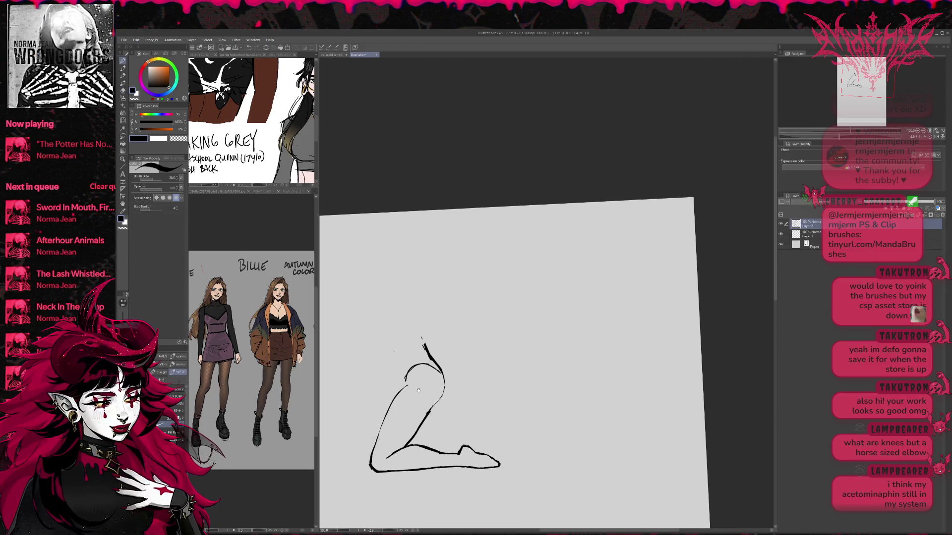
pyautogui.press('e')
pyautogui.moveTo(428, 406)
pyautogui.mouseDown()
pyautogui.moveTo(438, 399)
pyautogui.moveTo(434, 407)
pyautogui.mouseUp()
pyautogui.press('p')
pyautogui.moveTo(446, 365)
pyautogui.mouseDown()
pyautogui.moveTo(452, 385)
pyautogui.moveTo(426, 357)
pyautogui.moveTo(441, 362)
pyautogui.moveTo(449, 397)
pyautogui.mouseUp()
pyautogui.press('e')
pyautogui.moveTo(425, 333); pyautogui.dragTo(443, 365)
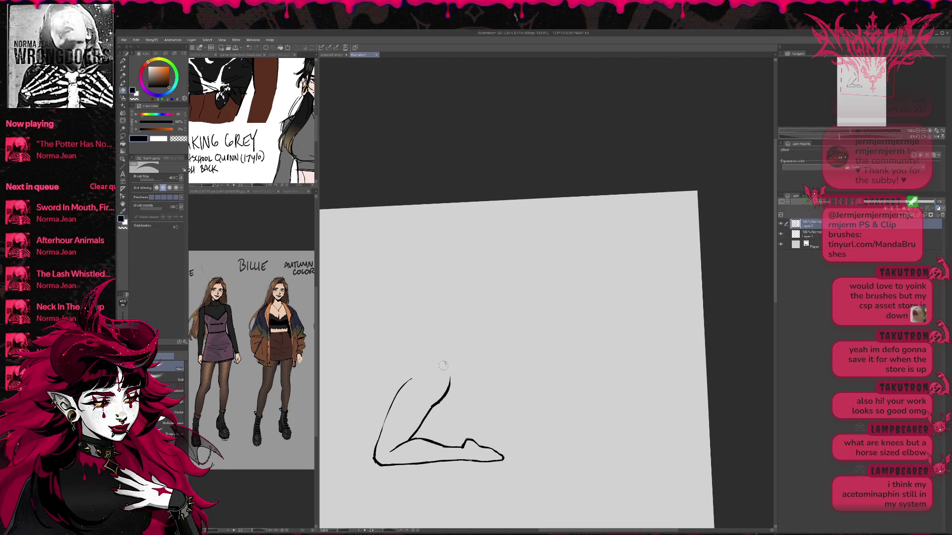
# Step: Draw the curved thigh top with two short waistband lines
pyautogui.press('p')
pyautogui.press('-')
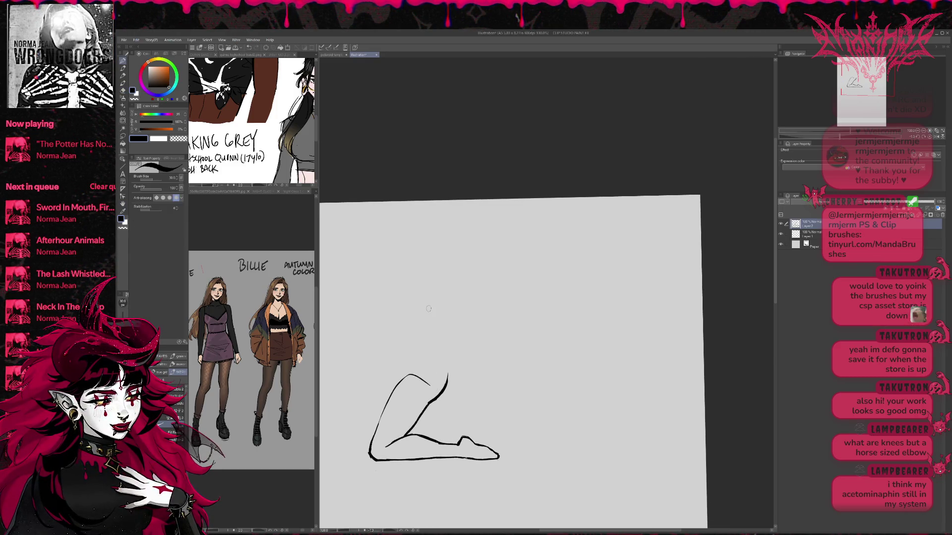
pyautogui.press('e')
pyautogui.press('p')
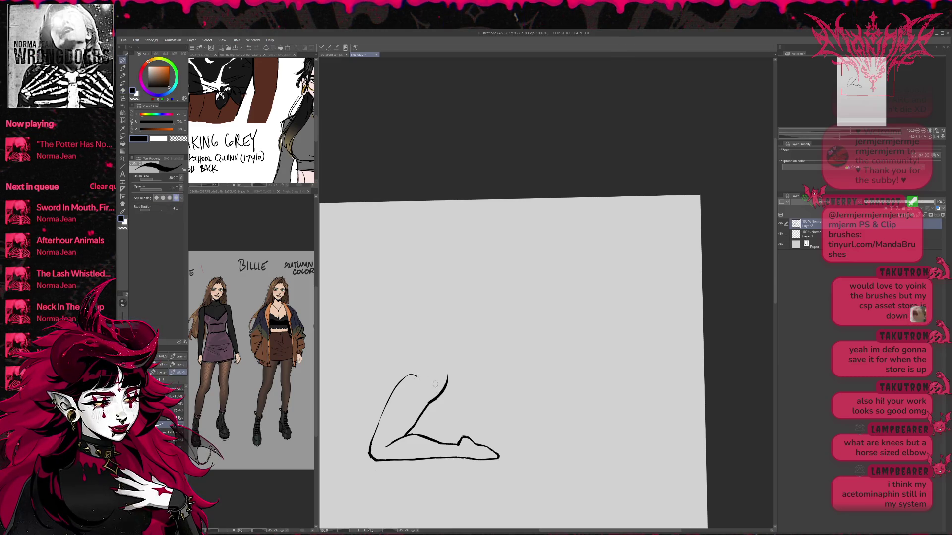
pyautogui.press('e')
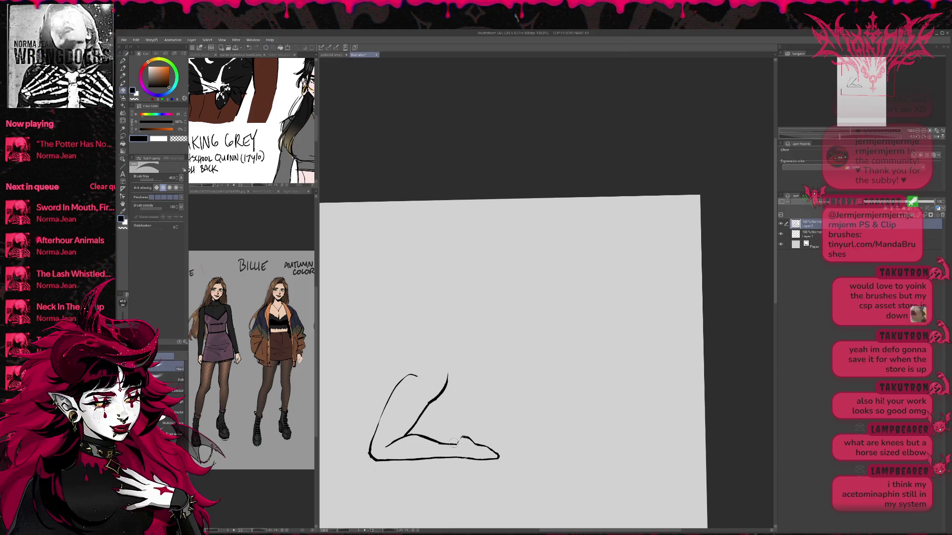
pyautogui.press('p')
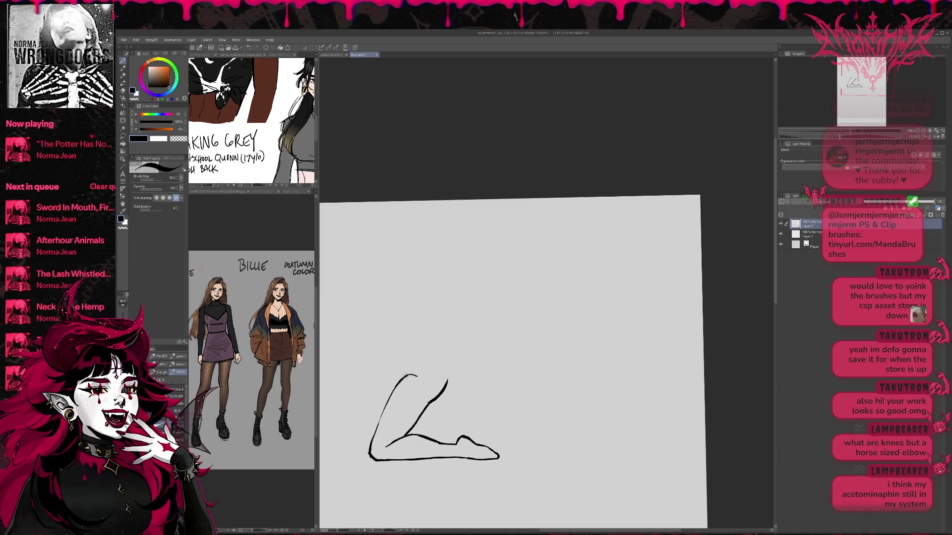
pyautogui.moveTo(403, 375)
pyautogui.mouseDown()
pyautogui.moveTo(399, 348)
pyautogui.moveTo(434, 349)
pyautogui.moveTo(449, 379)
pyautogui.moveTo(440, 385)
pyautogui.mouseUp()
# Step: Rotate the canvas level, clean the thigh's top-right, and redraw the inner knee contour
pyautogui.press('r')
pyautogui.moveTo(461, 342); pyautogui.dragTo(465, 322)
pyautogui.press('e')
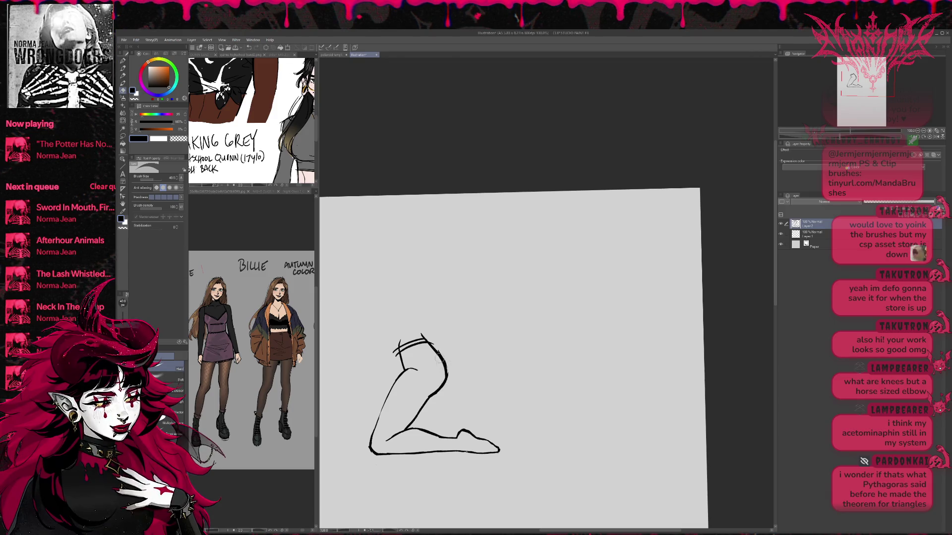
pyautogui.moveTo(432, 350); pyautogui.dragTo(439, 365)
pyautogui.moveTo(414, 416); pyautogui.dragTo(415, 414)
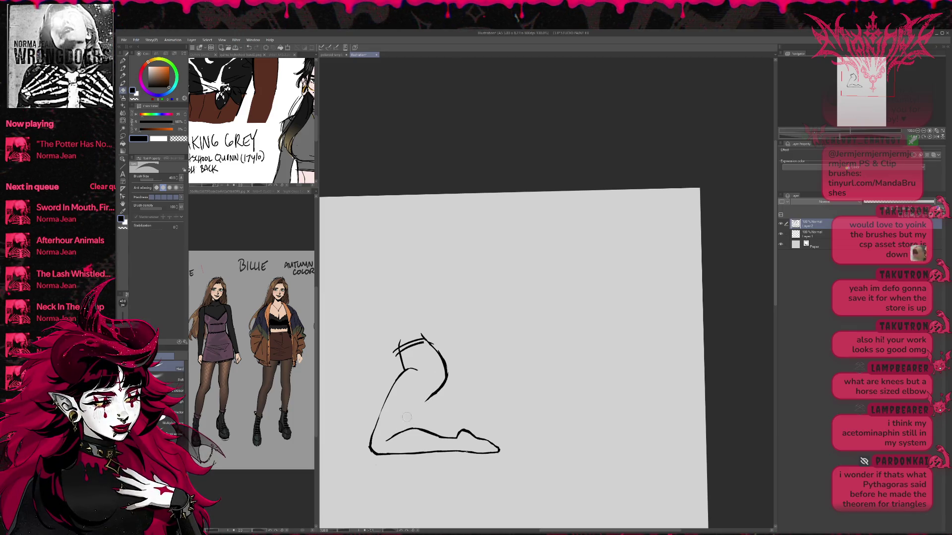
pyautogui.press('p')
pyautogui.moveTo(404, 429)
pyautogui.mouseDown()
pyautogui.moveTo(445, 380)
pyautogui.moveTo(402, 432)
pyautogui.moveTo(423, 404)
pyautogui.mouseUp()
pyautogui.press('e')
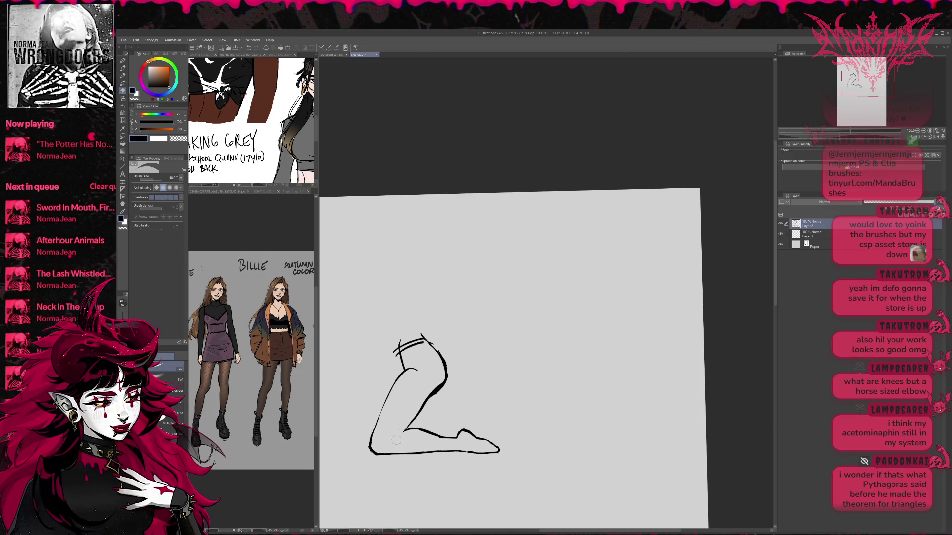
pyautogui.moveTo(441, 362); pyautogui.dragTo(457, 372)
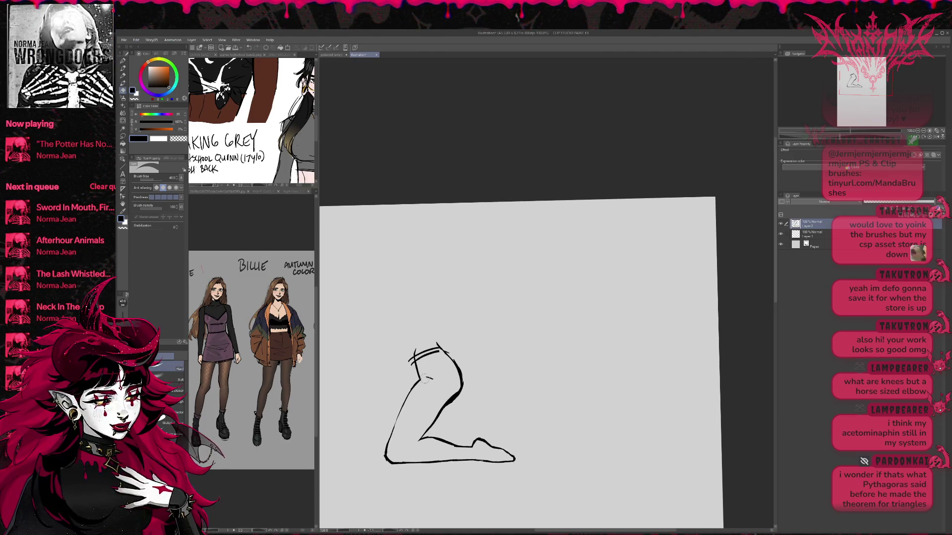
# Step: Redraw the leg's lower-left corner and left edge line
pyautogui.press('p')
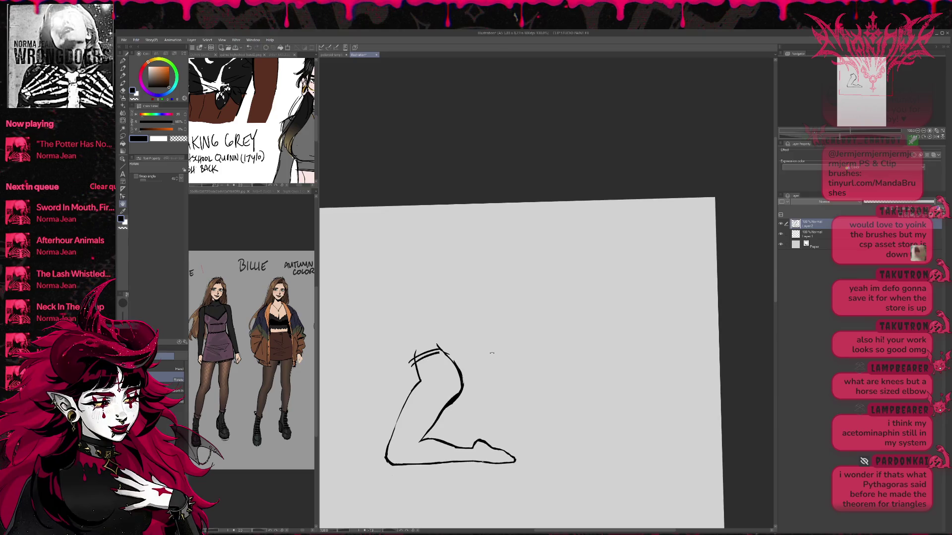
pyautogui.press('e')
pyautogui.moveTo(391, 433)
pyautogui.mouseDown()
pyautogui.moveTo(387, 462)
pyautogui.moveTo(402, 465)
pyautogui.moveTo(441, 426)
pyautogui.mouseUp()
pyautogui.press('p')
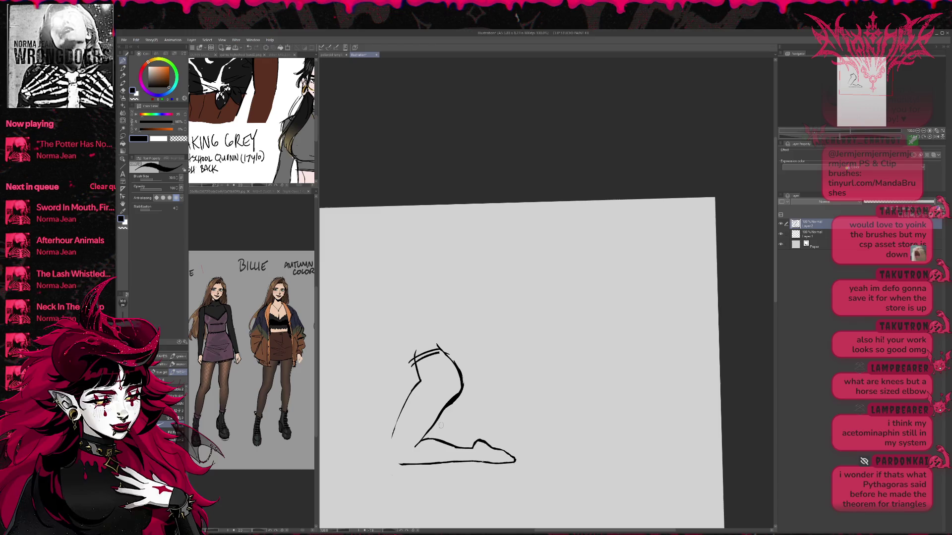
pyautogui.moveTo(389, 451); pyautogui.dragTo(403, 464)
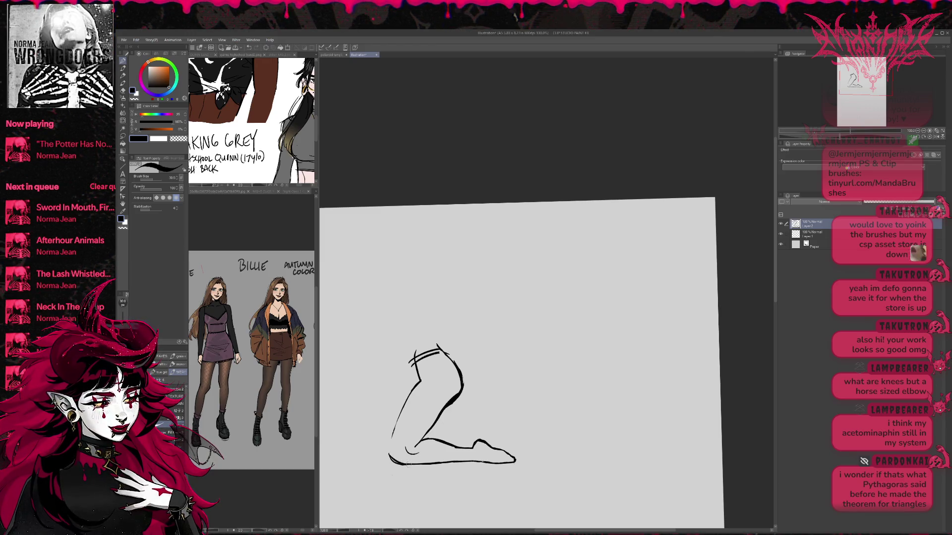
pyautogui.moveTo(399, 413); pyautogui.dragTo(388, 458)
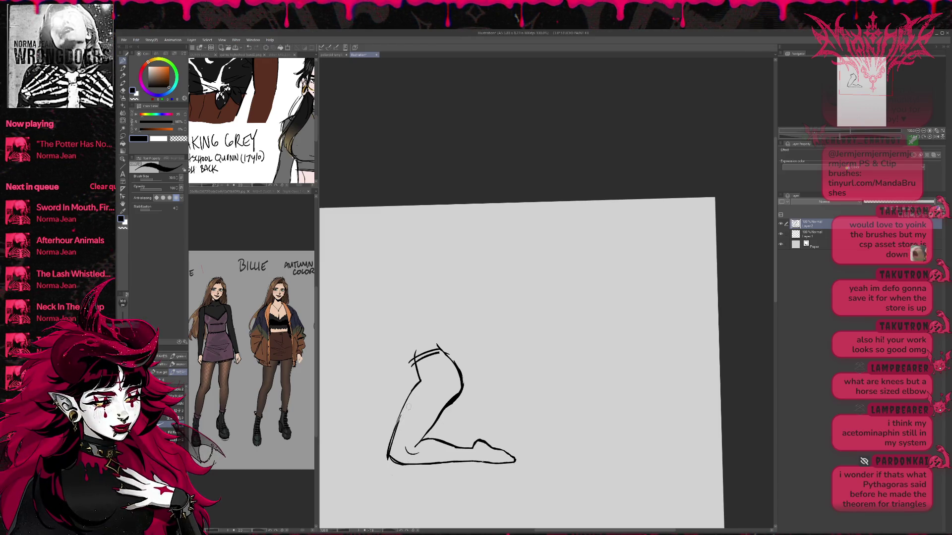
pyautogui.moveTo(438, 372); pyautogui.dragTo(441, 369)
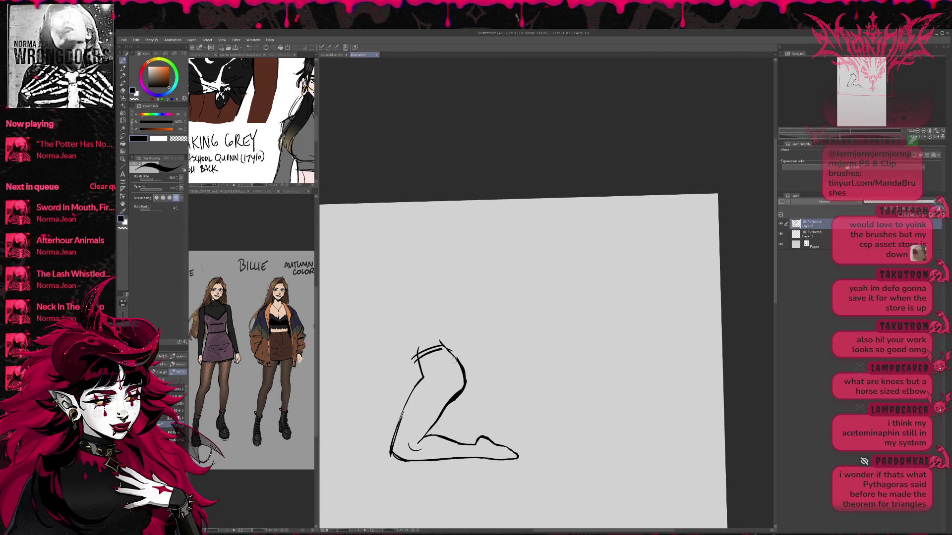
# Step: Redraw the upper thigh line with a smoother bend and lasso-select the foot
pyautogui.press('e')
pyautogui.moveTo(439, 419)
pyautogui.mouseDown()
pyautogui.moveTo(452, 399)
pyautogui.moveTo(428, 431)
pyautogui.mouseUp()
pyautogui.press('p')
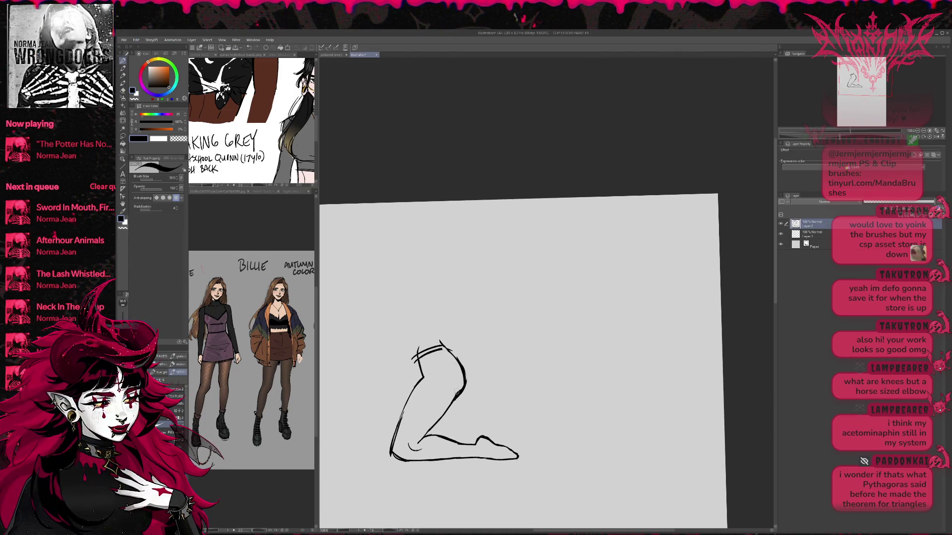
pyautogui.press('e')
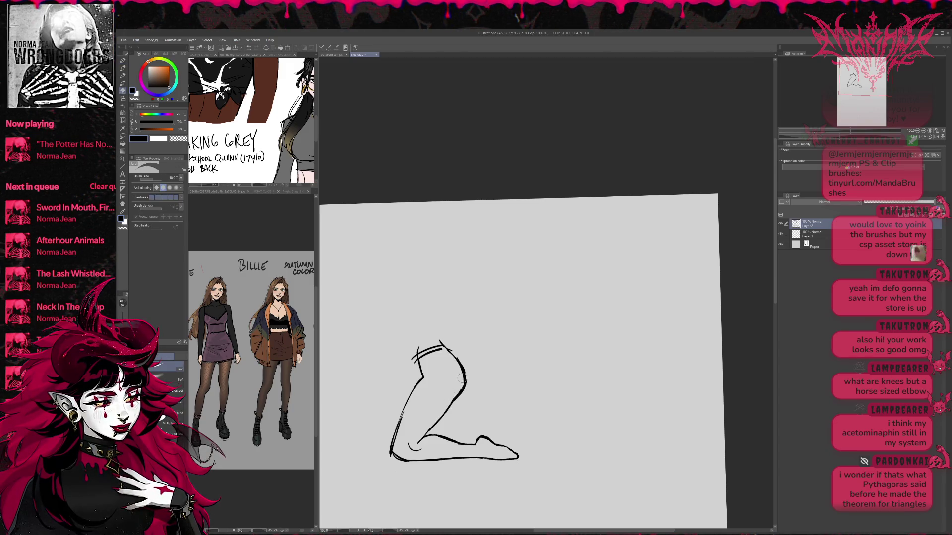
pyautogui.moveTo(448, 353); pyautogui.dragTo(457, 385)
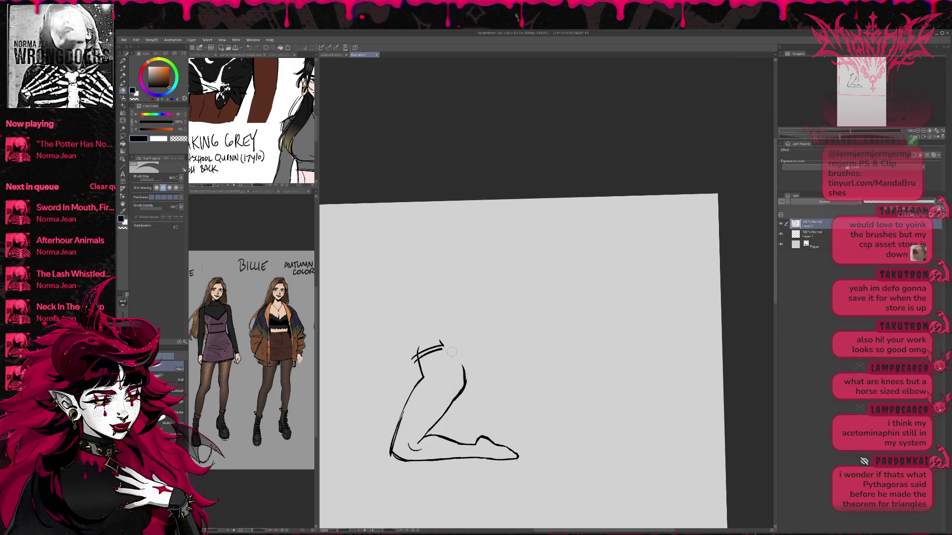
pyautogui.press('p')
pyautogui.moveTo(445, 343)
pyautogui.mouseDown()
pyautogui.moveTo(464, 373)
pyautogui.moveTo(436, 374)
pyautogui.moveTo(488, 369)
pyautogui.moveTo(530, 379)
pyautogui.mouseUp()
pyautogui.press('m')
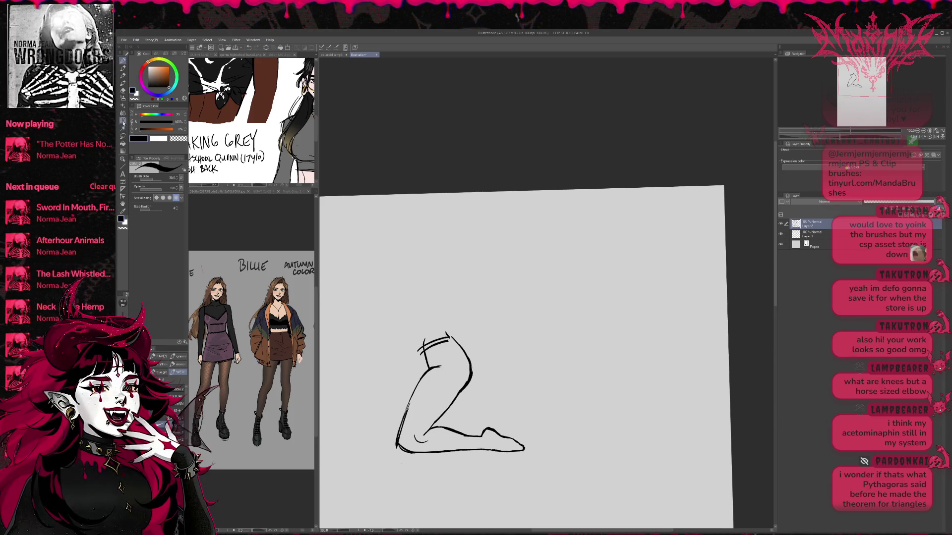
pyautogui.moveTo(494, 416); pyautogui.dragTo(470, 453)
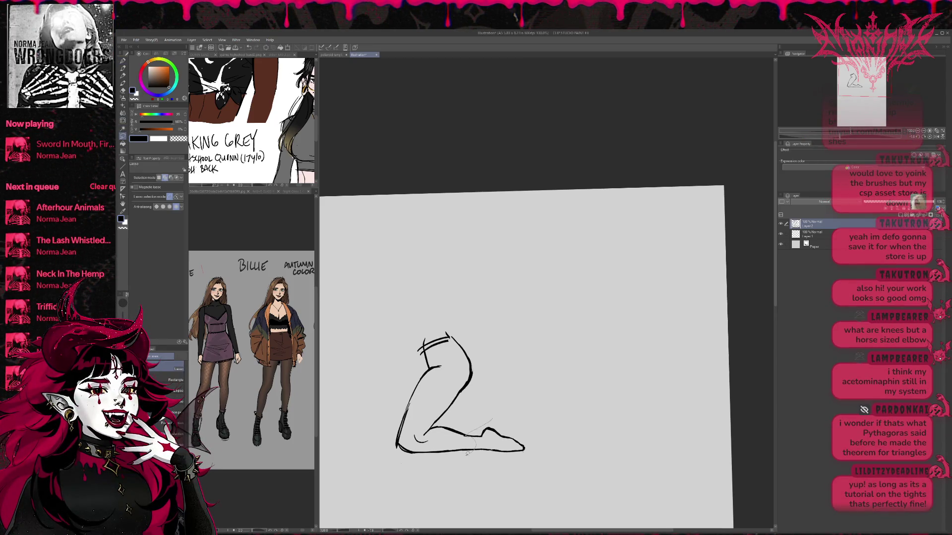
# Step: Scale the lassoed foot slightly, then reselect it and rotate it about -2.3°
pyautogui.hotkey('ctrl', 't')
pyautogui.moveTo(515, 427)
pyautogui.mouseDown()
pyautogui.moveTo(515, 435)
pyautogui.moveTo(537, 441)
pyautogui.moveTo(523, 439)
pyautogui.mouseUp()
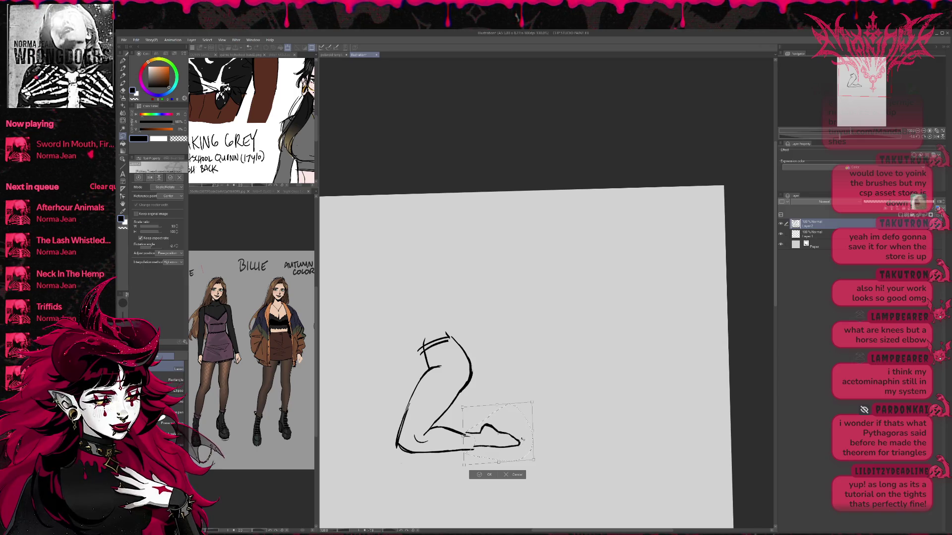
pyautogui.press('Return')
pyautogui.click(445, 473)
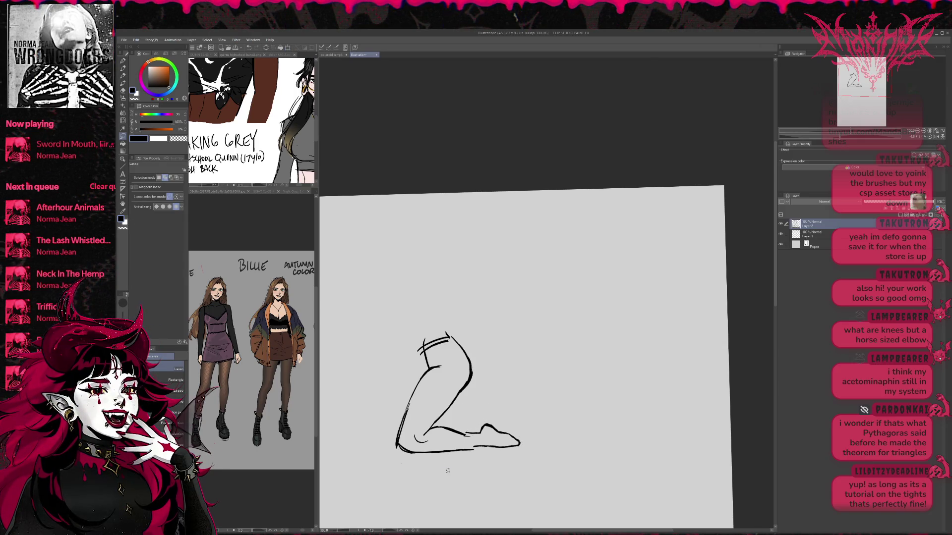
pyautogui.moveTo(407, 425)
pyautogui.mouseDown()
pyautogui.moveTo(414, 454)
pyautogui.moveTo(408, 426)
pyautogui.mouseUp()
pyautogui.hotkey('ctrl', 't')
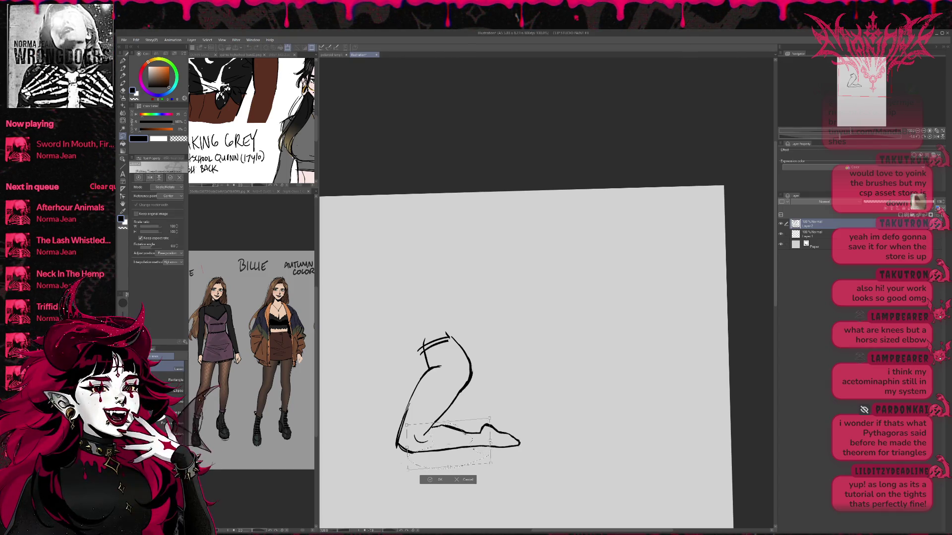
pyautogui.moveTo(436, 477); pyautogui.dragTo(430, 481)
pyautogui.click(429, 481)
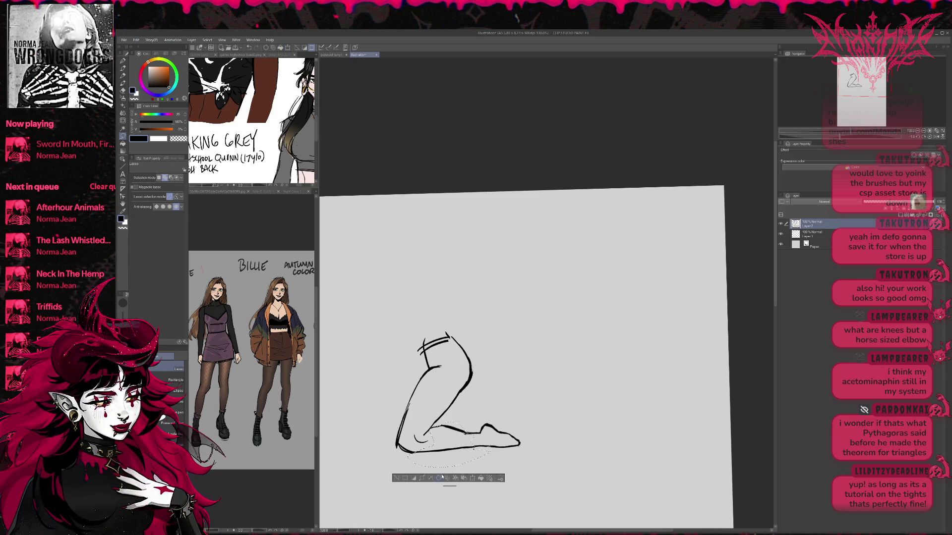
# Step: Erase the hatch strokes and most of the top stroke of the leg
pyautogui.press('e')
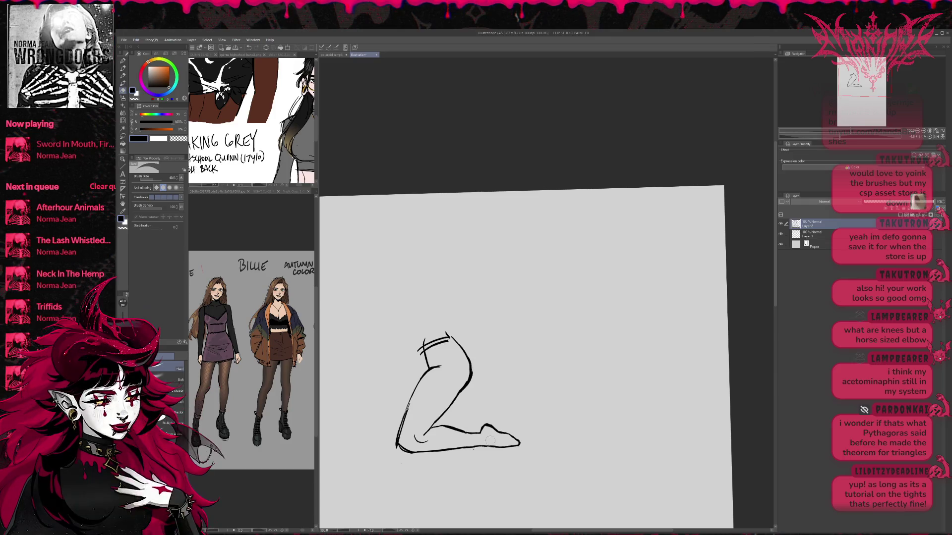
pyautogui.press('r')
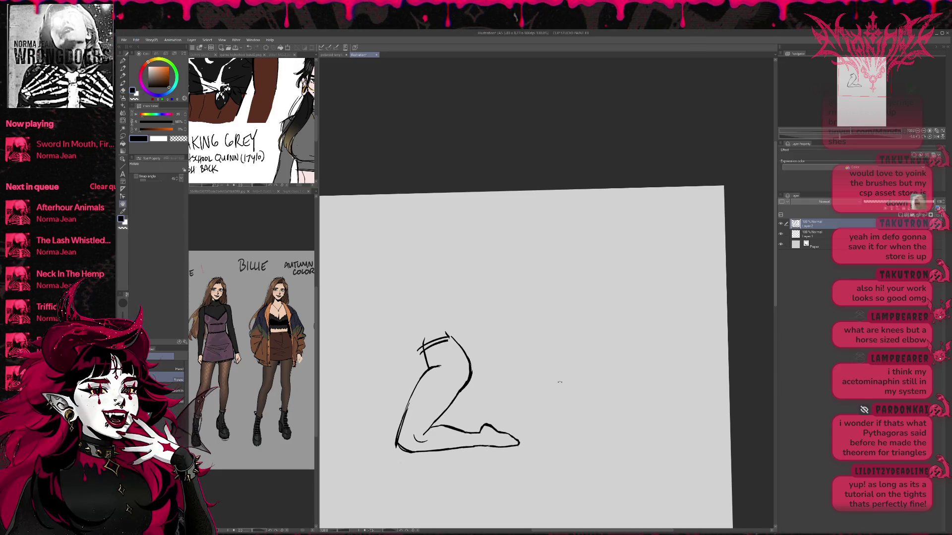
pyautogui.moveTo(576, 381); pyautogui.dragTo(567, 380)
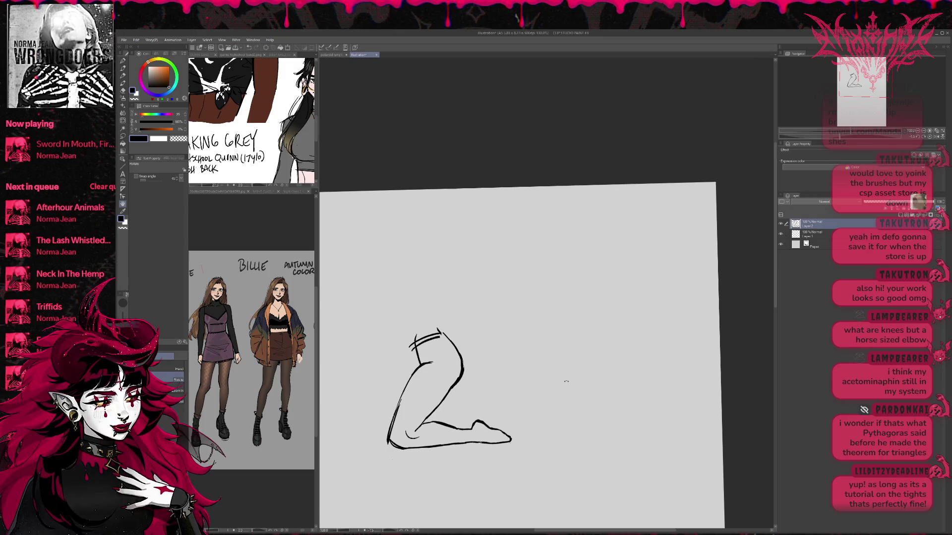
pyautogui.press('e')
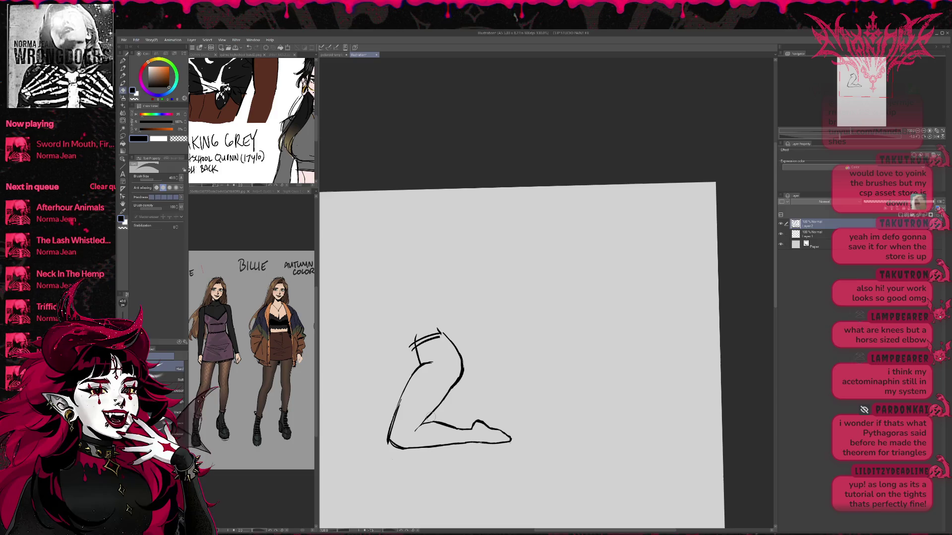
pyautogui.press('p')
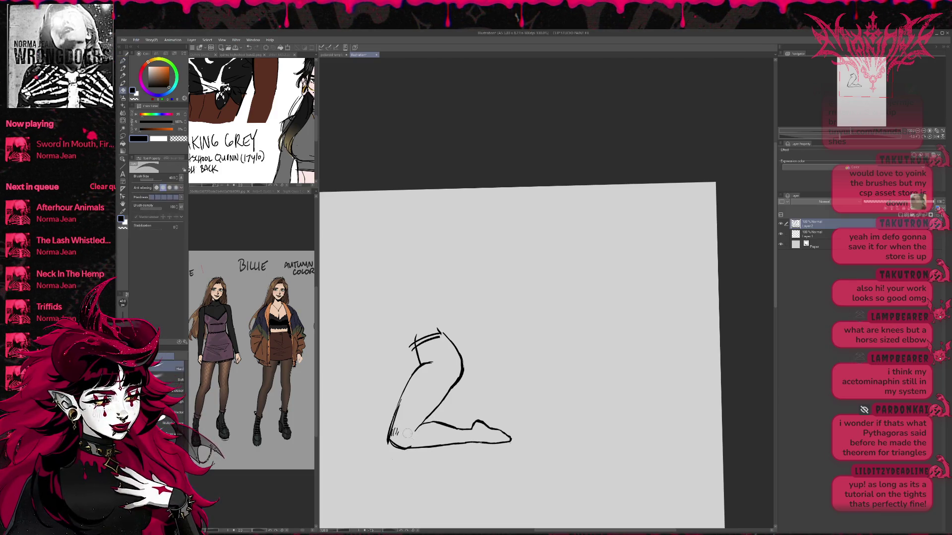
pyautogui.press('e')
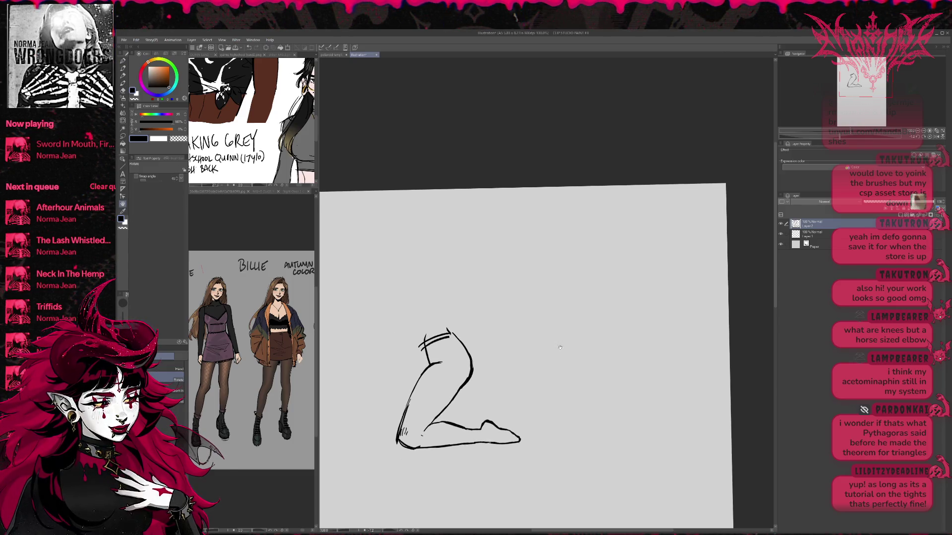
pyautogui.moveTo(424, 353)
pyautogui.mouseDown()
pyautogui.moveTo(446, 337)
pyautogui.moveTo(426, 335)
pyautogui.moveTo(450, 333)
pyautogui.moveTo(414, 344)
pyautogui.moveTo(449, 335)
pyautogui.moveTo(419, 350)
pyautogui.mouseUp()
pyautogui.press('p')
pyautogui.press('e')
pyautogui.press('p')
pyautogui.press('e')
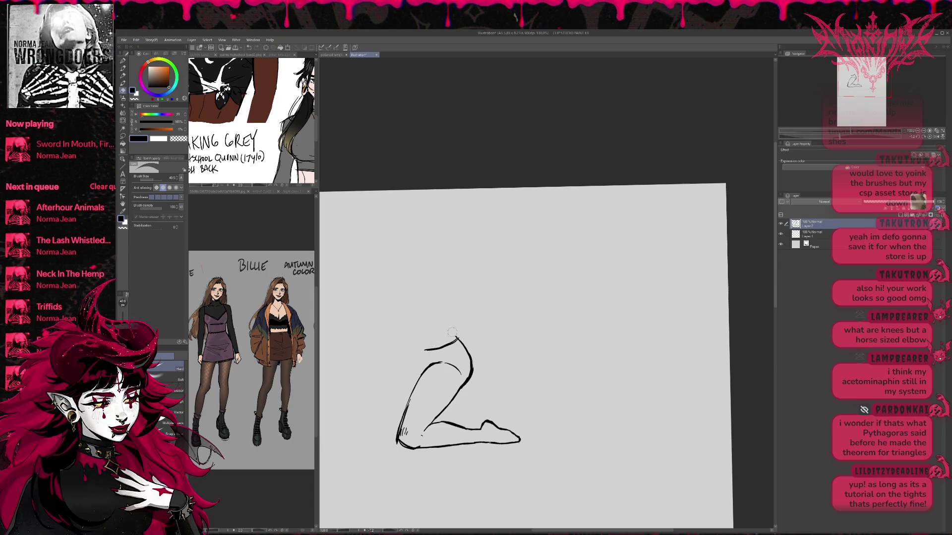
pyautogui.moveTo(446, 345)
pyautogui.mouseDown()
pyautogui.moveTo(436, 353)
pyautogui.moveTo(462, 341)
pyautogui.moveTo(469, 375)
pyautogui.moveTo(502, 346)
pyautogui.moveTo(478, 379)
pyautogui.moveTo(455, 341)
pyautogui.moveTo(438, 357)
pyautogui.moveTo(473, 372)
pyautogui.moveTo(497, 362)
pyautogui.mouseUp()
# Step: Redraw the lowered knee arc and smooth its right end with Liquify
pyautogui.press('p')
pyautogui.hotkey('ctrl', 'z')
pyautogui.press('e')
pyautogui.press('p')
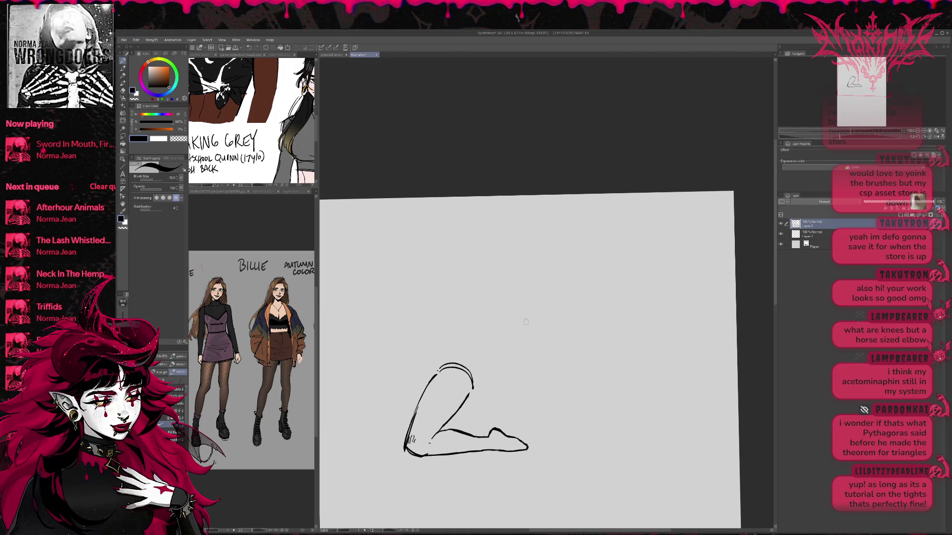
pyautogui.click(123, 121)
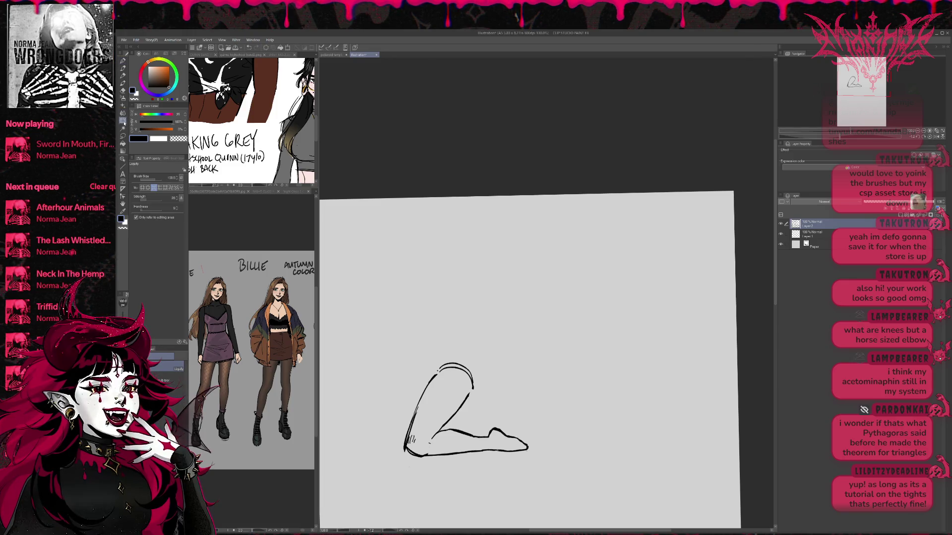
pyautogui.moveTo(456, 364); pyautogui.dragTo(471, 380)
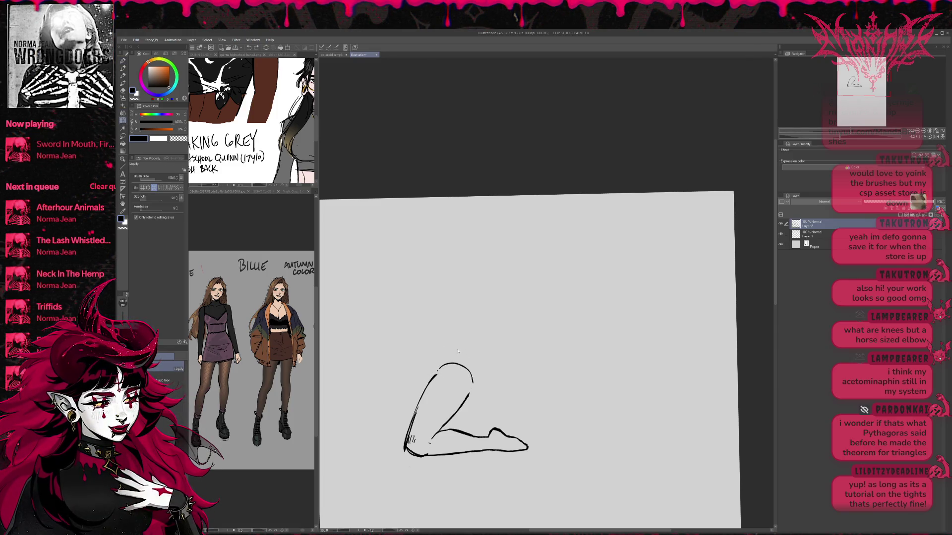
pyautogui.click(148, 188)
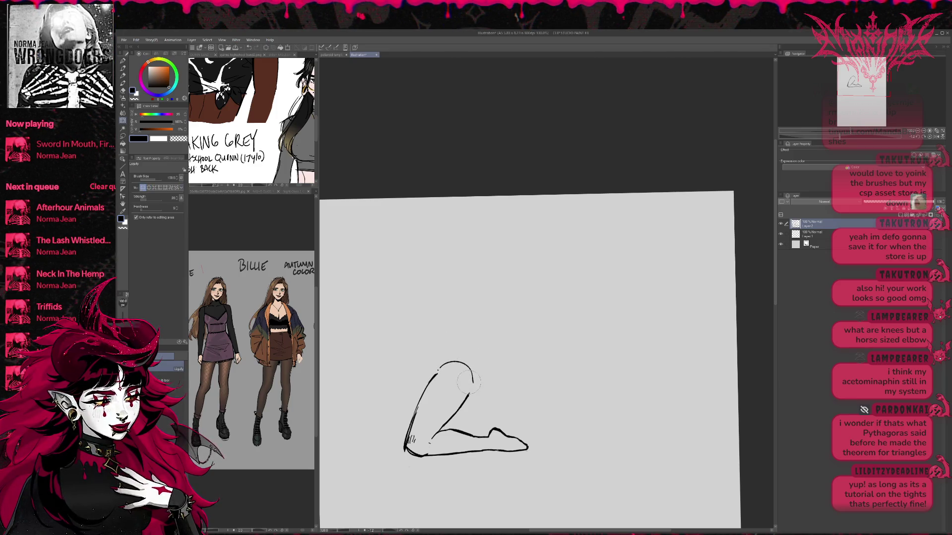
pyautogui.moveTo(528, 354); pyautogui.dragTo(525, 354)
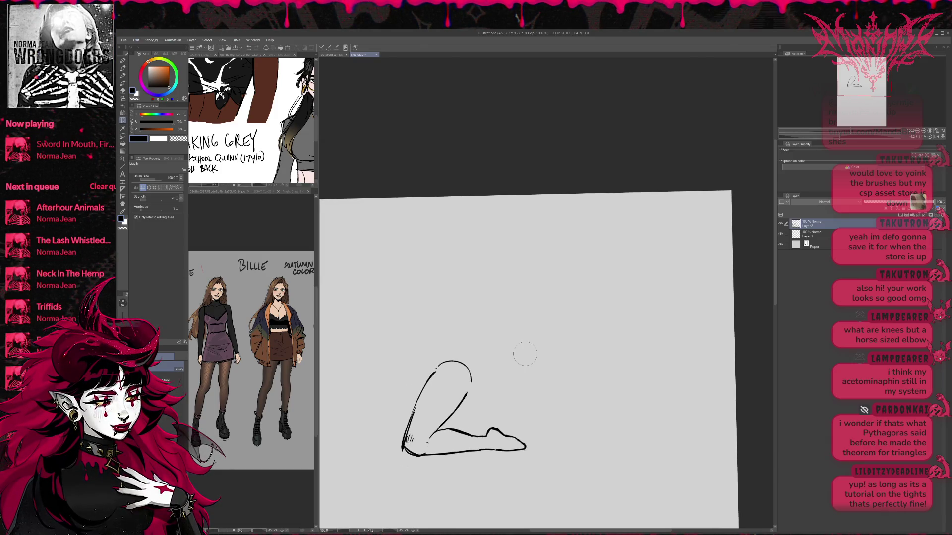
# Step: Add a new layer above Layer 1 and pick a muted peach skin colour
pyautogui.click(848, 237)
pyautogui.moveTo(621, 307); pyautogui.dragTo(636, 300)
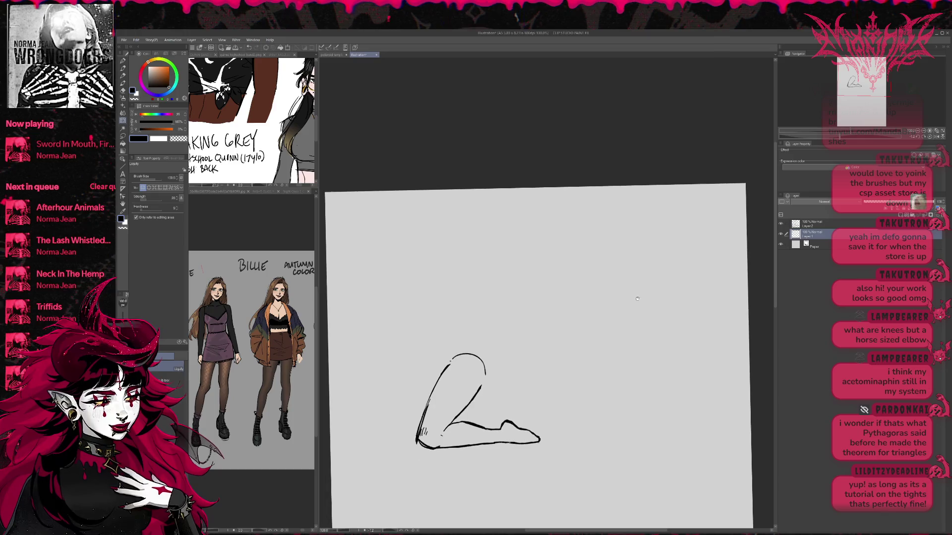
pyautogui.hotkey('ctrl', 'shift', 'n')
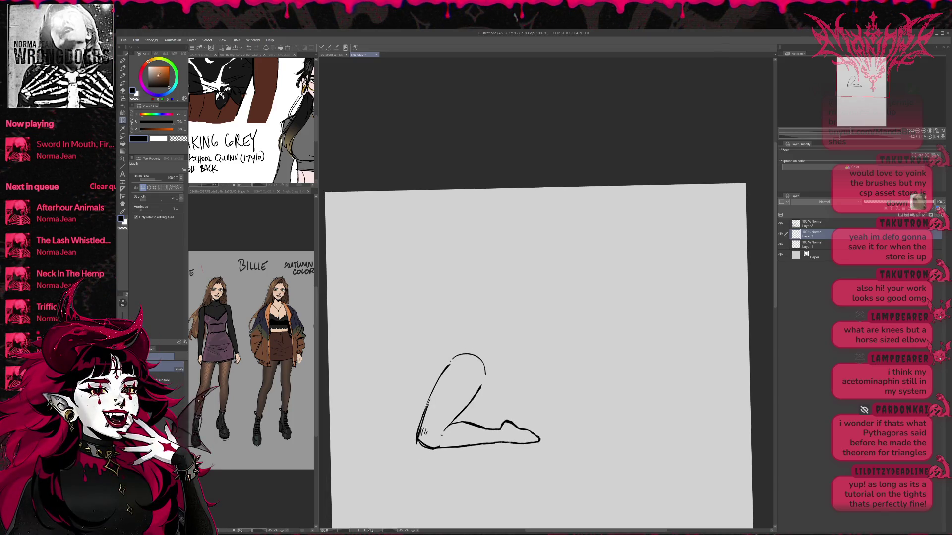
pyautogui.moveTo(153, 61); pyautogui.dragTo(148, 62)
pyautogui.click(152, 68)
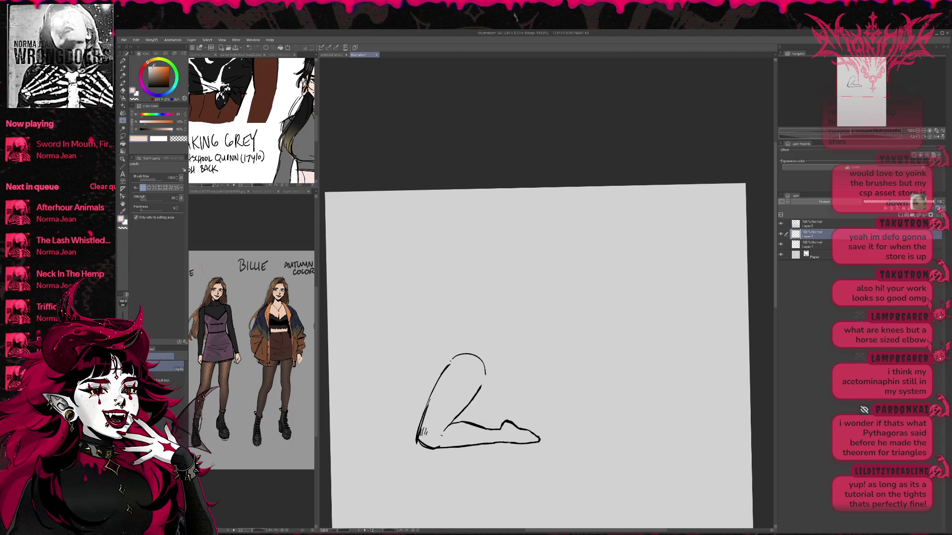
# Step: Close the knee gap and fill the leg with the peach skin tone
pyautogui.click(126, 144)
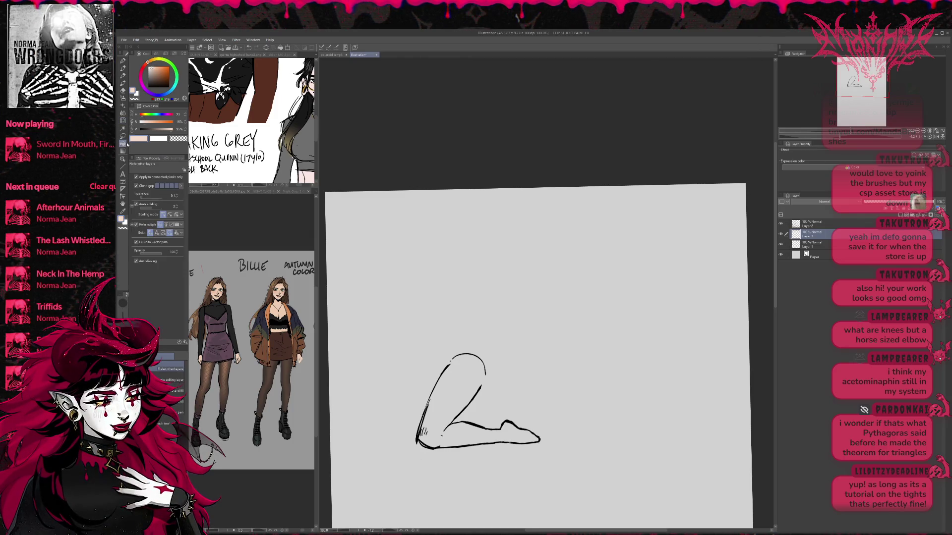
pyautogui.click(520, 428)
pyautogui.hotkey('ctrl', 'z')
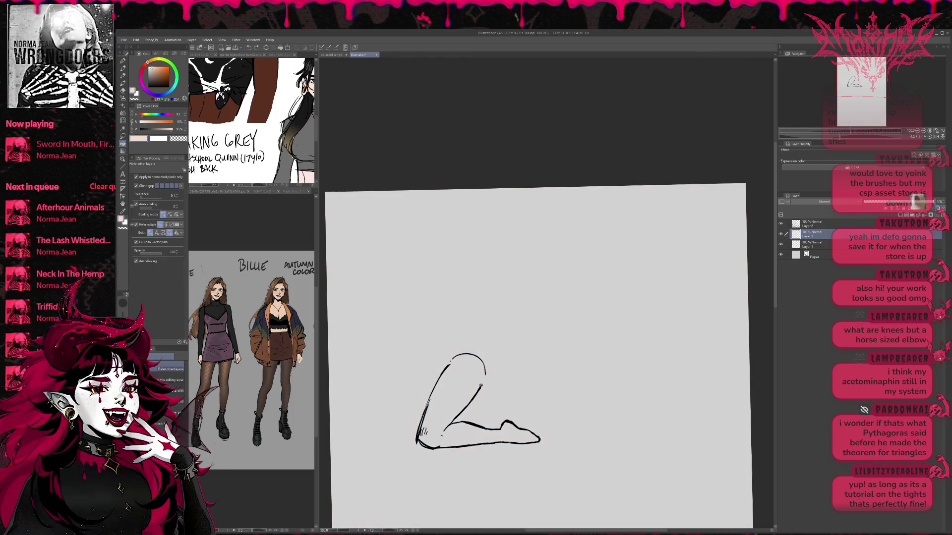
pyautogui.press('p')
pyautogui.moveTo(482, 372); pyautogui.dragTo(475, 393)
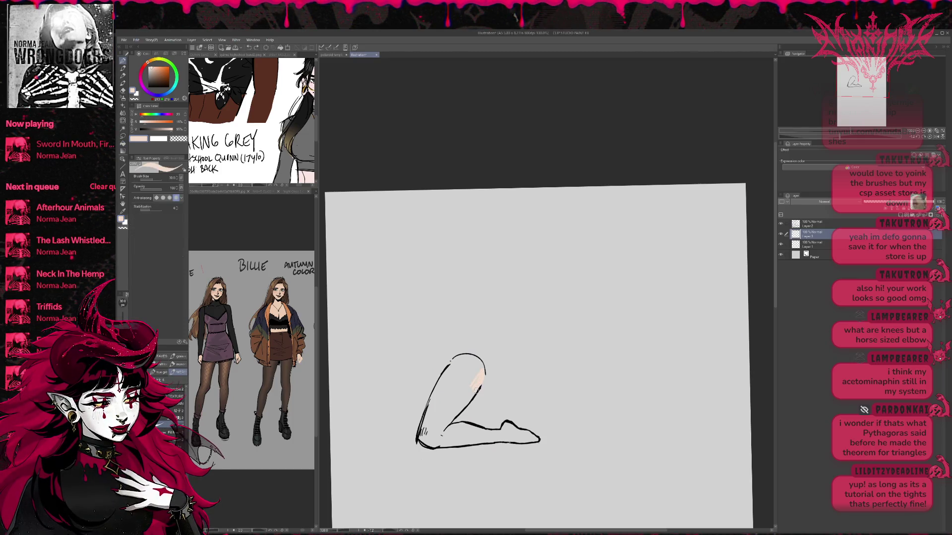
pyautogui.press('g')
pyautogui.click(480, 377)
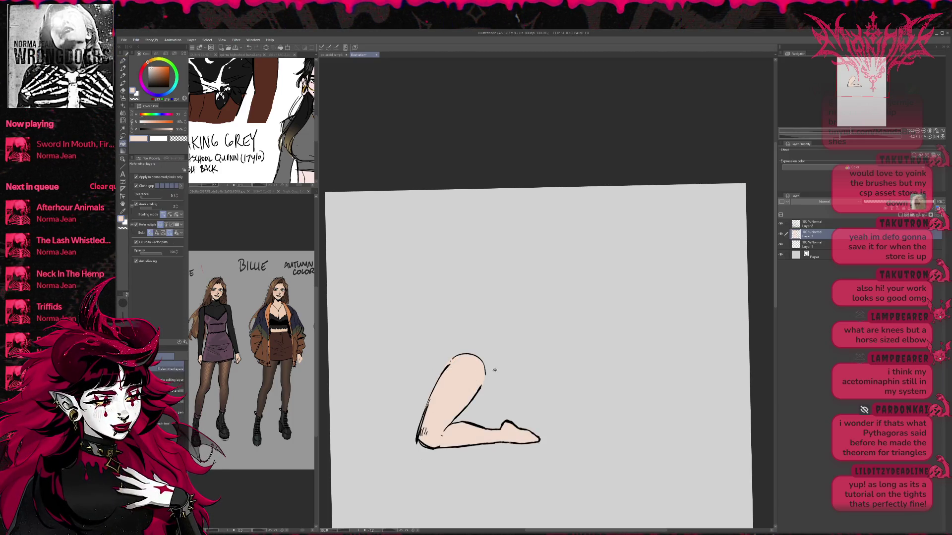
pyautogui.moveTo(533, 419); pyautogui.dragTo(527, 395)
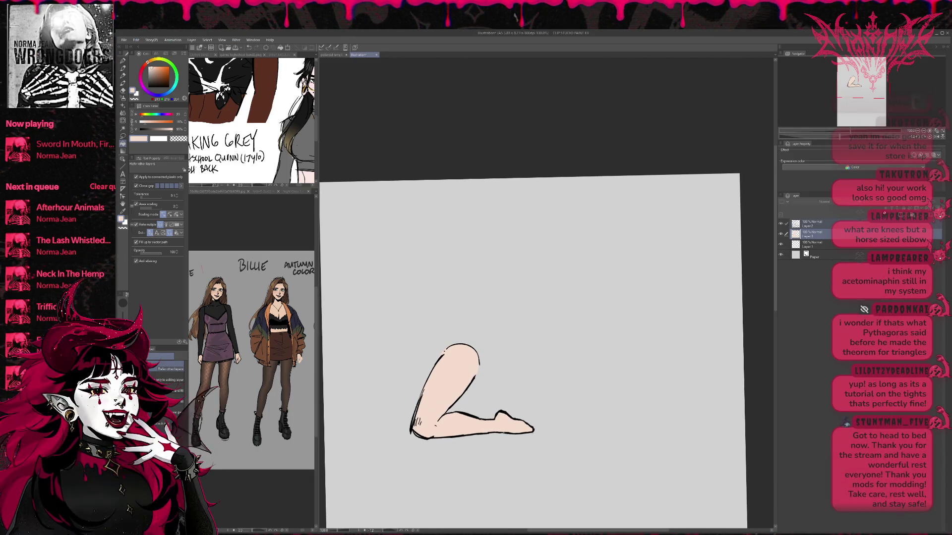
# Step: Duplicate the leg layers into a folder and move the copy up-left
pyautogui.hotkey('ctrl', 'c')
pyautogui.hotkey('ctrl', 'v')
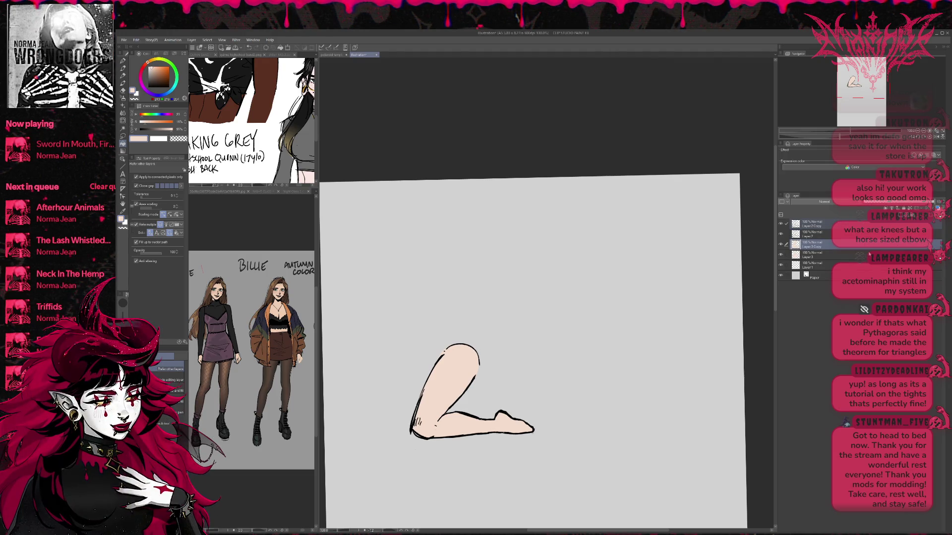
pyautogui.hotkey('ctrl', 'g')
pyautogui.hotkey('ctrl', 't')
pyautogui.moveTo(448, 316); pyautogui.dragTo(402, 258)
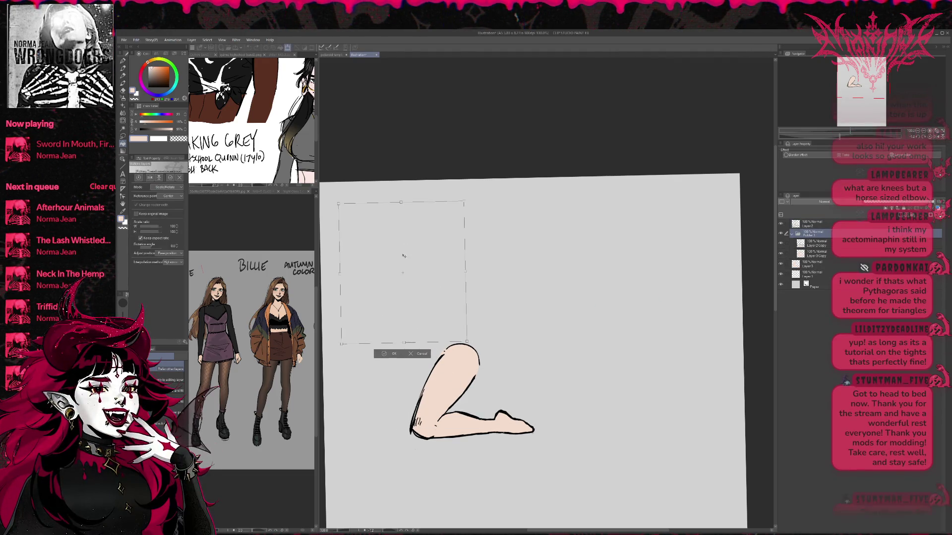
pyautogui.press('Return')
pyautogui.press('g')
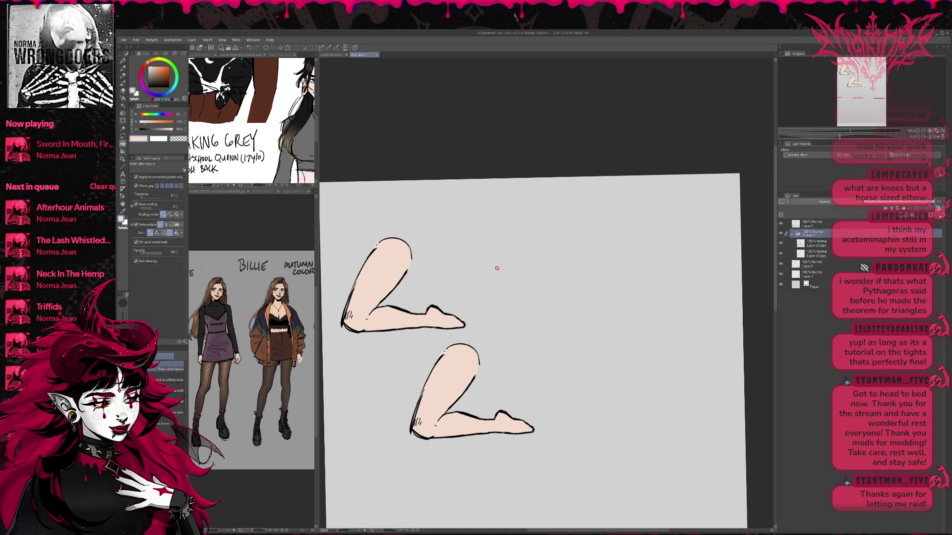
# Step: Add a new layer above Layer 3
pyautogui.click(792, 233)
pyautogui.click(813, 243)
pyautogui.hotkey('ctrl', 'shift', 'n')
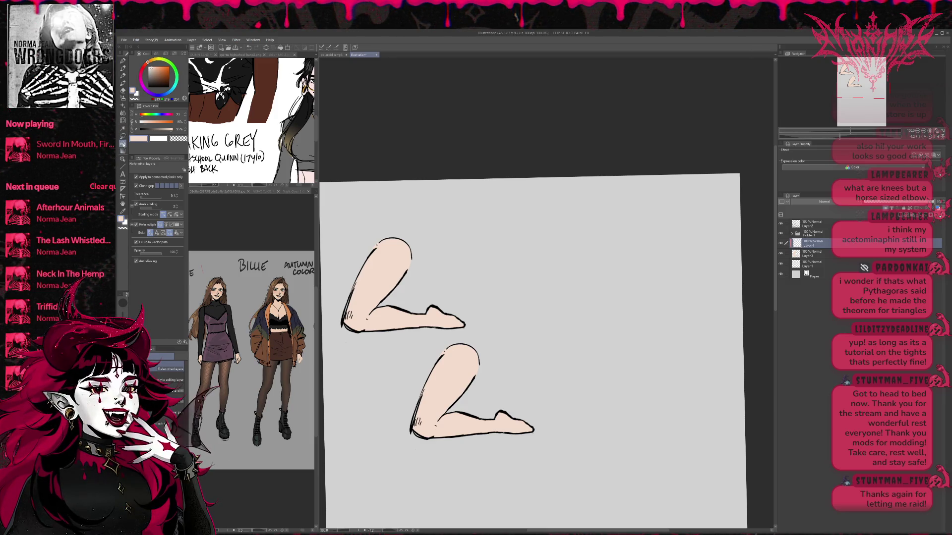
# Step: Mix a dark brown colour and bucket-fill the lower leg with it
pyautogui.click(169, 92)
pyautogui.click(159, 72)
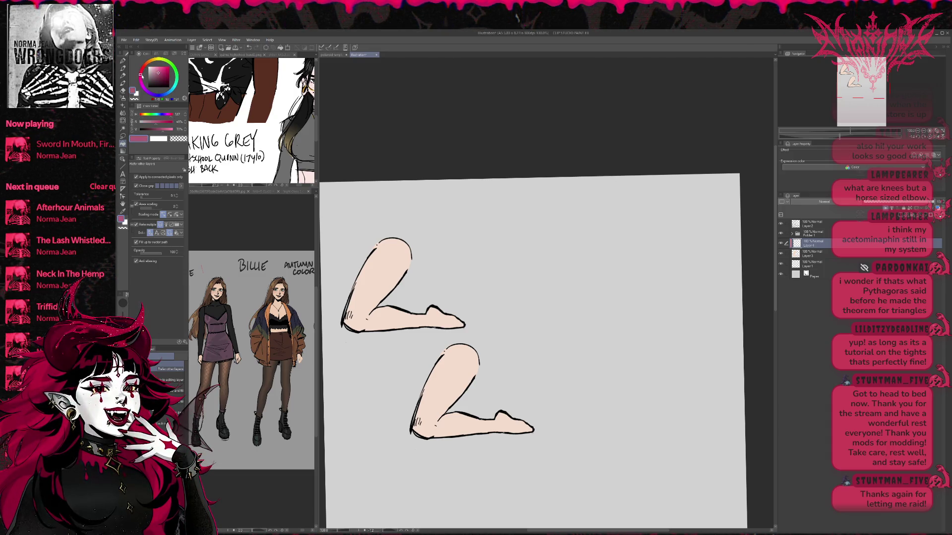
pyautogui.click(151, 60)
pyautogui.click(147, 63)
pyautogui.click(162, 76)
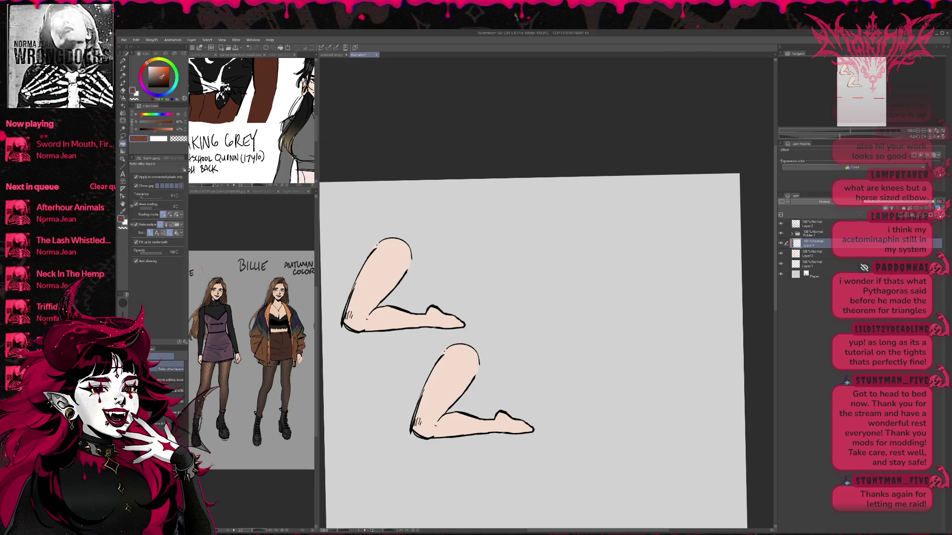
pyautogui.click(159, 80)
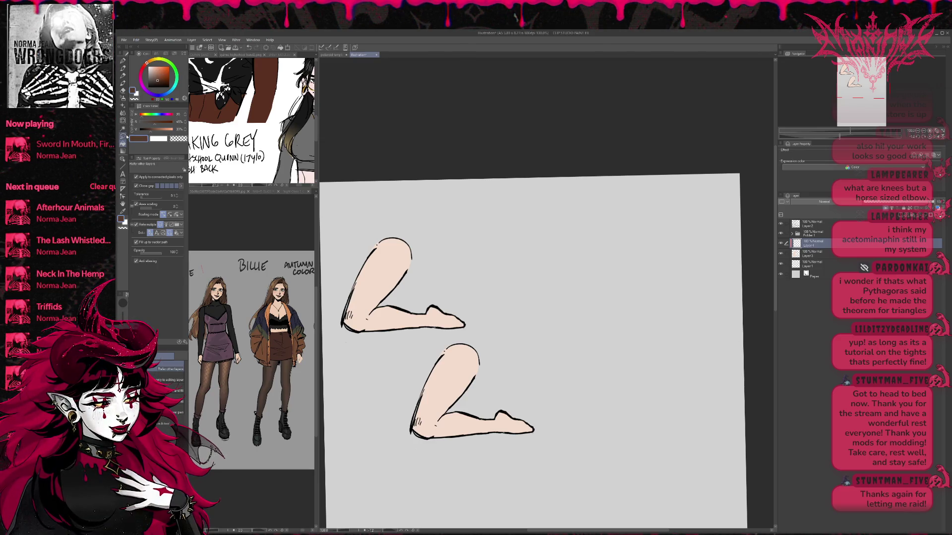
pyautogui.click(455, 358)
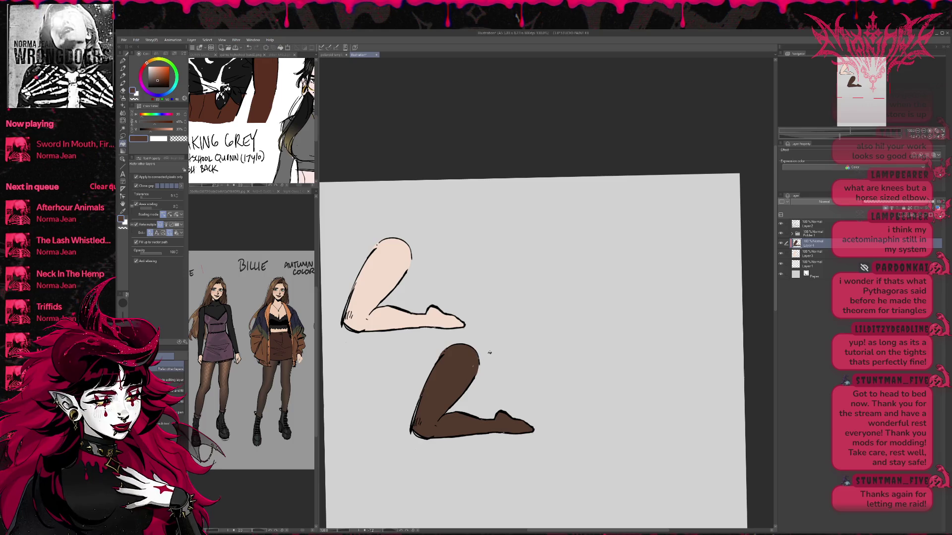
pyautogui.press('p')
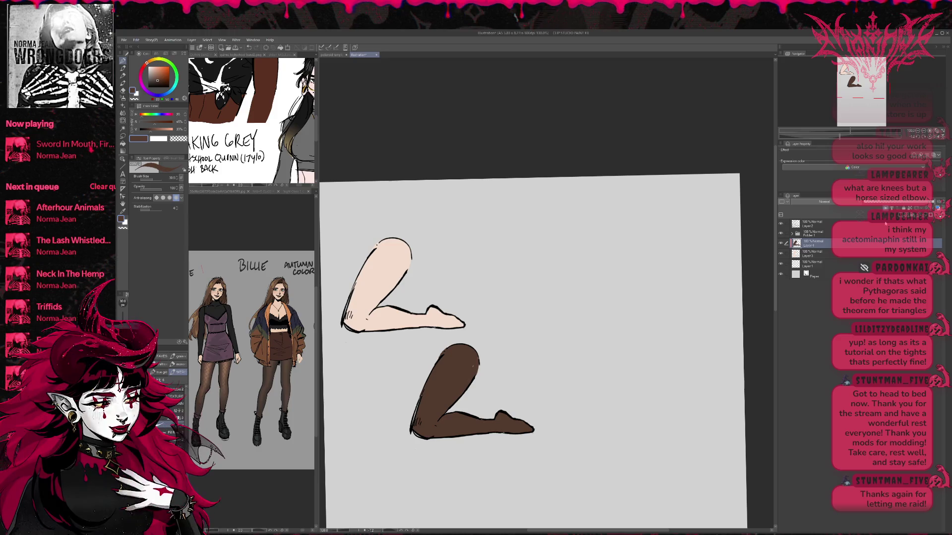
# Step: Group the lower leg's layers into a folder, duplicate it, and add a copy of the Layer 2 line art
pyautogui.hotkey('ctrl', 'g')
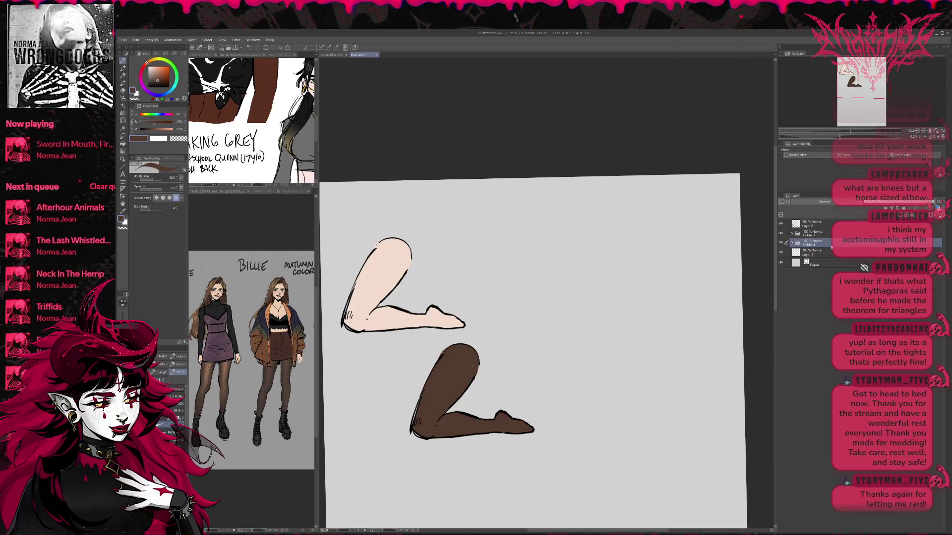
pyautogui.hotkey('ctrl', 'c')
pyautogui.hotkey('ctrl', 'v')
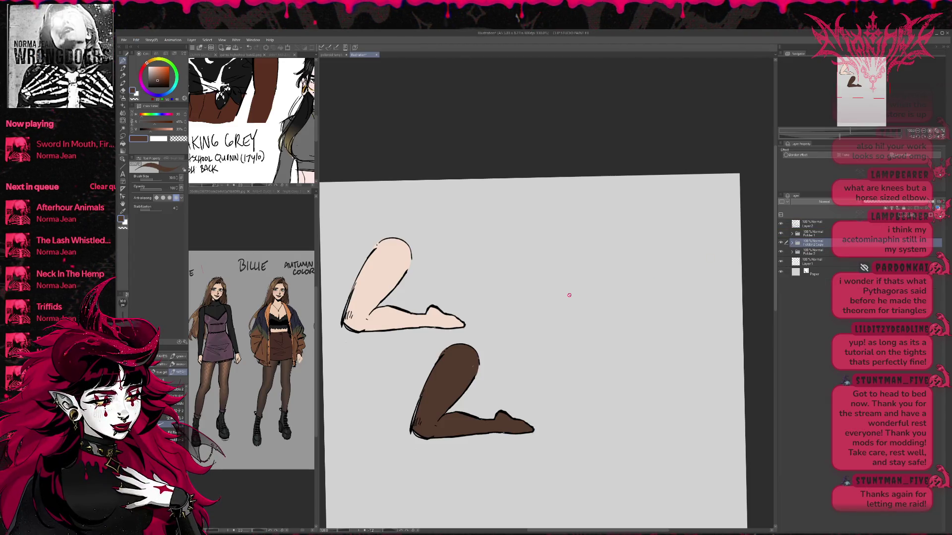
pyautogui.hotkey('ctrl', 't')
pyautogui.moveTo(475, 392); pyautogui.dragTo(543, 287)
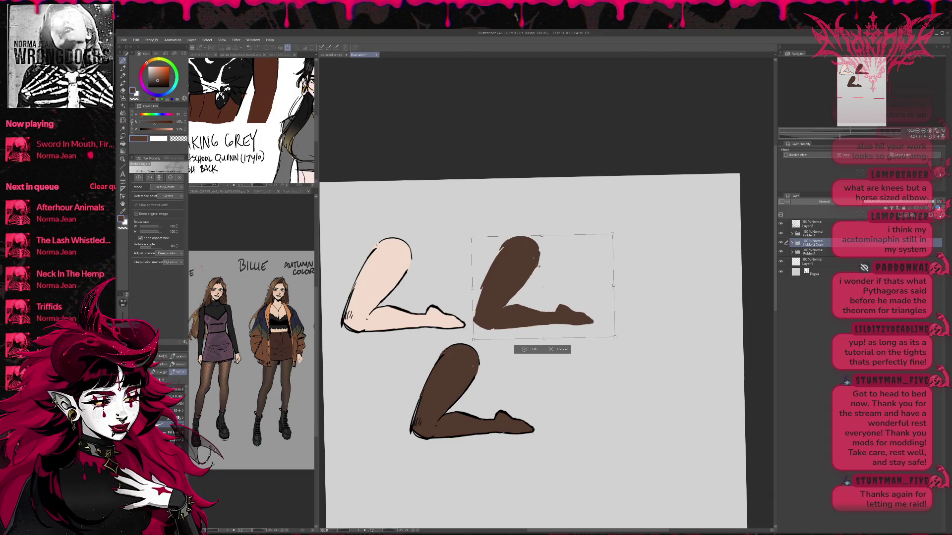
pyautogui.hotkey('ctrl', 'z')
pyautogui.press('Escape')
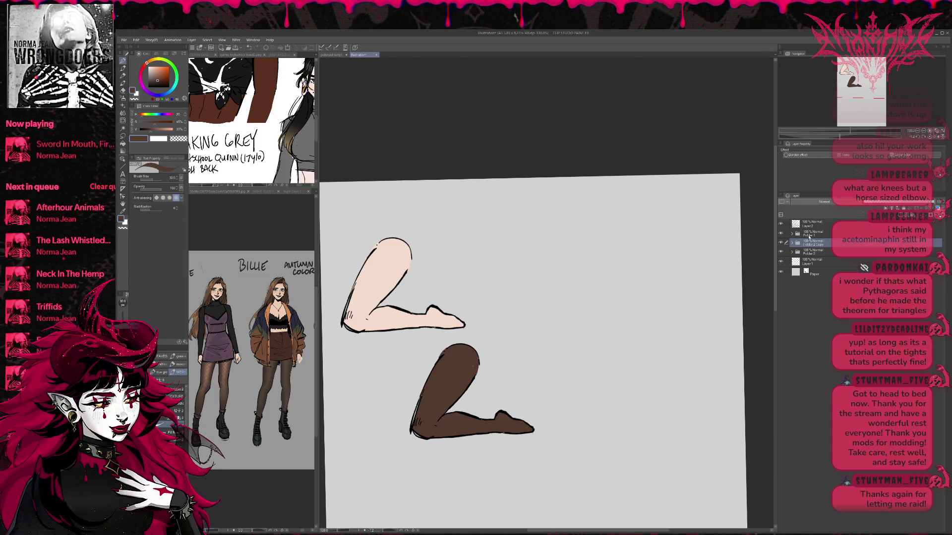
pyautogui.click(808, 226)
pyautogui.click(792, 243)
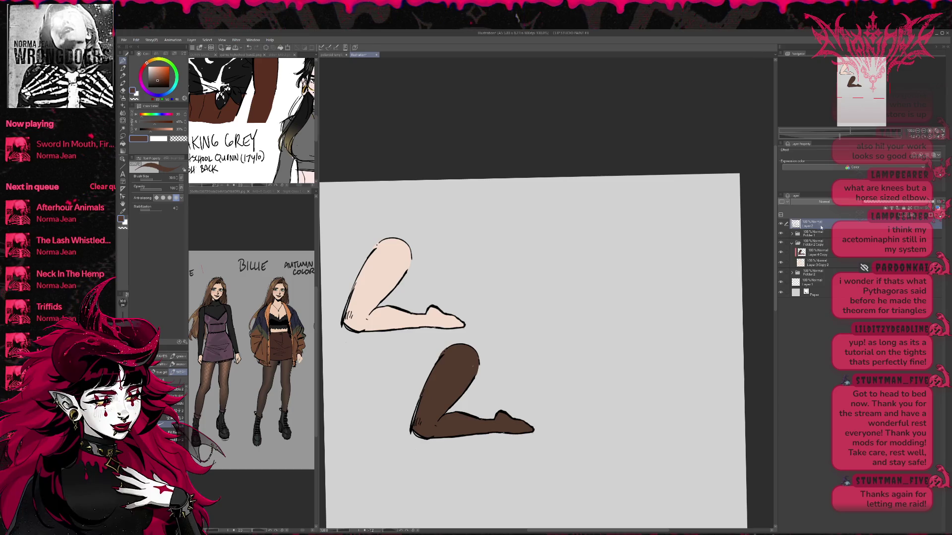
pyautogui.hotkey('ctrl', 'j')
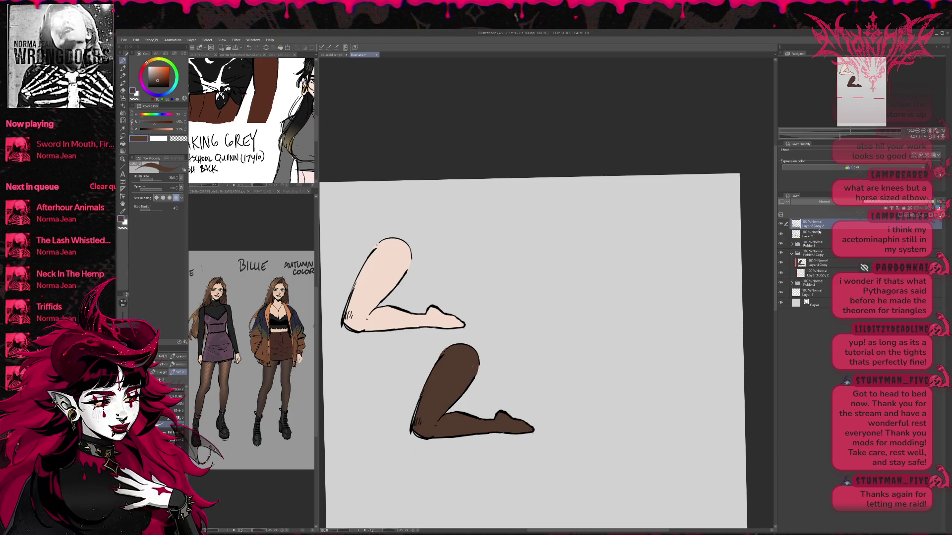
pyautogui.moveTo(816, 260); pyautogui.dragTo(816, 261)
pyautogui.click(792, 244)
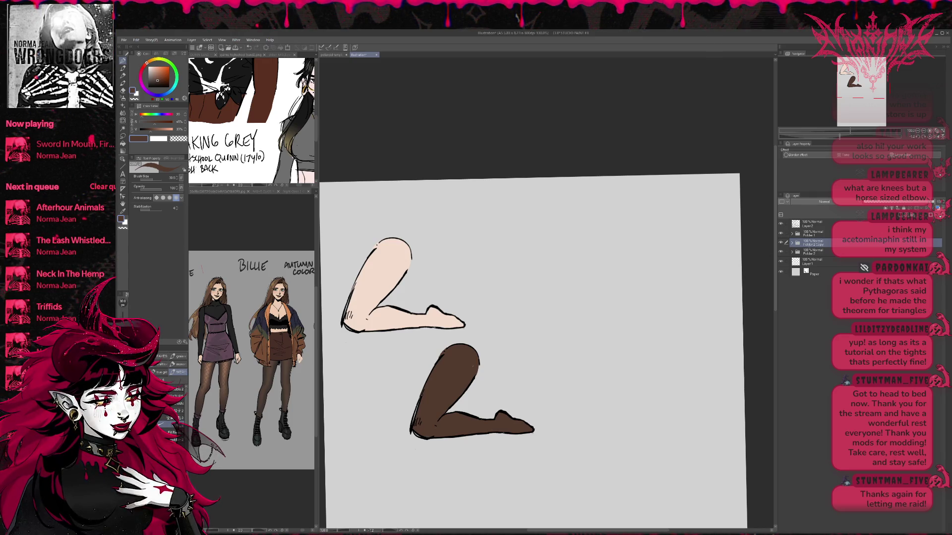
# Step: Move the brown leg copy beside the pale leg at top right and confirm
pyautogui.hotkey('ctrl', 't')
pyautogui.moveTo(489, 373)
pyautogui.mouseDown()
pyautogui.moveTo(568, 291)
pyautogui.moveTo(553, 268)
pyautogui.moveTo(596, 291)
pyautogui.mouseUp()
pyautogui.click(537, 353)
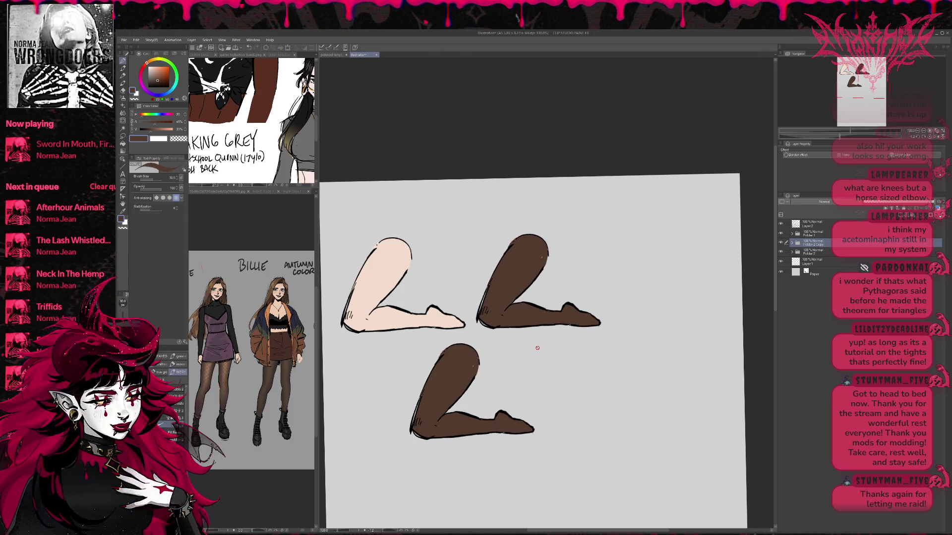
pyautogui.click(782, 234)
pyautogui.click(782, 234)
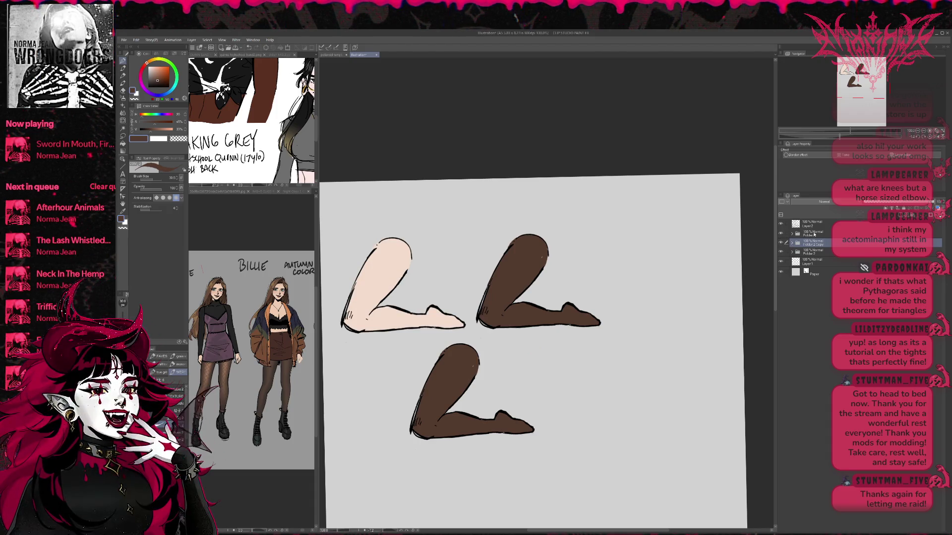
# Step: Add a layer mask to Layer 4 in Folder 2, then set transparent colour and the airbrush
pyautogui.click(801, 234)
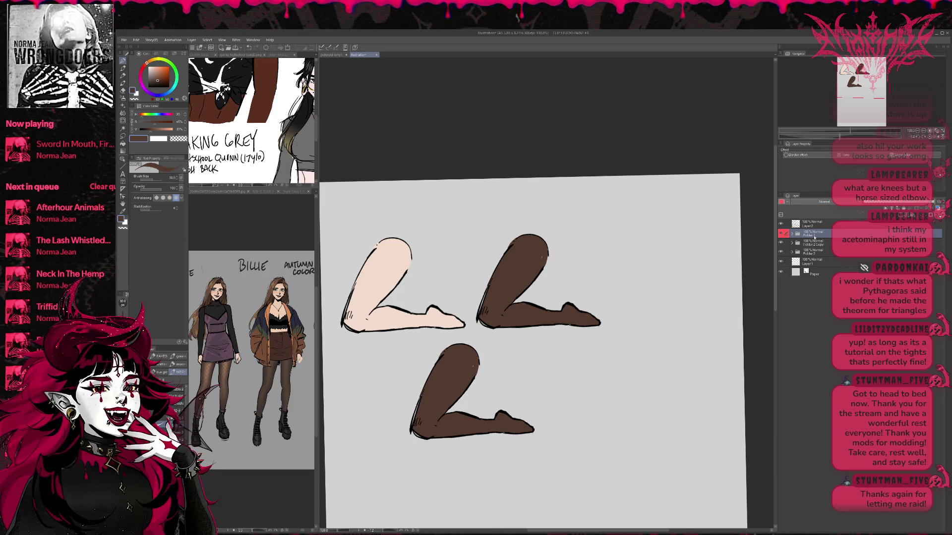
pyautogui.hotkey('alt', '[')
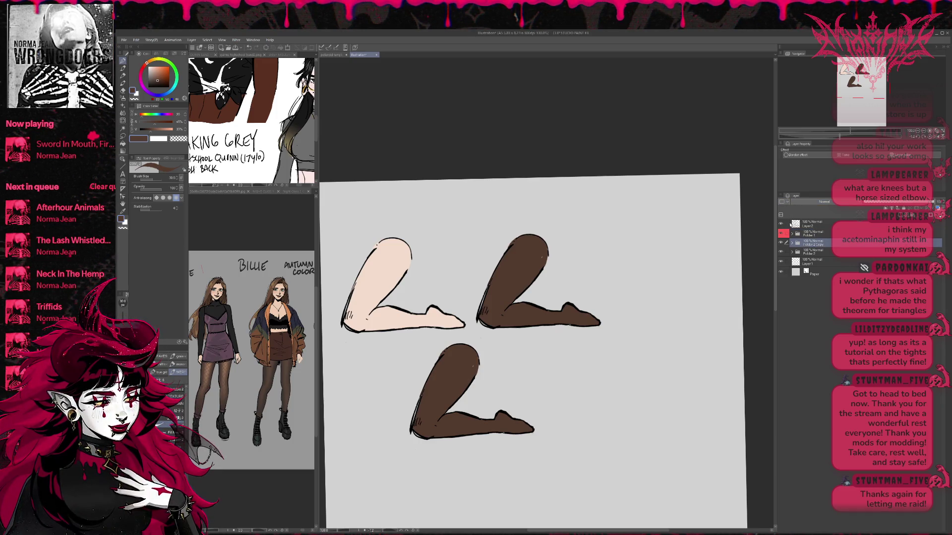
pyautogui.hotkey('alt', '[')
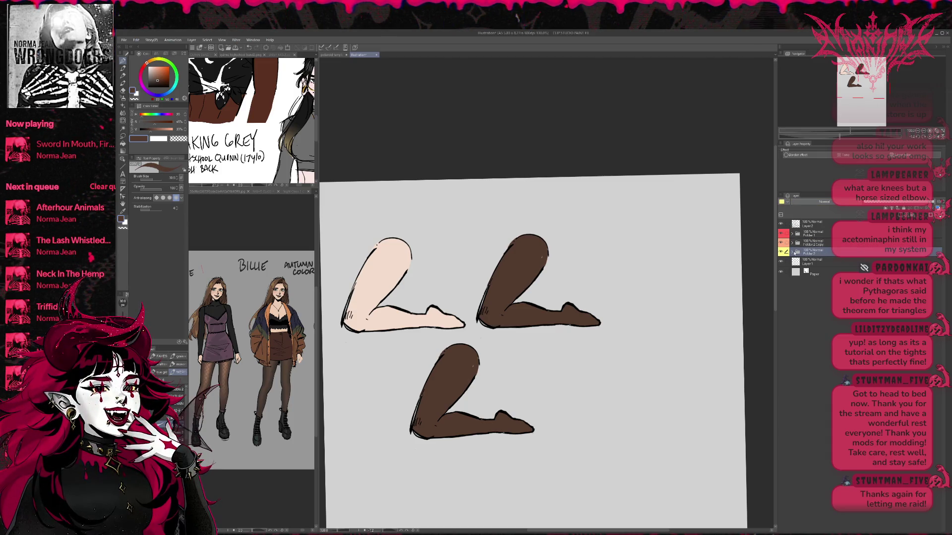
pyautogui.click(792, 252)
pyautogui.click(831, 262)
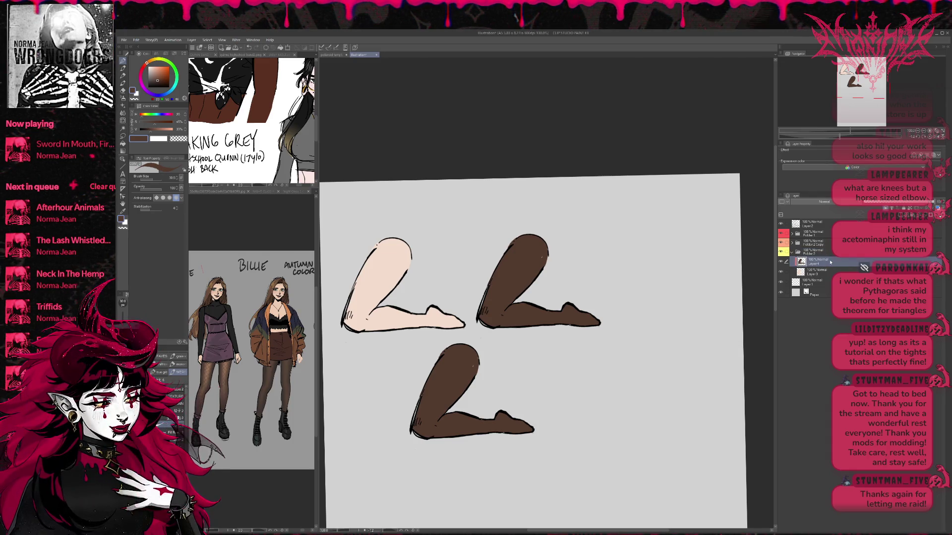
pyautogui.click(931, 216)
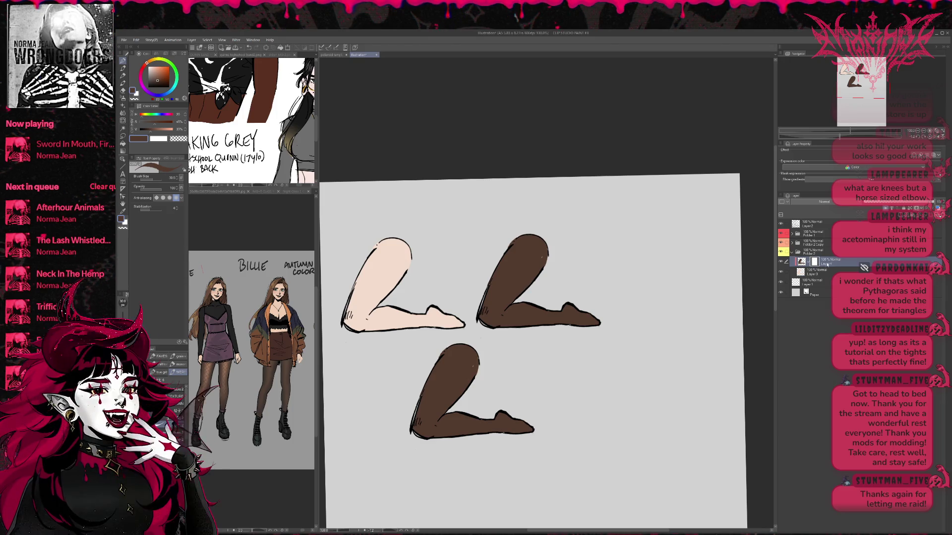
pyautogui.click(123, 228)
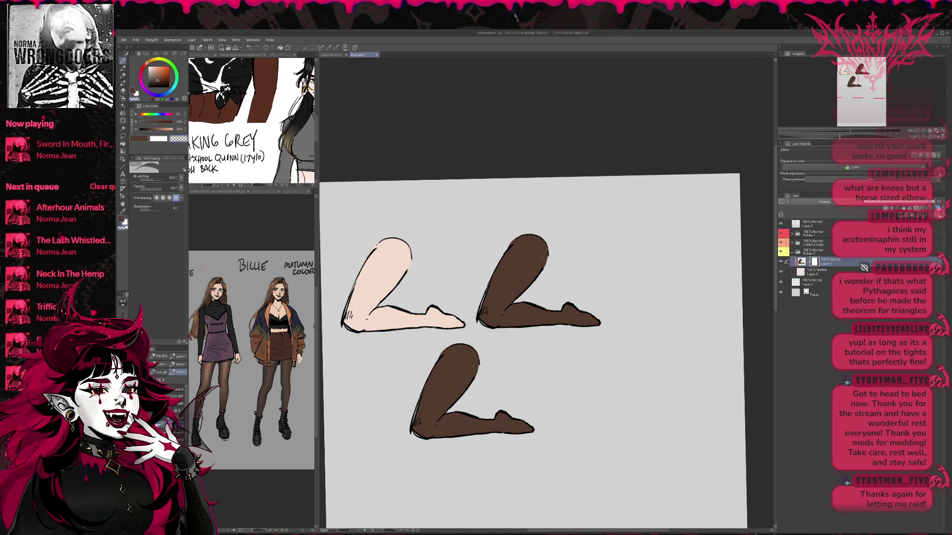
pyautogui.press('e')
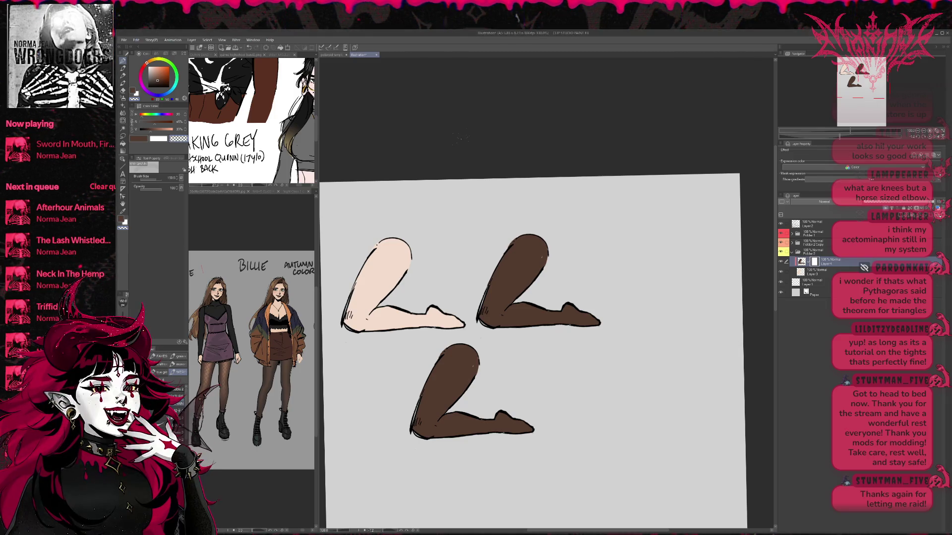
# Step: Brush lighter sheer texture through the mask along the lower leg's thigh
pyautogui.moveTo(463, 354); pyautogui.dragTo(427, 416)
pyautogui.press('[')
pyautogui.press('[')
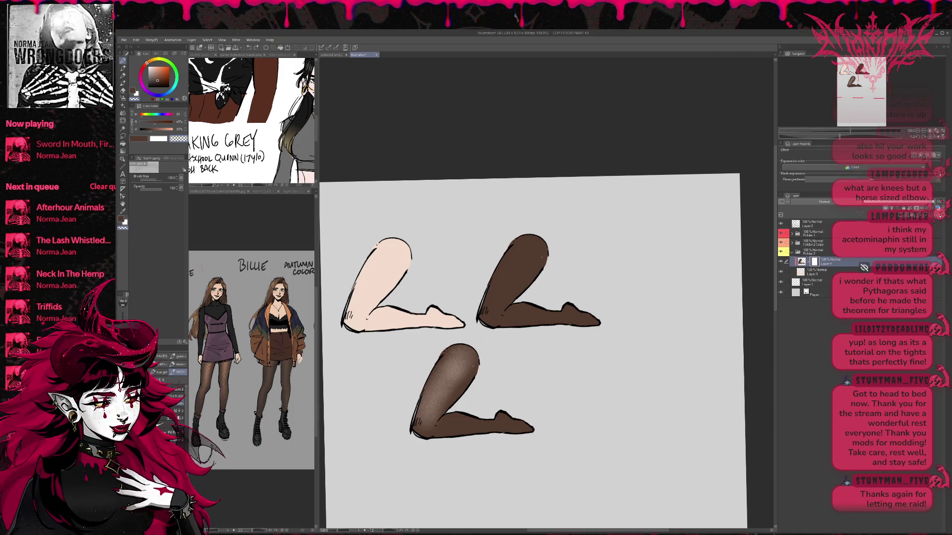
pyautogui.hotkey('ctrl', 'z')
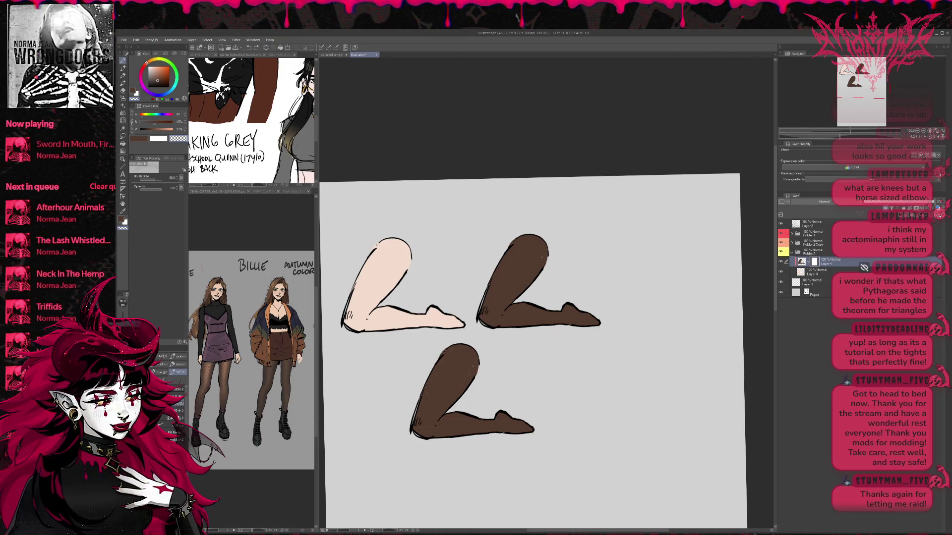
pyautogui.moveTo(467, 354)
pyautogui.mouseDown()
pyautogui.moveTo(422, 426)
pyautogui.moveTo(461, 347)
pyautogui.mouseUp()
pyautogui.hotkey('ctrl', 'z')
pyautogui.hotkey('ctrl', 'z')
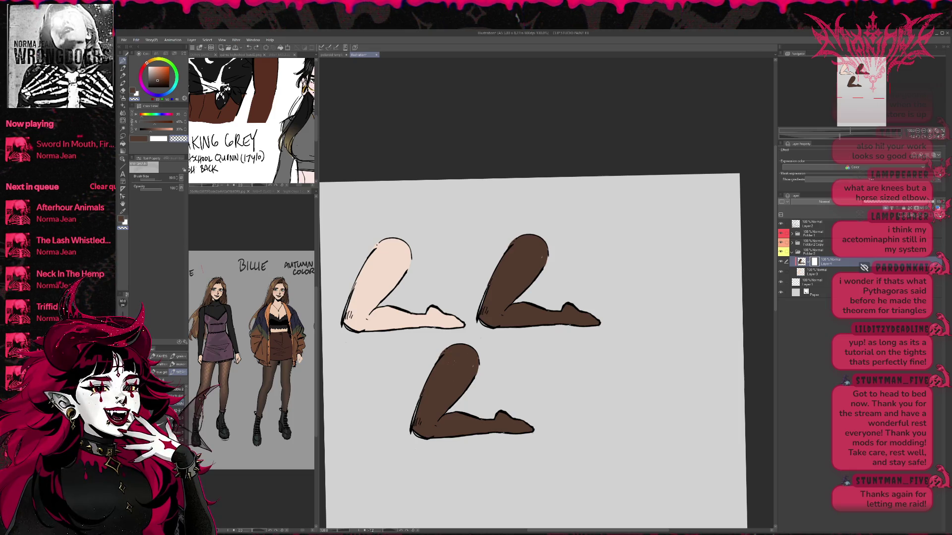
pyautogui.press(']')
pyautogui.press(']')
pyautogui.moveTo(421, 417); pyautogui.dragTo(461, 357)
pyautogui.moveTo(427, 392)
pyautogui.mouseDown()
pyautogui.moveTo(439, 412)
pyautogui.moveTo(463, 350)
pyautogui.mouseUp()
# Step: Resize the brush and paint a lighter highlight down the bottom leg's thigh
pyautogui.press(']')
pyautogui.press(']')
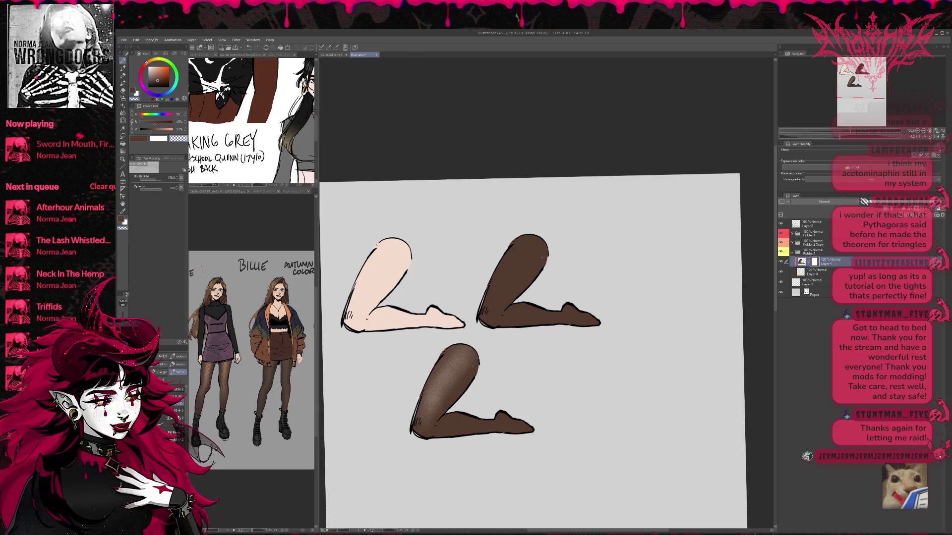
pyautogui.press(']')
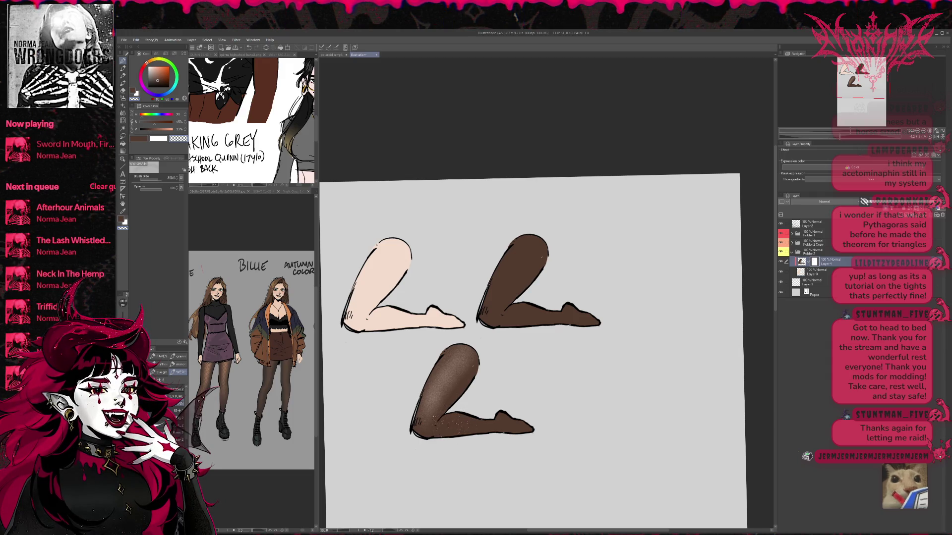
pyautogui.press('[')
pyautogui.press('[')
pyautogui.press('[')
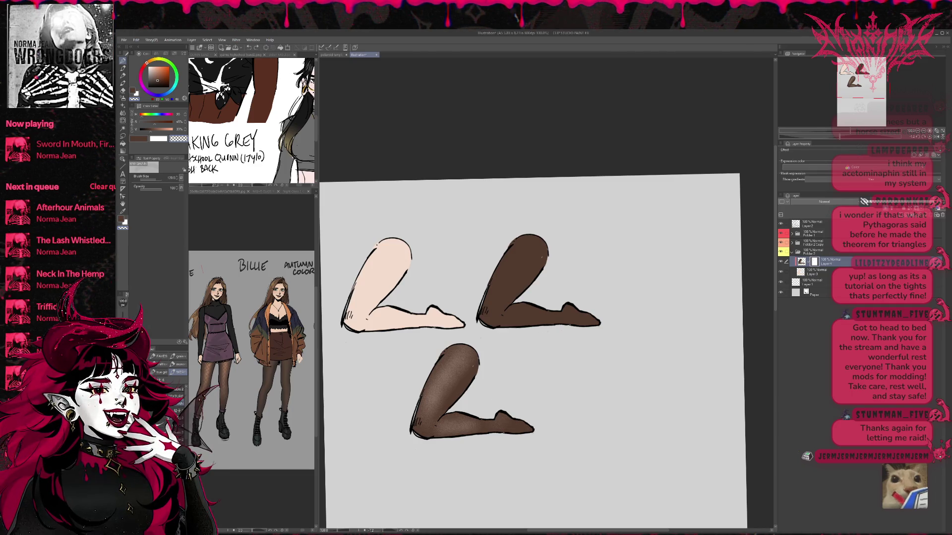
pyautogui.moveTo(539, 348); pyautogui.dragTo(546, 345)
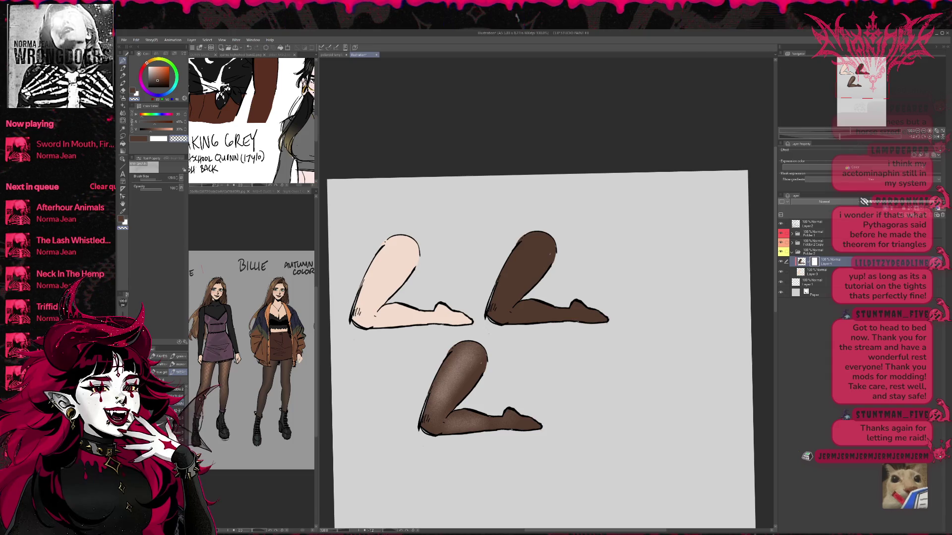
pyautogui.press(']')
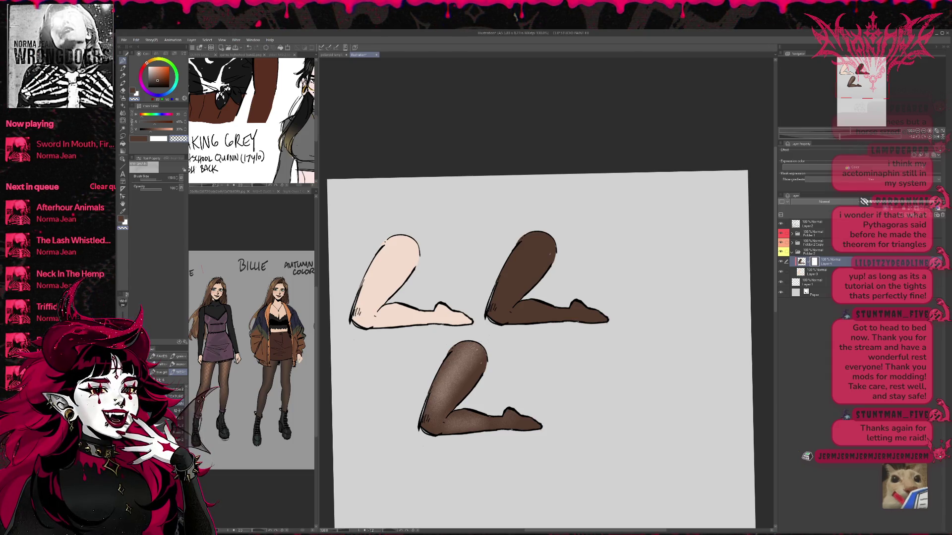
pyautogui.moveTo(462, 395)
pyautogui.mouseDown()
pyautogui.moveTo(458, 364)
pyautogui.moveTo(474, 347)
pyautogui.mouseUp()
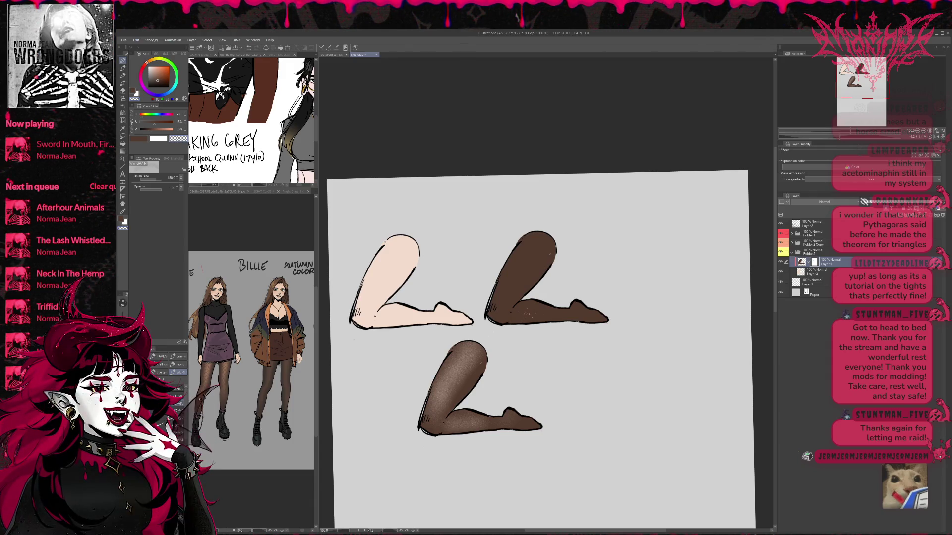
# Step: Soften the bottom leg's knee shading with transparent colour, then return to brown
pyautogui.press('c')
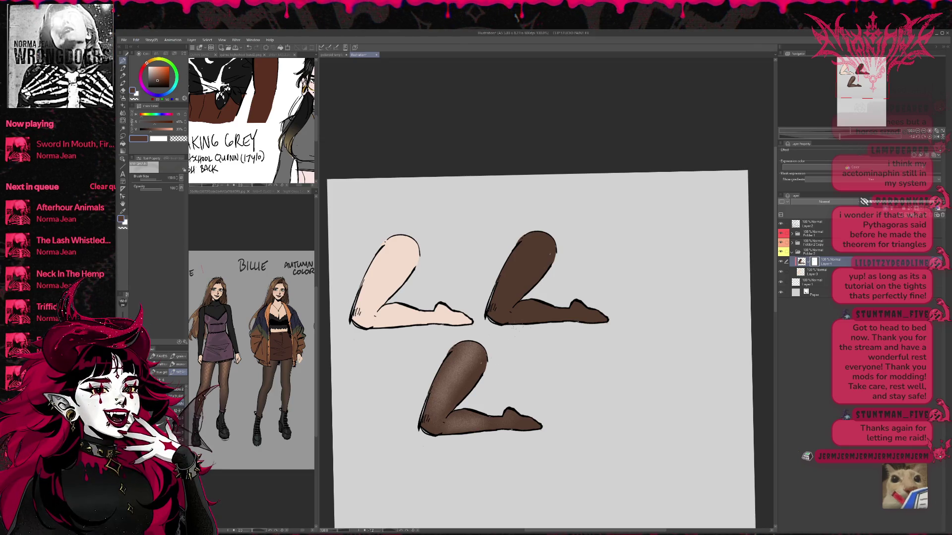
pyautogui.click(124, 228)
pyautogui.moveTo(471, 347); pyautogui.dragTo(452, 377)
pyautogui.scroll(-2, 542, 347)
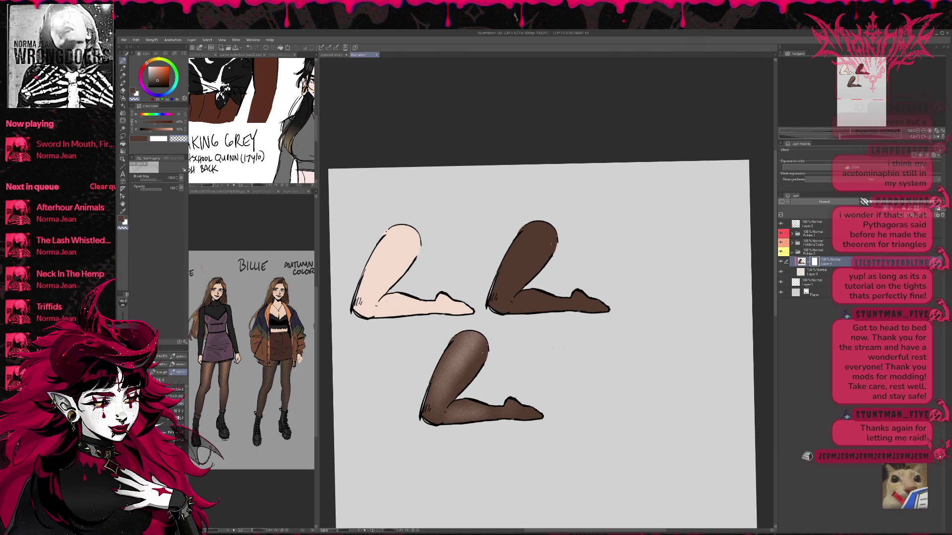
pyautogui.click(124, 222)
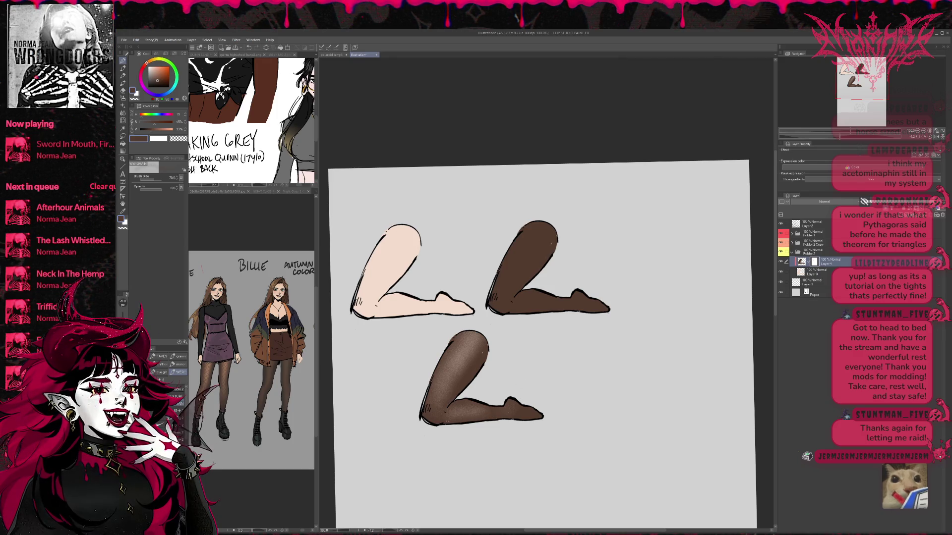
pyautogui.moveTo(544, 377)
pyautogui.mouseDown()
pyautogui.moveTo(559, 404)
pyautogui.moveTo(534, 415)
pyautogui.moveTo(541, 381)
pyautogui.mouseUp()
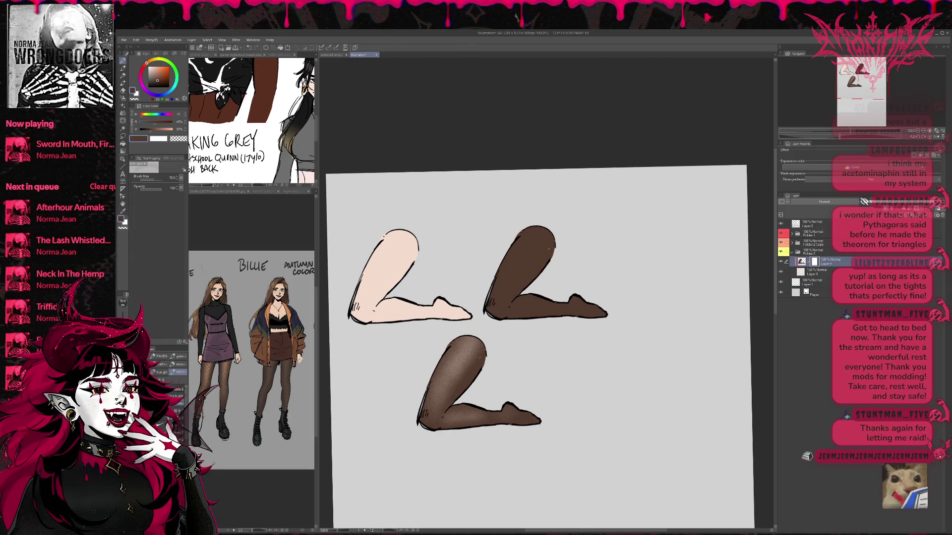
pyautogui.moveTo(520, 410)
pyautogui.mouseDown()
pyautogui.moveTo(546, 400)
pyautogui.moveTo(537, 425)
pyautogui.moveTo(508, 423)
pyautogui.mouseUp()
pyautogui.click(820, 253)
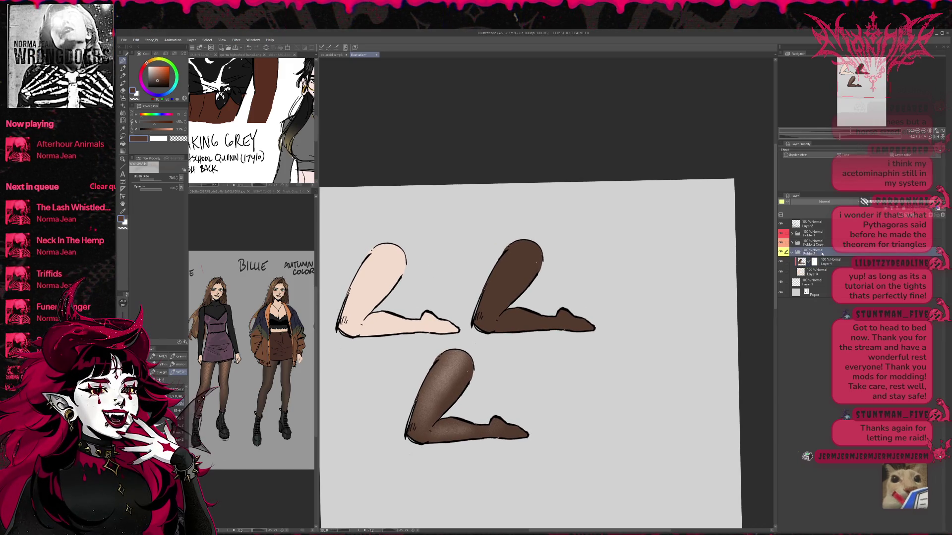
# Step: Duplicate Folder 2 to make a copy of the sheer bottom leg
pyautogui.click(793, 252)
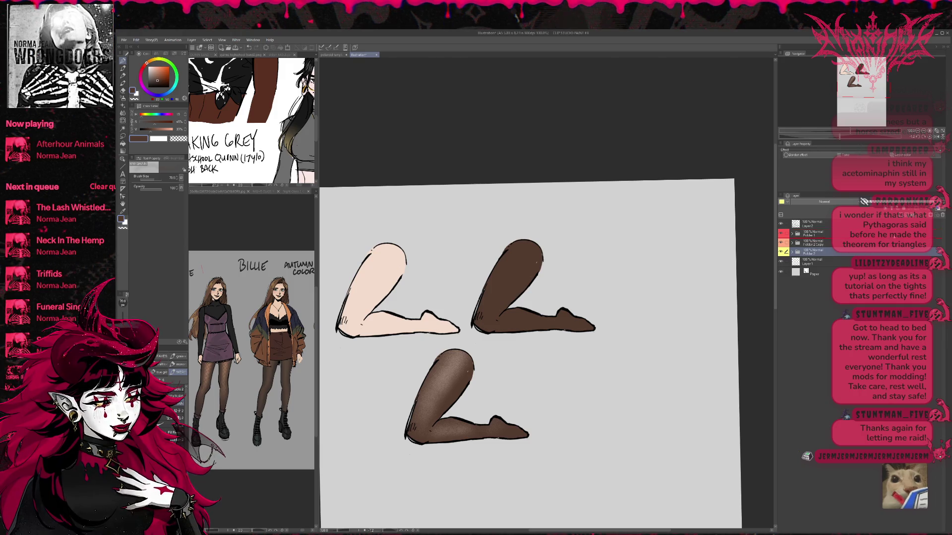
pyautogui.hotkey('ctrl', 'j')
pyautogui.hotkey('ctrl', 't')
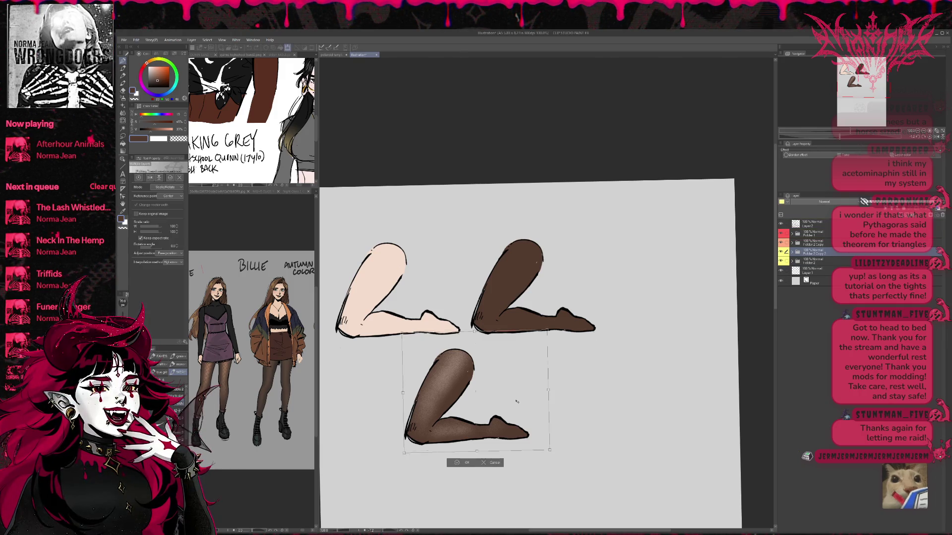
pyautogui.moveTo(471, 387); pyautogui.dragTo(665, 292)
pyautogui.hotkey('ctrl', 'z')
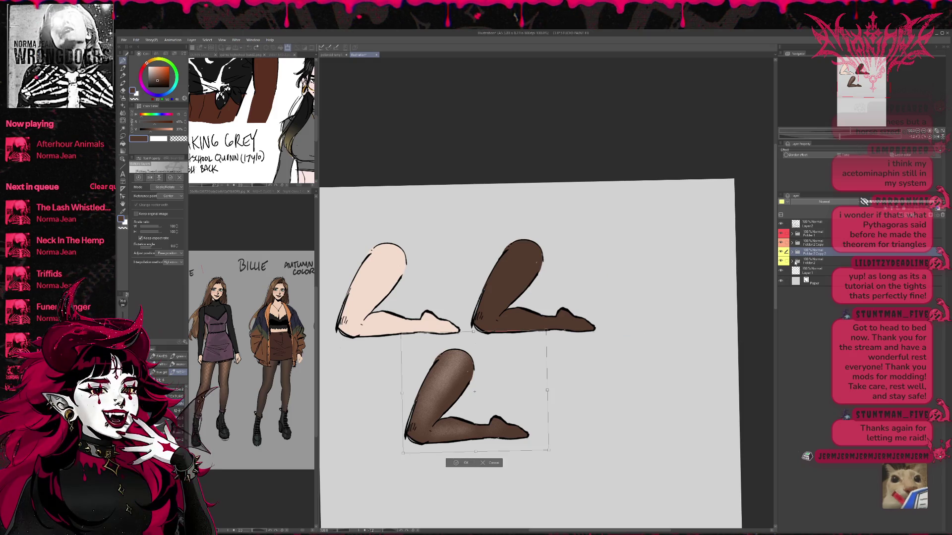
pyautogui.press('Return')
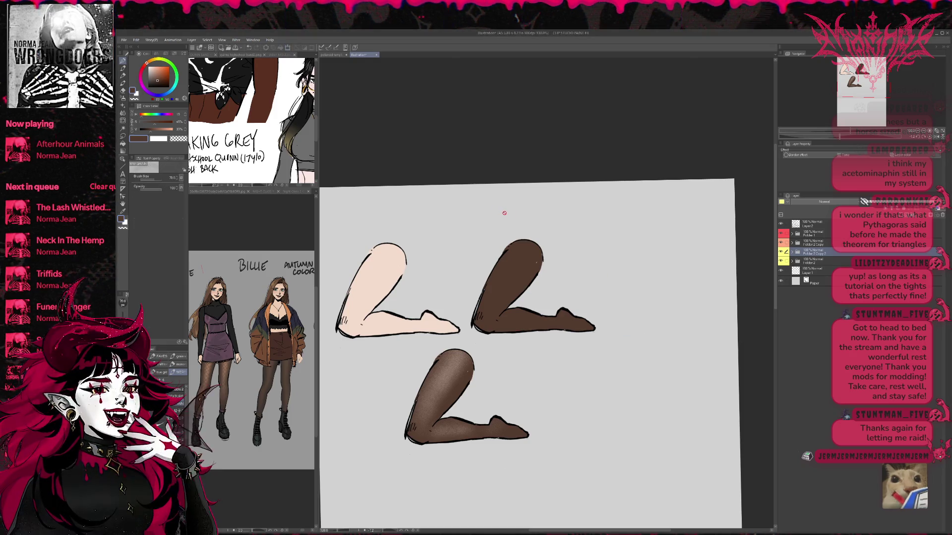
# Step: Put a Layer 2 copy in the copied folder and move the original Layer 2 into Folder 2
pyautogui.click(793, 252)
pyautogui.click(813, 223)
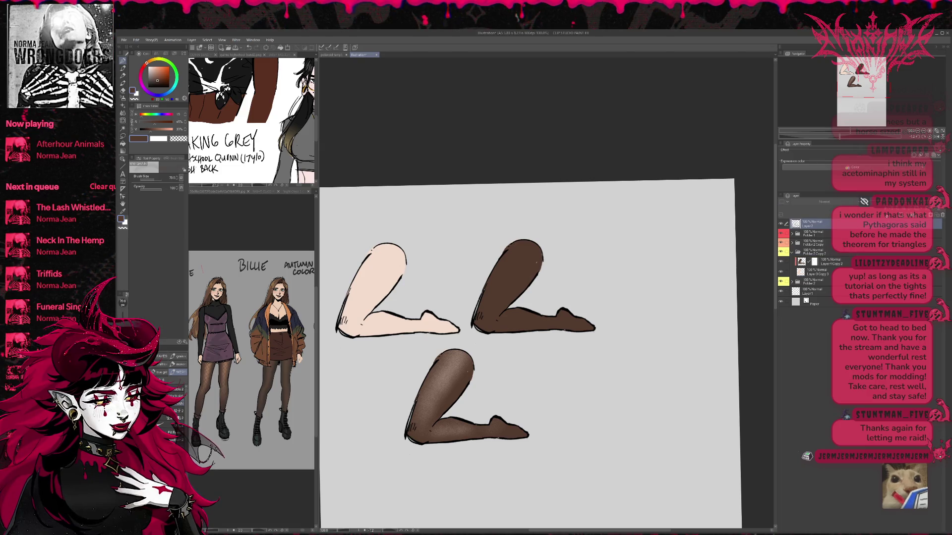
pyautogui.hotkey('ctrl', 'j')
pyautogui.moveTo(815, 269); pyautogui.dragTo(815, 266)
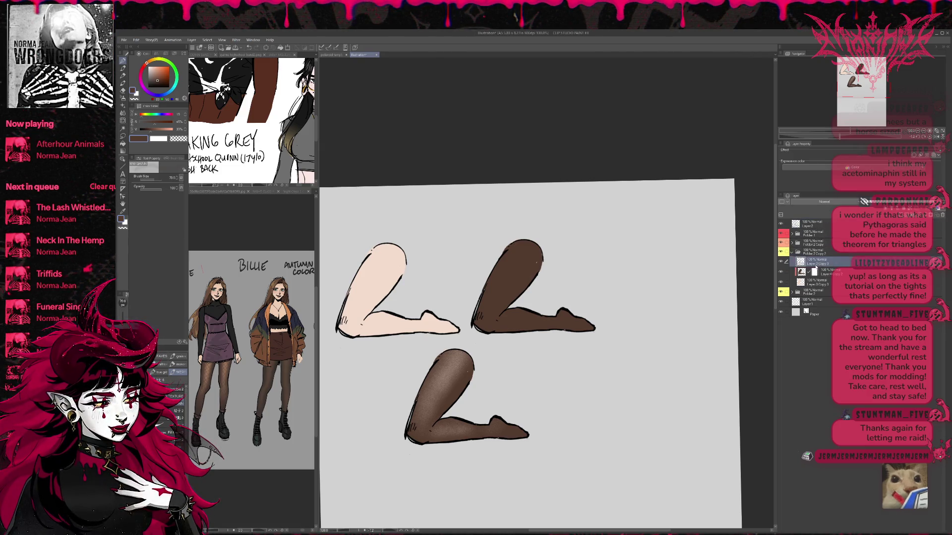
pyautogui.moveTo(813, 224); pyautogui.dragTo(819, 295)
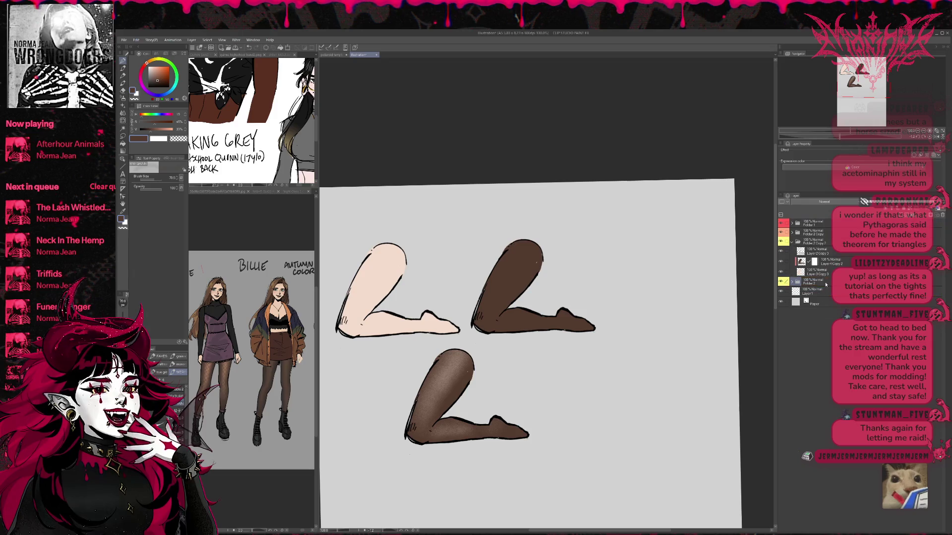
pyautogui.click(816, 242)
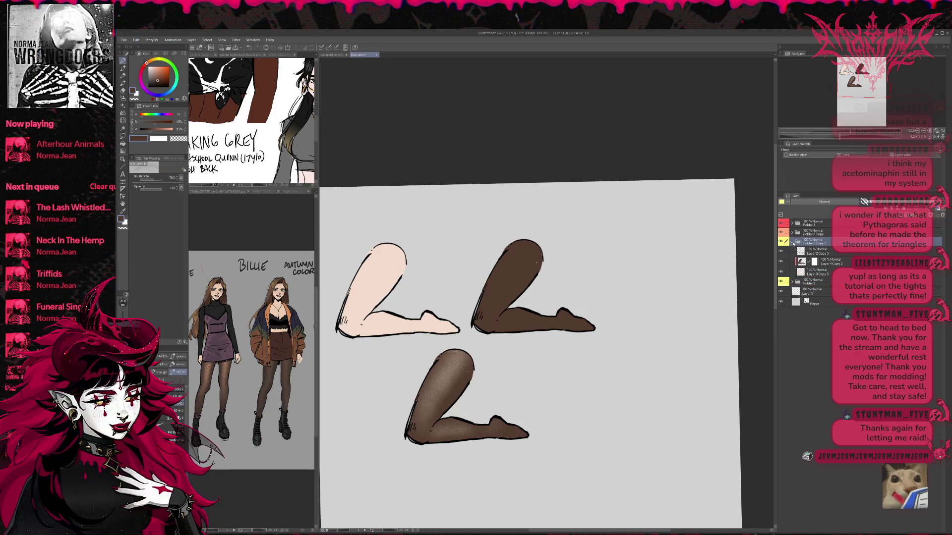
pyautogui.click(793, 242)
# Step: Move the copied leg to the top row's right end and colour-code its folder green
pyautogui.hotkey('ctrl', 't')
pyautogui.moveTo(508, 377)
pyautogui.mouseDown()
pyautogui.moveTo(701, 286)
pyautogui.moveTo(704, 265)
pyautogui.mouseUp()
pyautogui.click(653, 352)
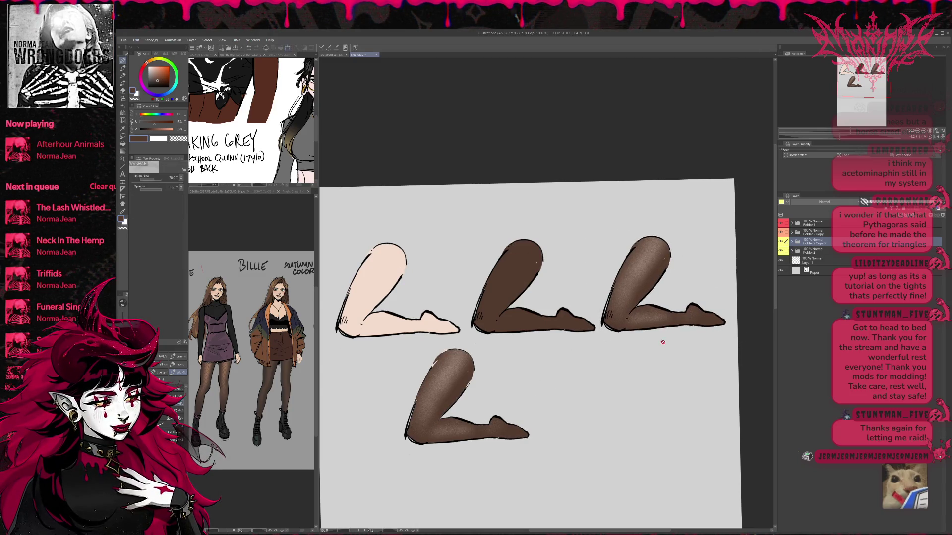
pyautogui.click(818, 245)
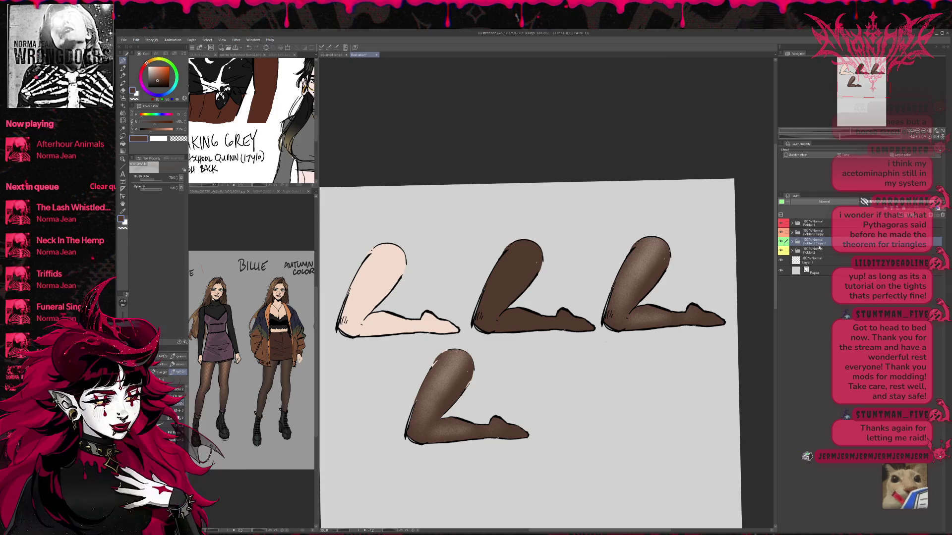
pyautogui.click(801, 251)
pyautogui.moveTo(739, 289)
pyautogui.mouseDown()
pyautogui.moveTo(794, 261)
pyautogui.moveTo(763, 253)
pyautogui.mouseUp()
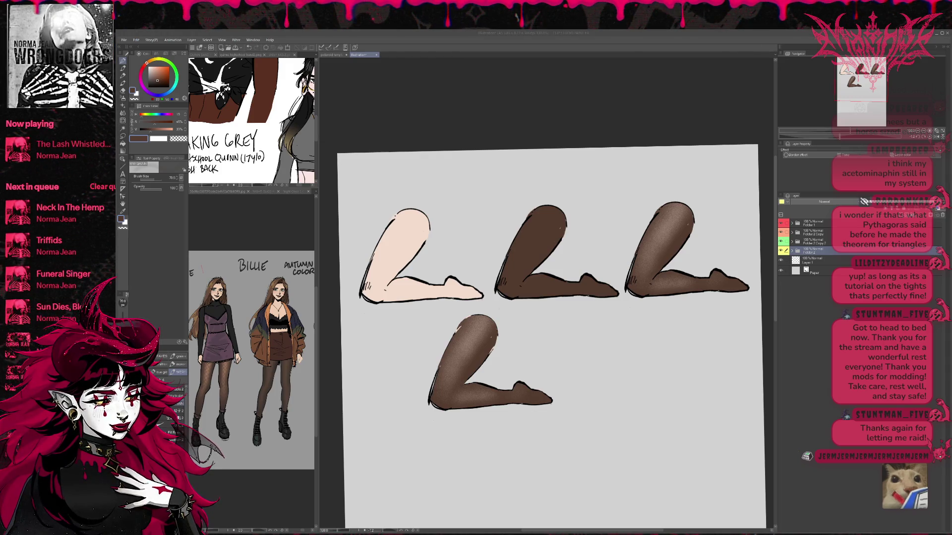
# Step: Move Layer 2 above Layer 4 in Folder 2 and add a new raster layer above Layer 4
pyautogui.click(792, 251)
pyautogui.click(829, 261)
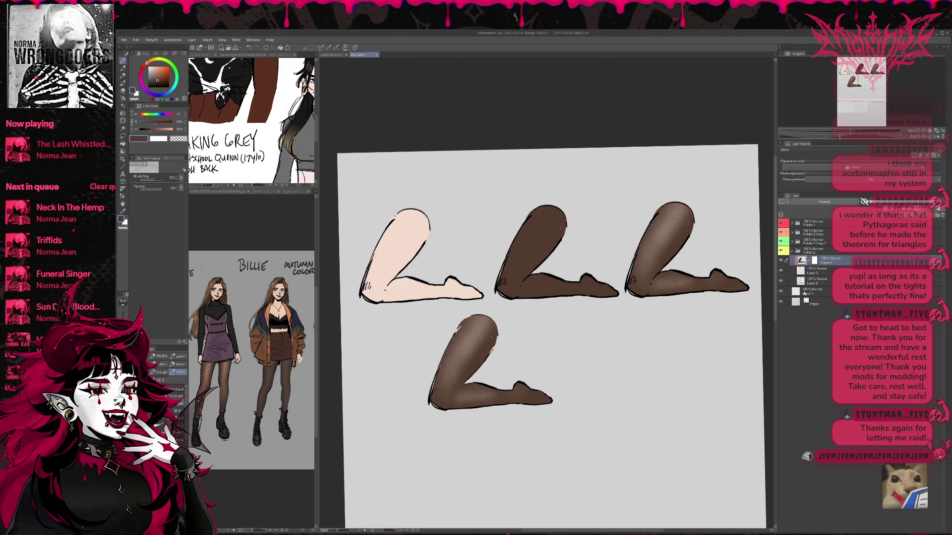
pyautogui.click(813, 281)
pyautogui.moveTo(824, 258); pyautogui.dragTo(823, 258)
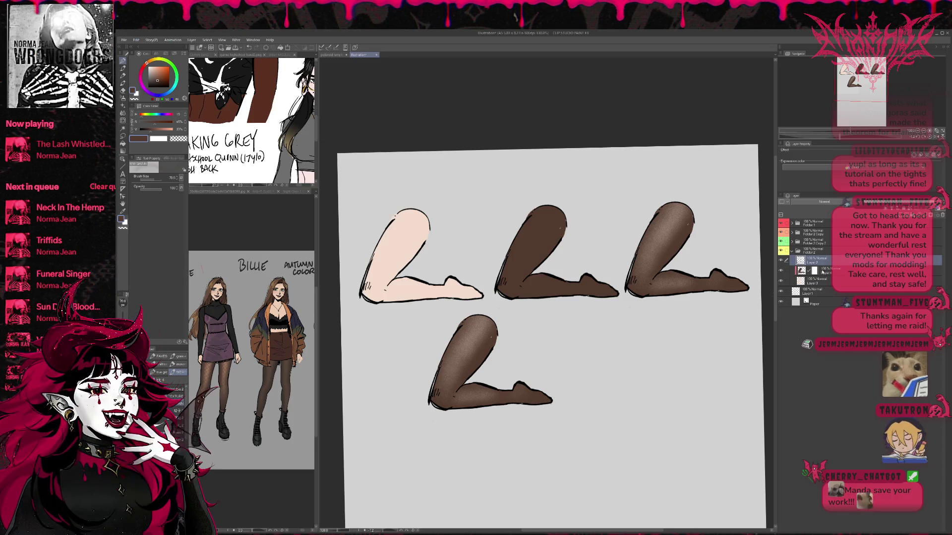
pyautogui.click(823, 271)
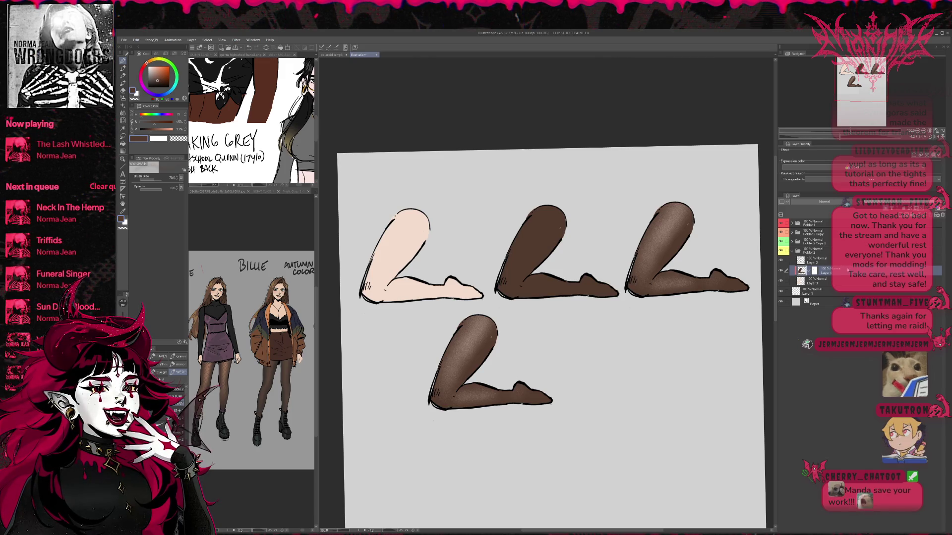
pyautogui.hotkey('ctrl', 'shift', 'n')
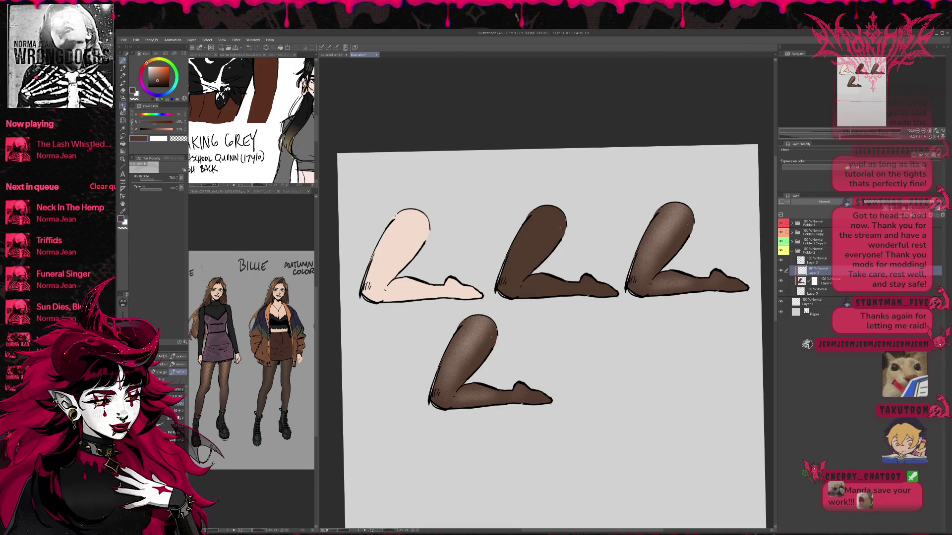
pyautogui.click(122, 106)
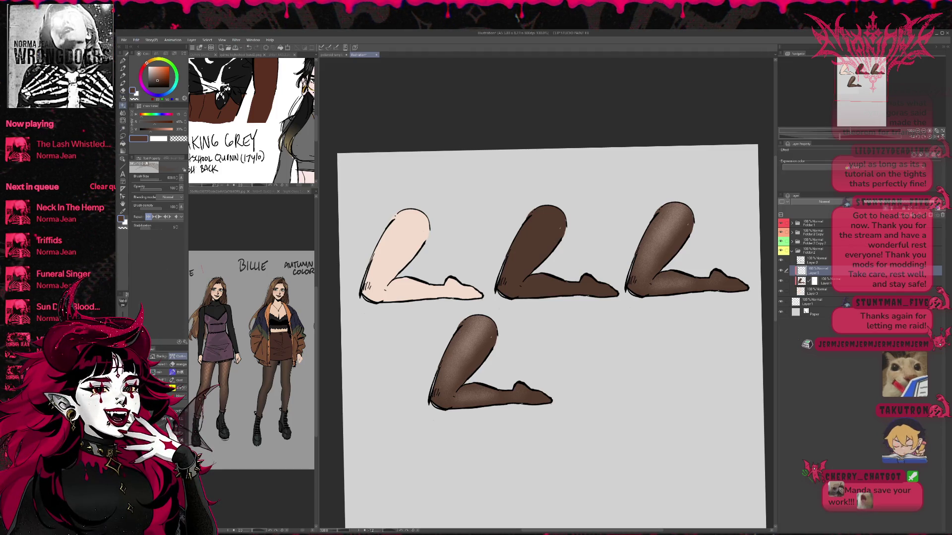
# Step: Stamp black fishnet texture over the bottom leg's thigh, retrying until the placement fits
pyautogui.moveTo(466, 347); pyautogui.dragTo(496, 365)
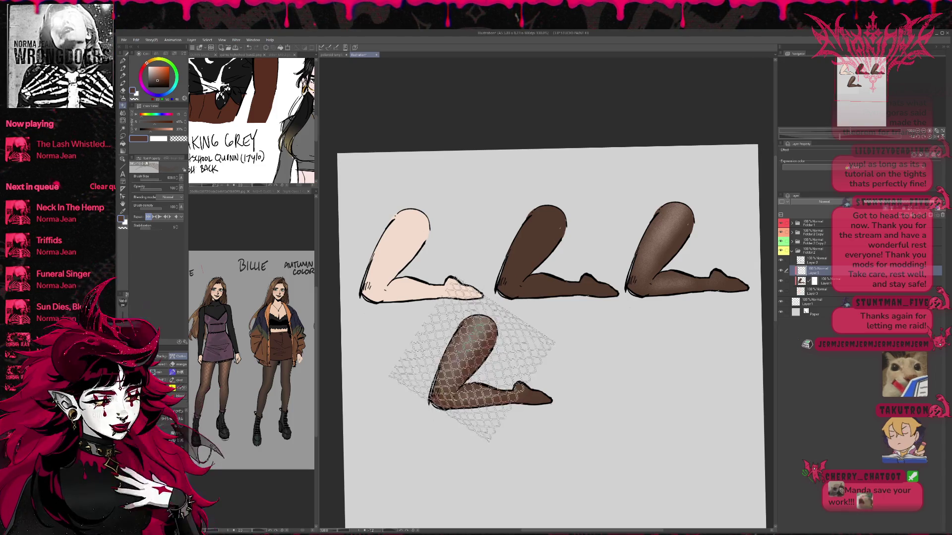
pyautogui.hotkey('ctrl', 'z')
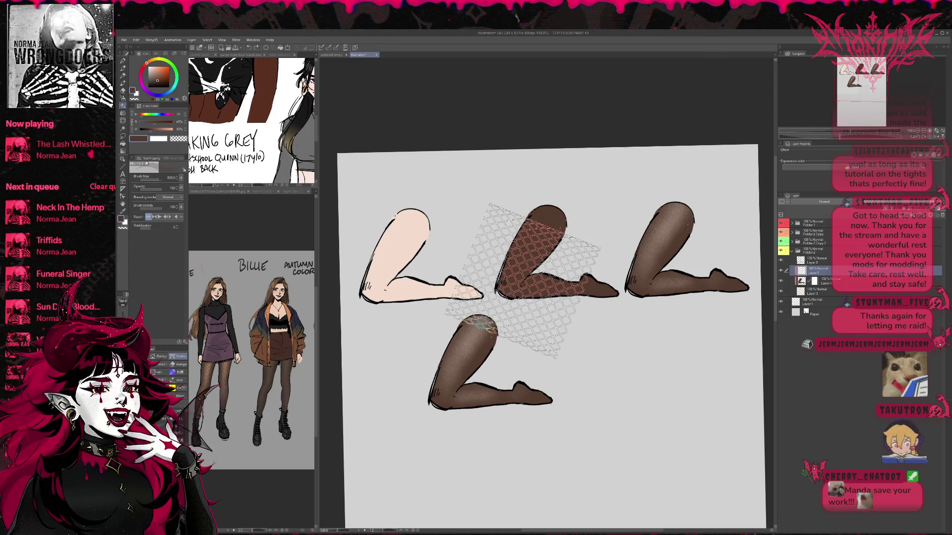
pyautogui.keyDown('alt'); pyautogui.click(495, 295); pyautogui.keyUp('alt')
pyautogui.moveTo(511, 307)
pyautogui.mouseDown()
pyautogui.moveTo(496, 317)
pyautogui.moveTo(495, 347)
pyautogui.moveTo(422, 471)
pyautogui.mouseUp()
pyautogui.hotkey('ctrl', 'z')
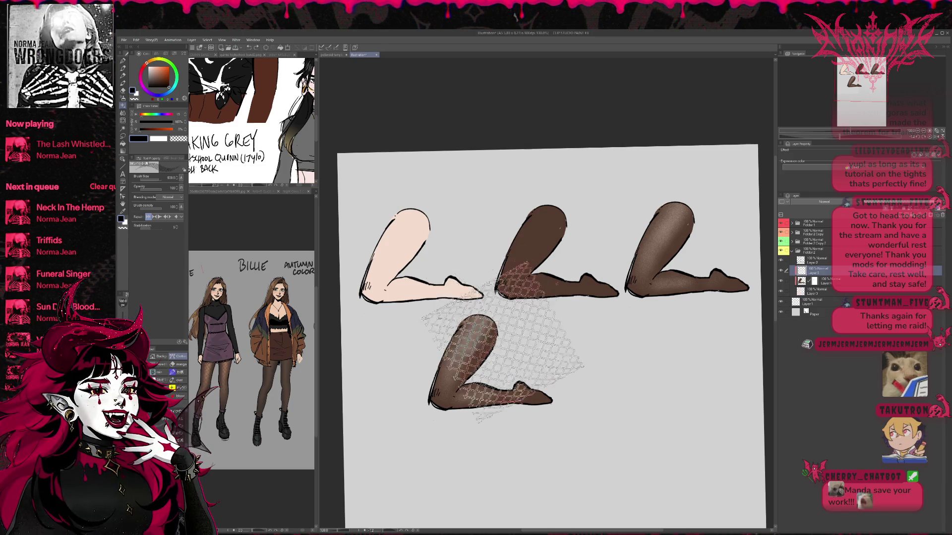
pyautogui.click(461, 347)
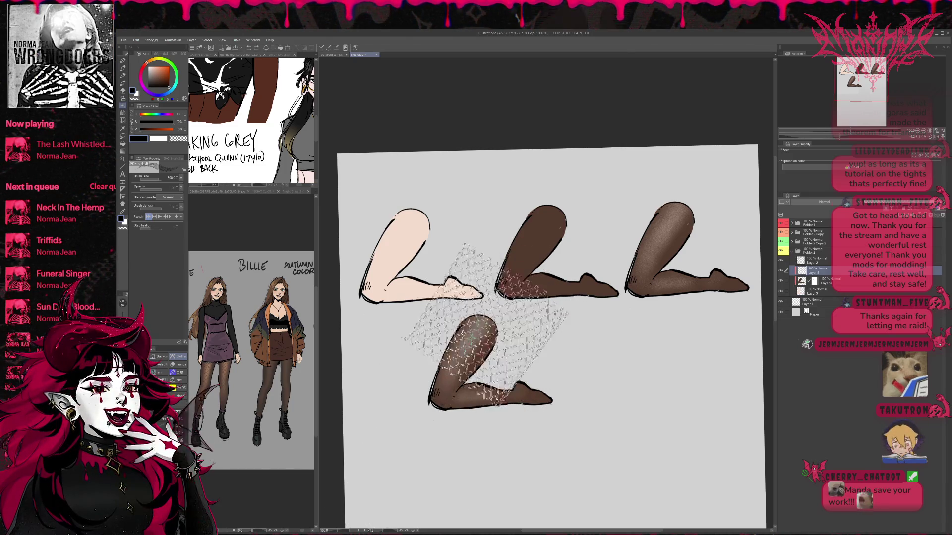
pyautogui.hotkey('ctrl', 'z')
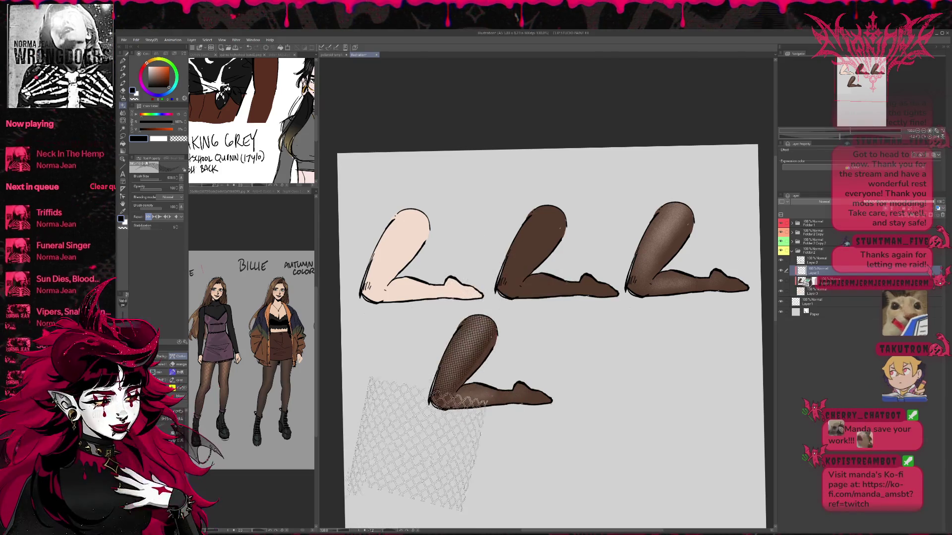
pyautogui.click(461, 352)
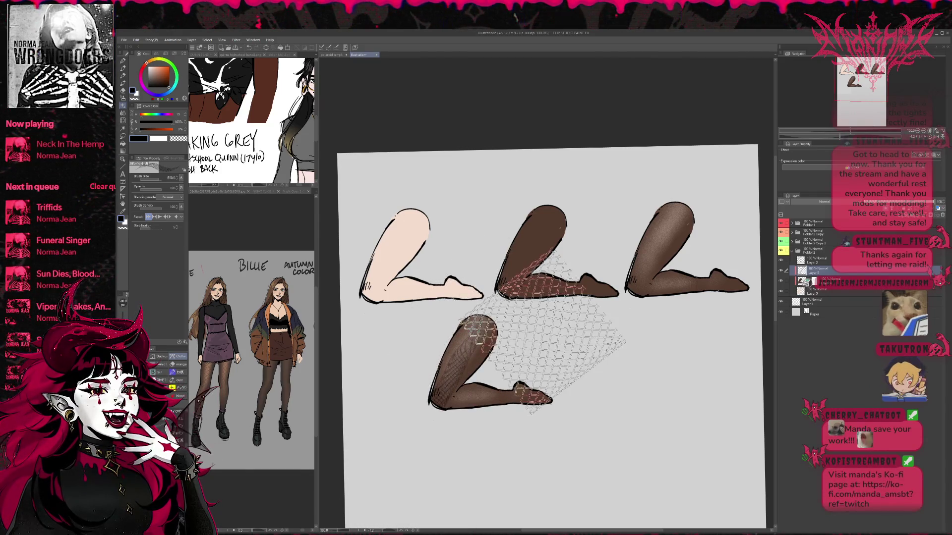
pyautogui.scroll(3, 466, 362)
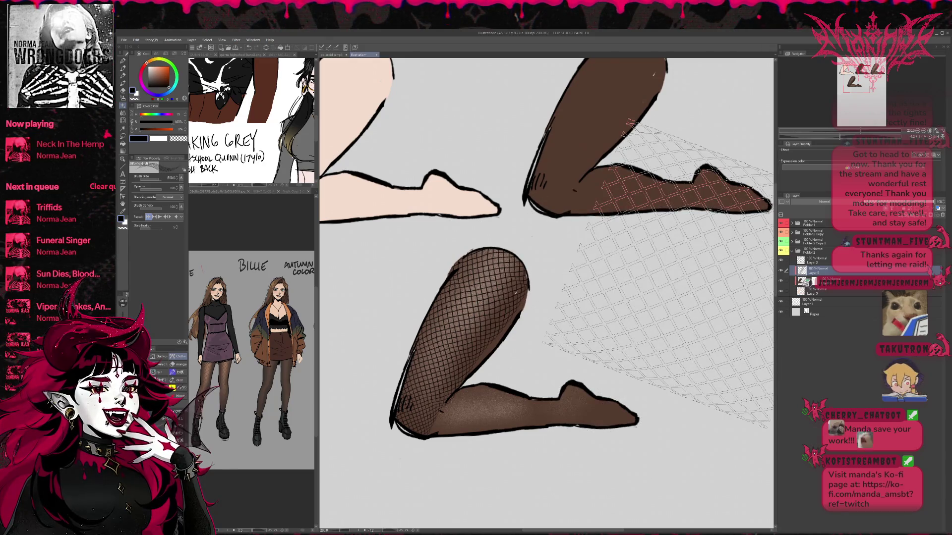
# Step: Skew the lower leg's fishnet mesh by its top-centre handle so it slants along the leg
pyautogui.press('Escape')
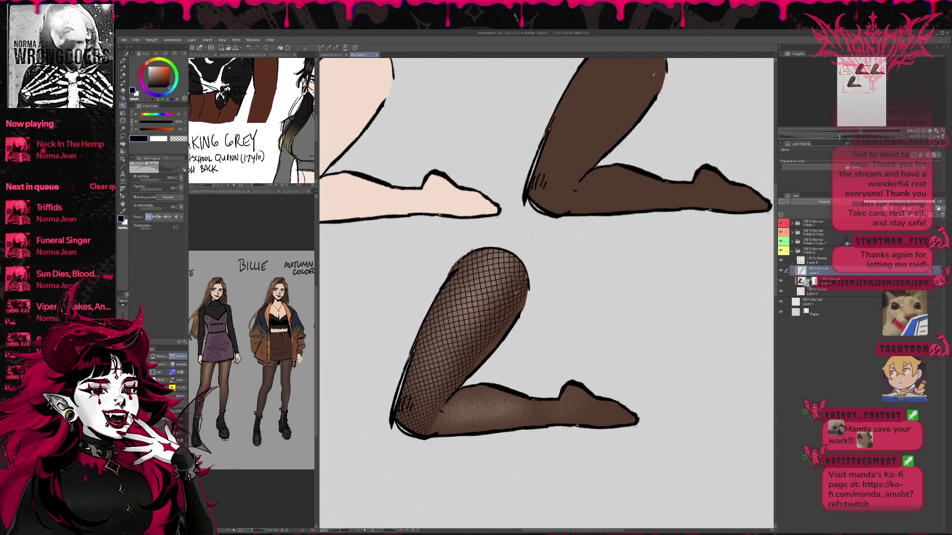
pyautogui.hotkey('ctrl', 't')
pyautogui.moveTo(453, 217); pyautogui.dragTo(462, 222)
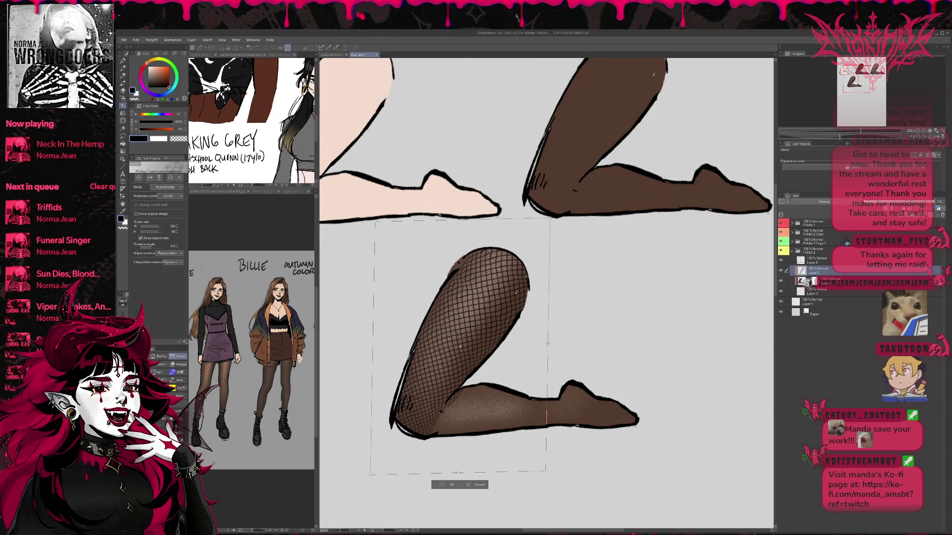
pyautogui.click(449, 485)
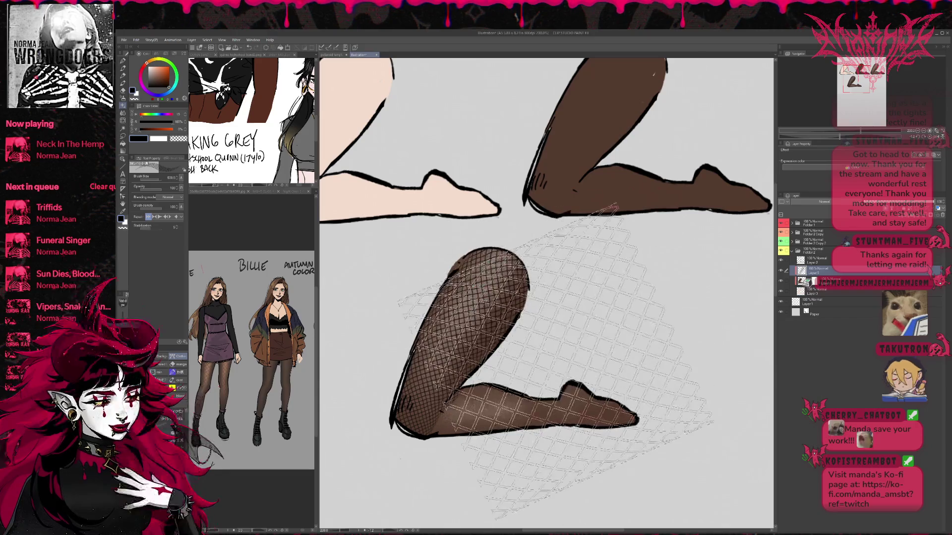
pyautogui.press('j')
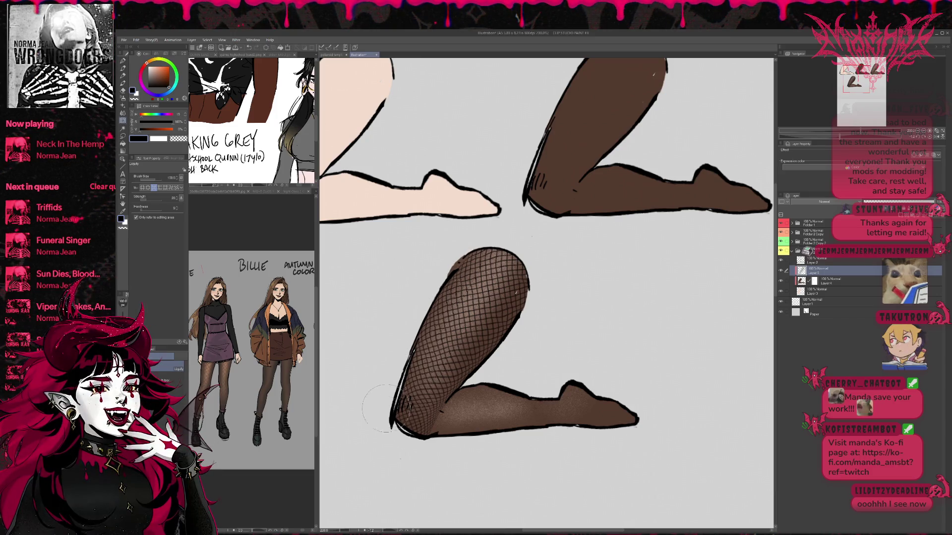
# Step: Save, nudge the fishnet edge near the knee with Liquify, and keep the lighter, even shading
pyautogui.hotkey('ctrl', 's')
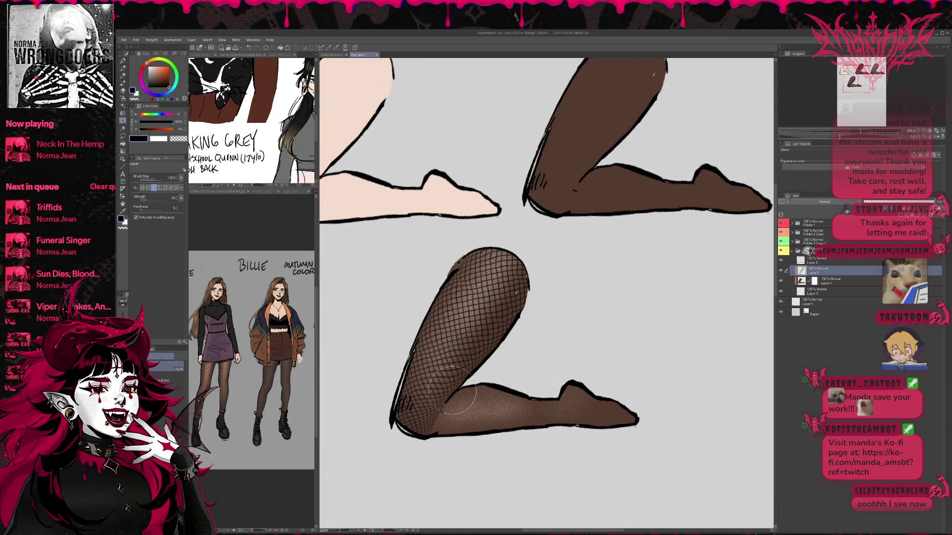
pyautogui.moveTo(517, 313); pyautogui.dragTo(517, 307)
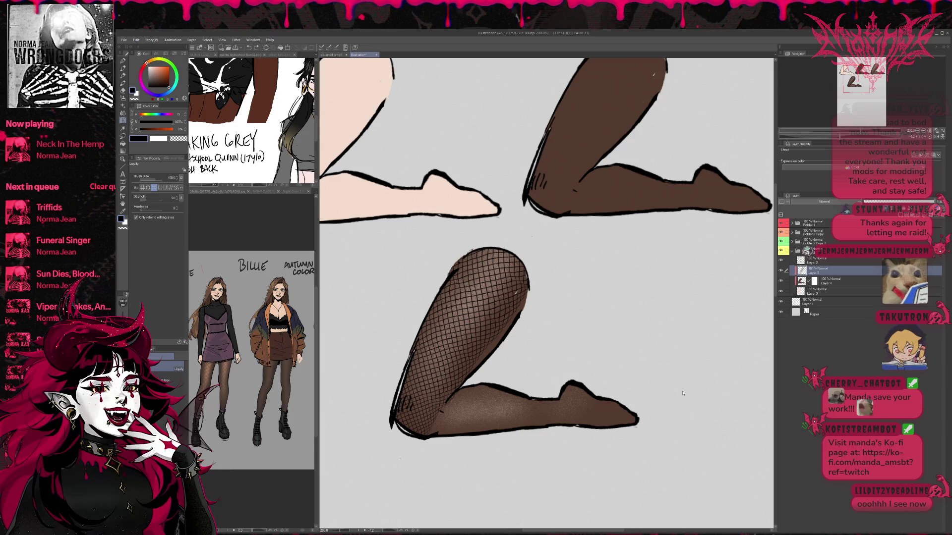
pyautogui.hotkey('ctrl', 'z')
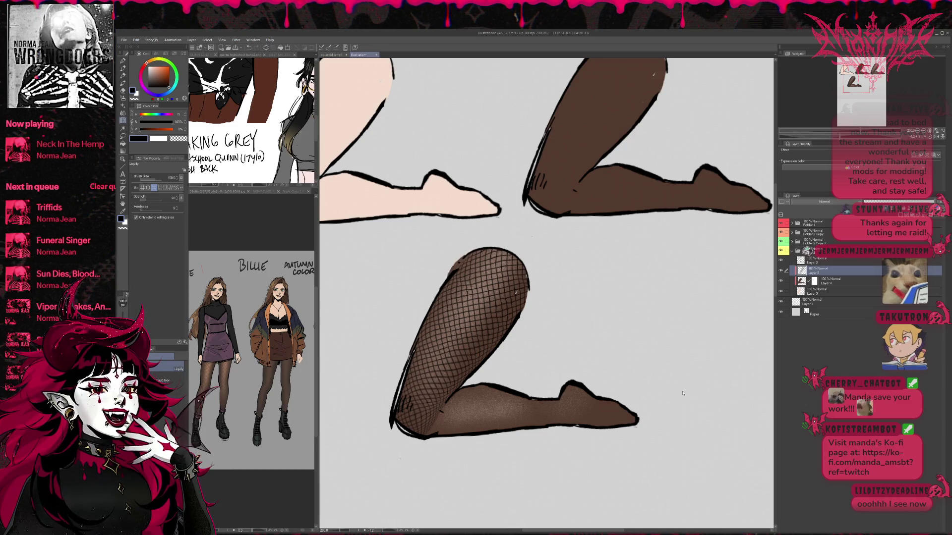
pyautogui.hotkey('ctrl', 'y')
pyautogui.hotkey('ctrl', 'z')
pyautogui.hotkey('ctrl', 'y')
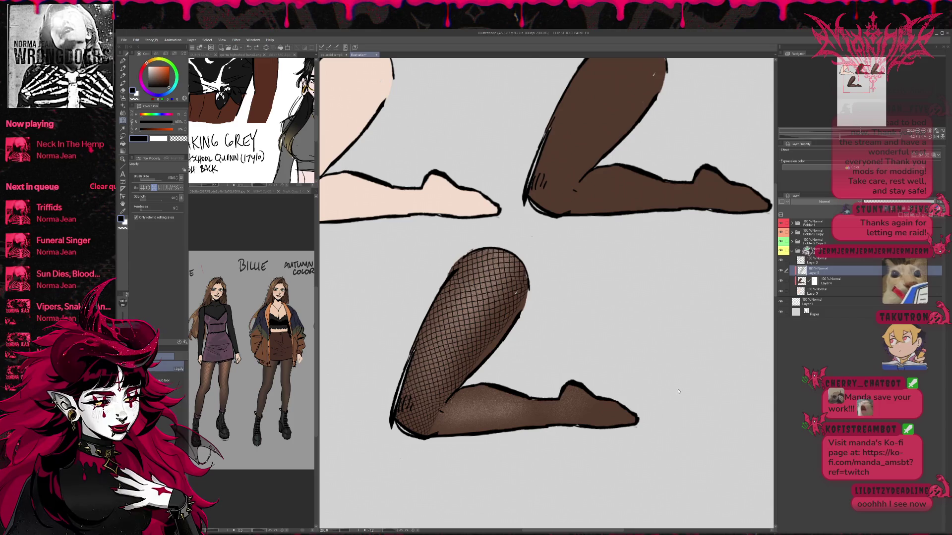
pyautogui.hotkey('ctrl', 'z')
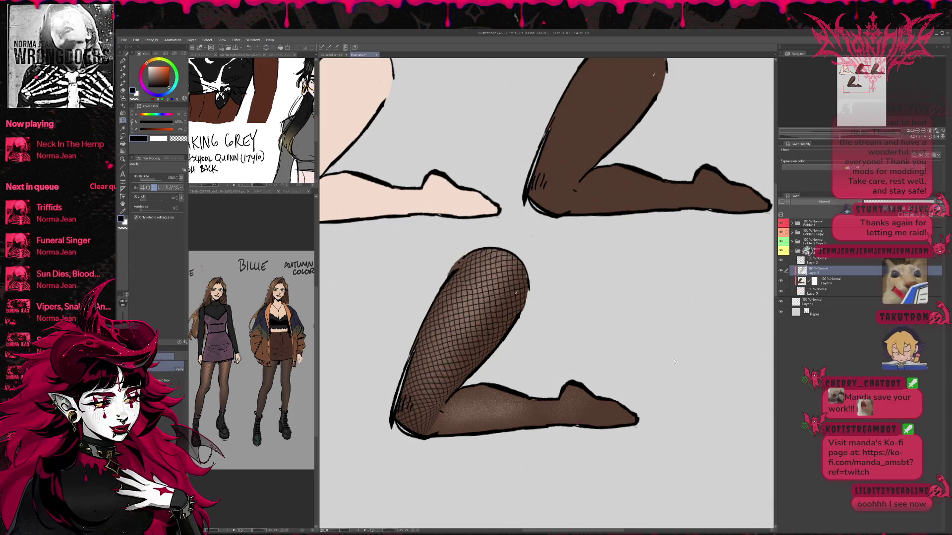
pyautogui.hotkey('ctrl', 'y')
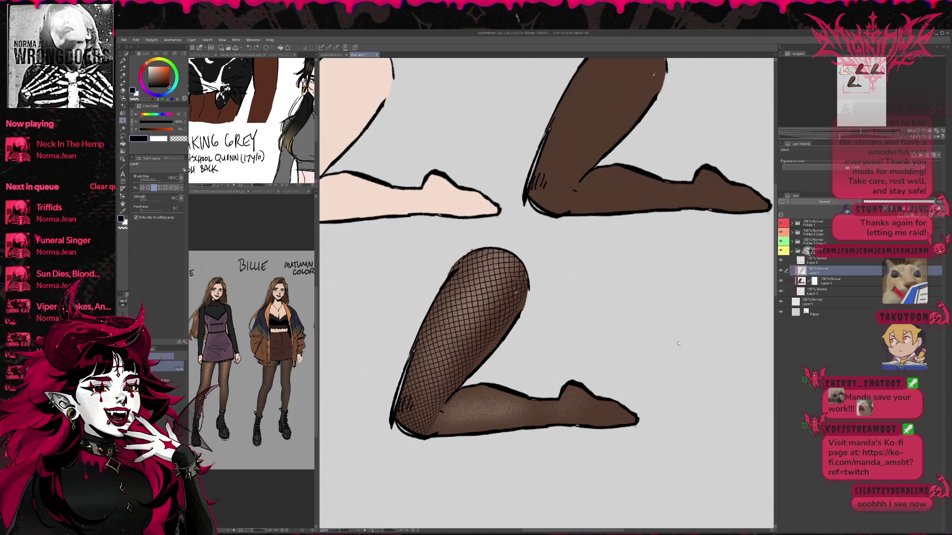
pyautogui.hotkey('ctrl', 'z')
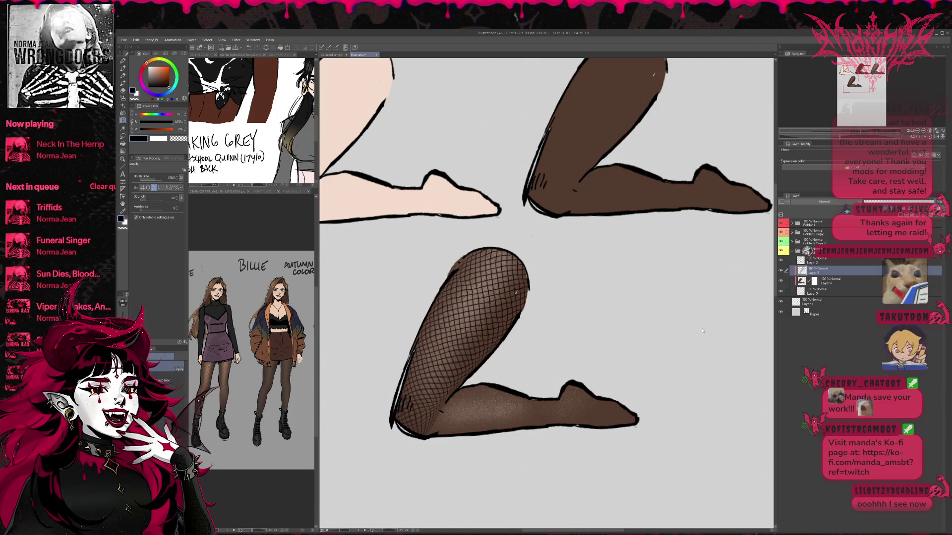
pyautogui.hotkey('ctrl', 'a')
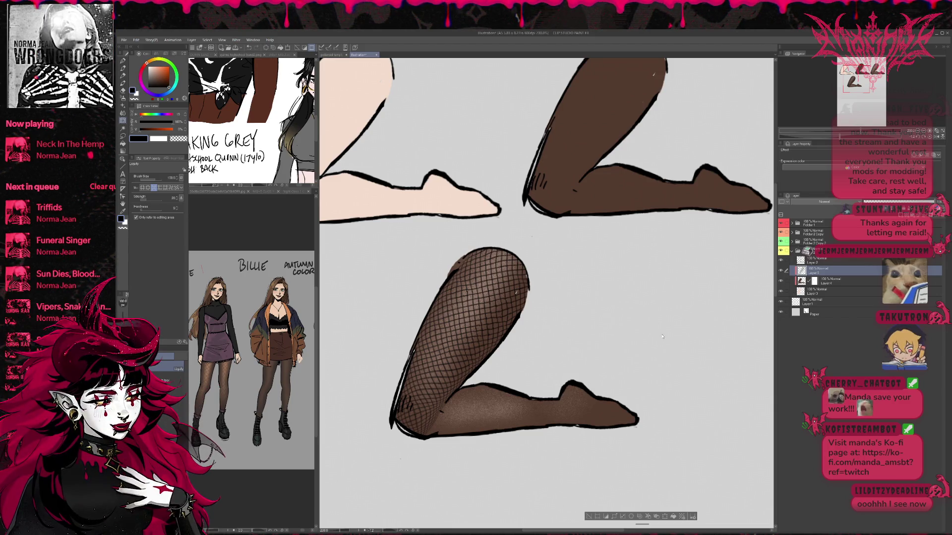
# Step: Duplicate the fishnet leg's folder and place the copy at the left of the second row
pyautogui.scroll(-2, 534, 303)
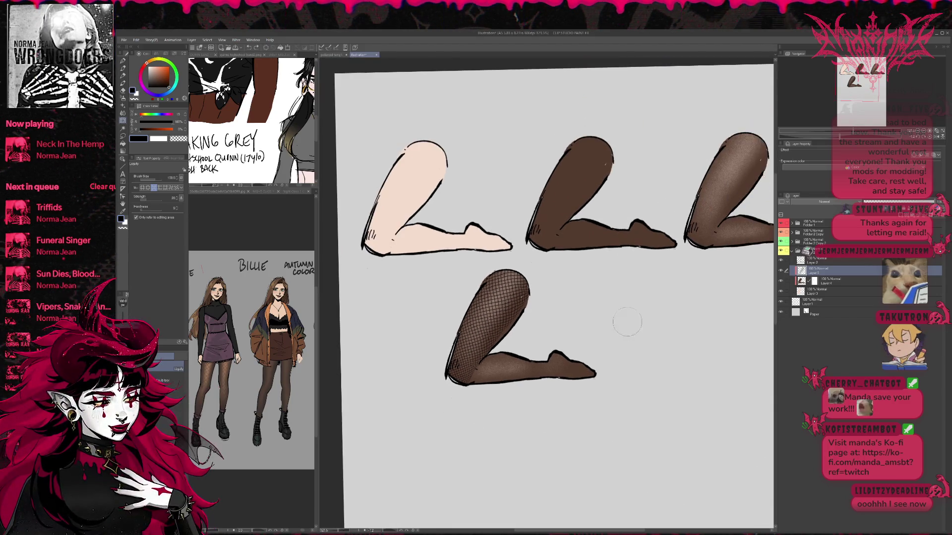
pyautogui.click(792, 251)
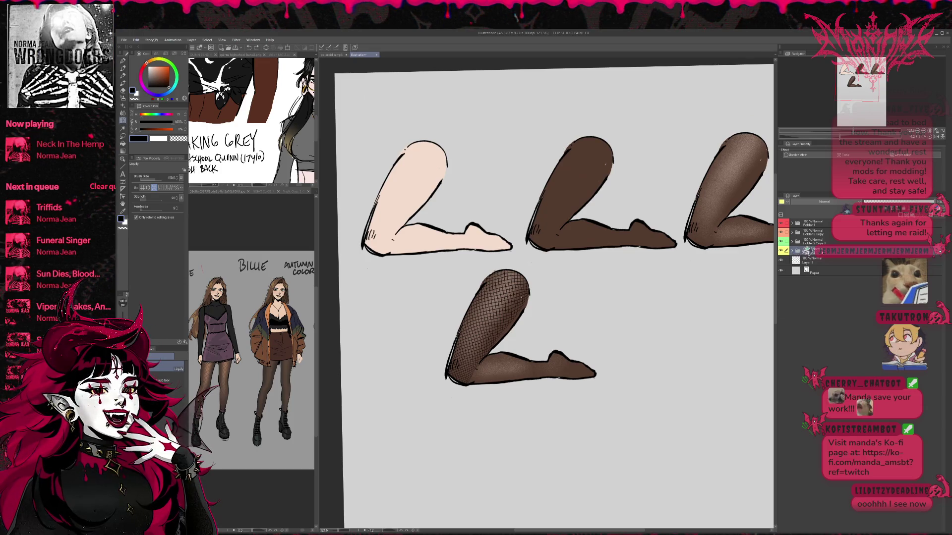
pyautogui.hotkey('ctrl', 'g')
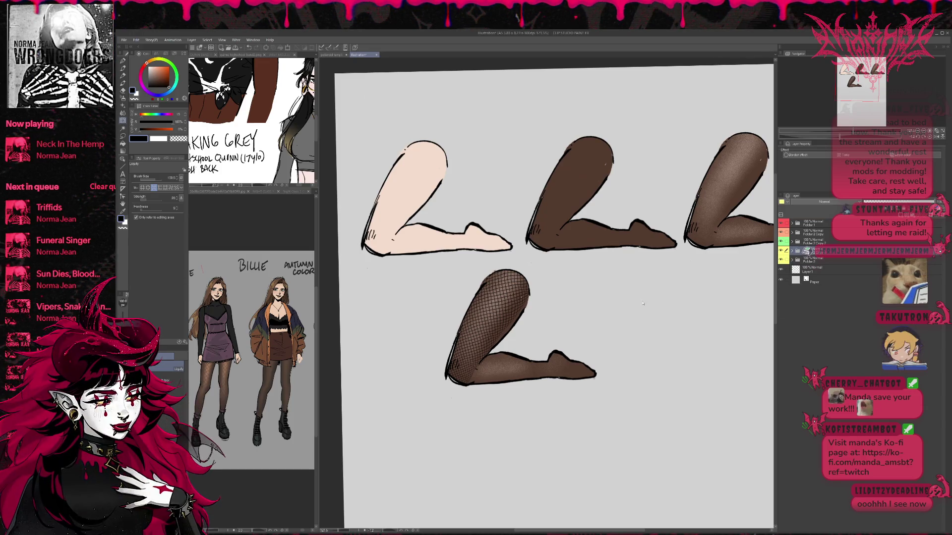
pyautogui.hotkey('ctrl', 't')
pyautogui.moveTo(541, 330); pyautogui.dragTo(459, 331)
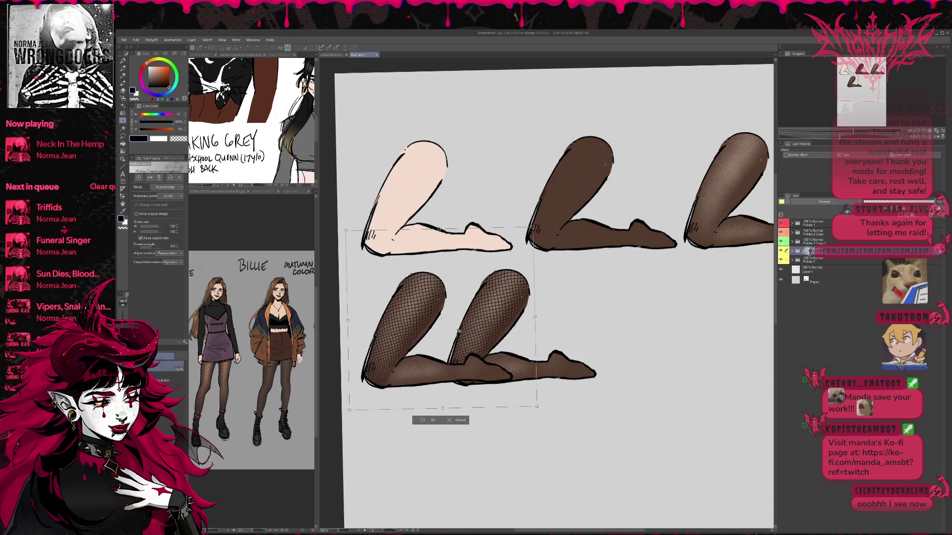
pyautogui.press('Return')
# Step: Shift the original fishnet leg right beside the copy, and undock the Layer panel from History
pyautogui.click(813, 262)
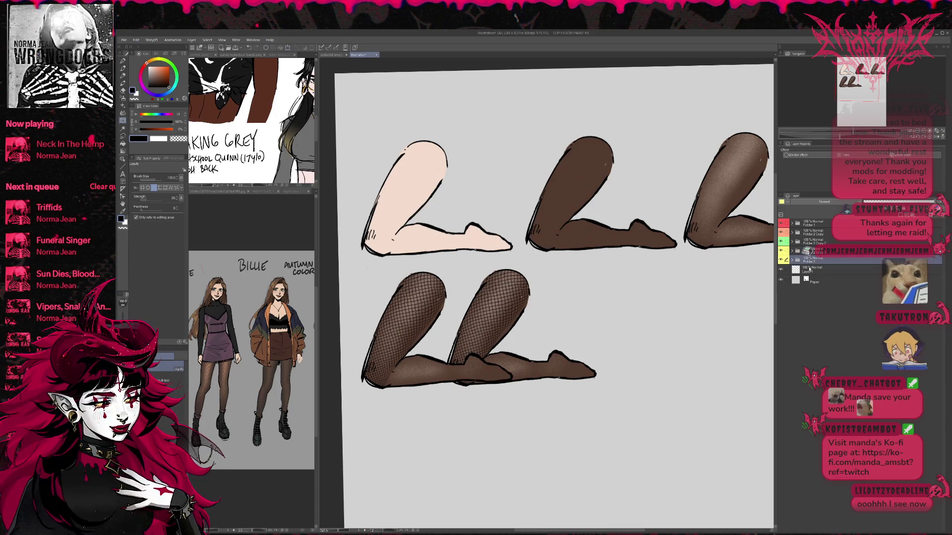
pyautogui.hotkey('ctrl', 't')
pyautogui.moveTo(531, 352); pyautogui.dragTo(608, 350)
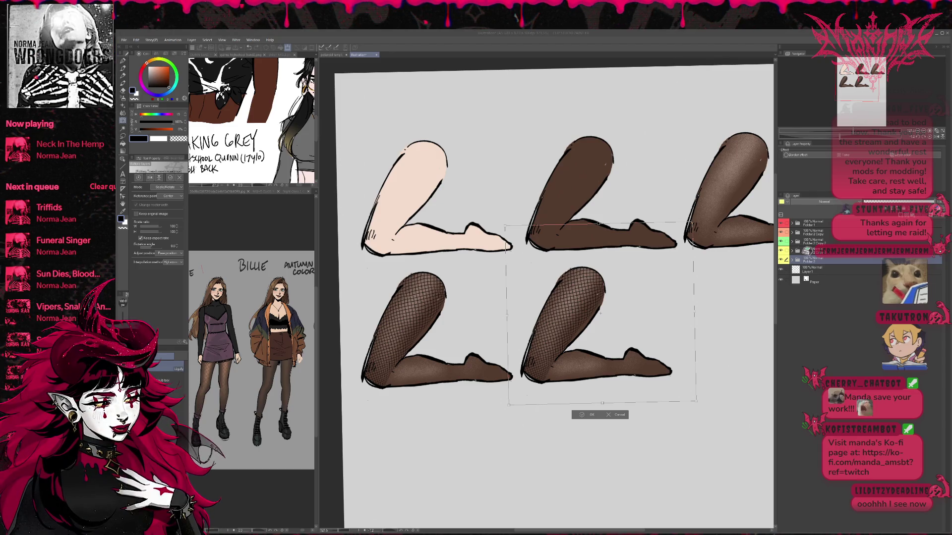
pyautogui.click(813, 196)
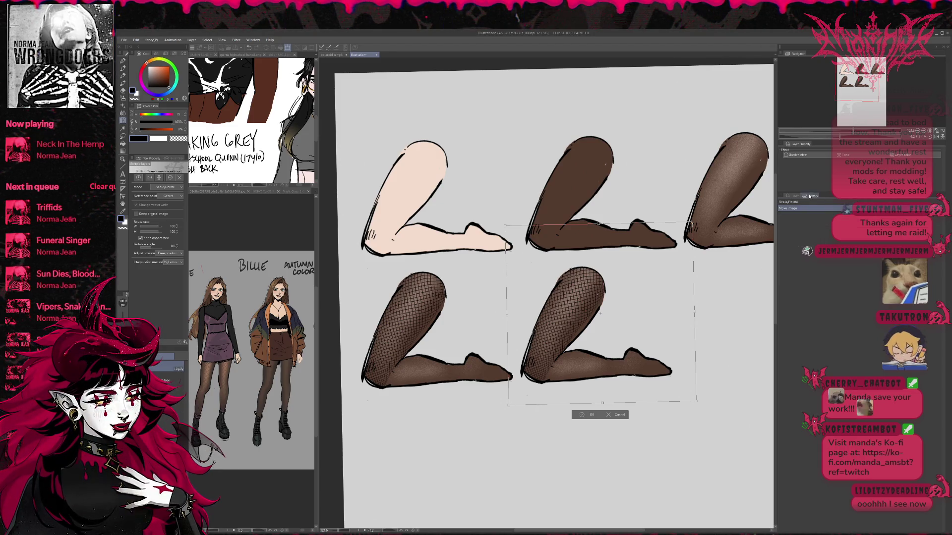
pyautogui.moveTo(811, 194)
pyautogui.mouseDown()
pyautogui.moveTo(835, 356)
pyautogui.moveTo(828, 249)
pyautogui.mouseUp()
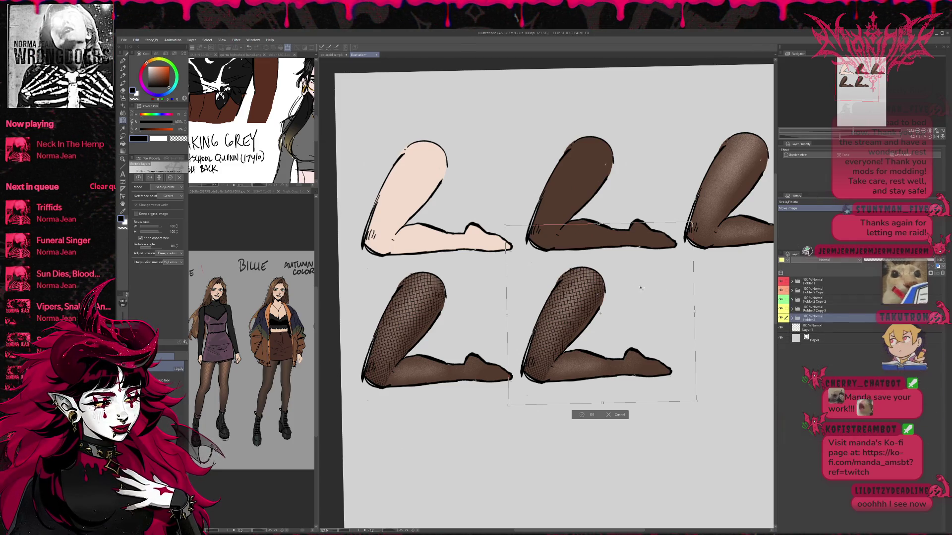
pyautogui.press('Return')
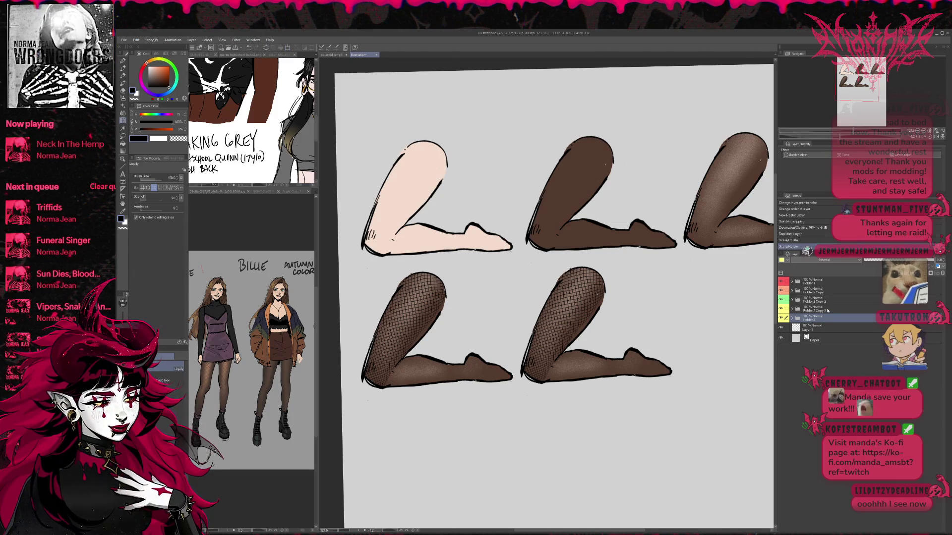
# Step: Colour-code the duplicate leg's folder blue and select Layer 3 in the original leg's folder
pyautogui.click(827, 310)
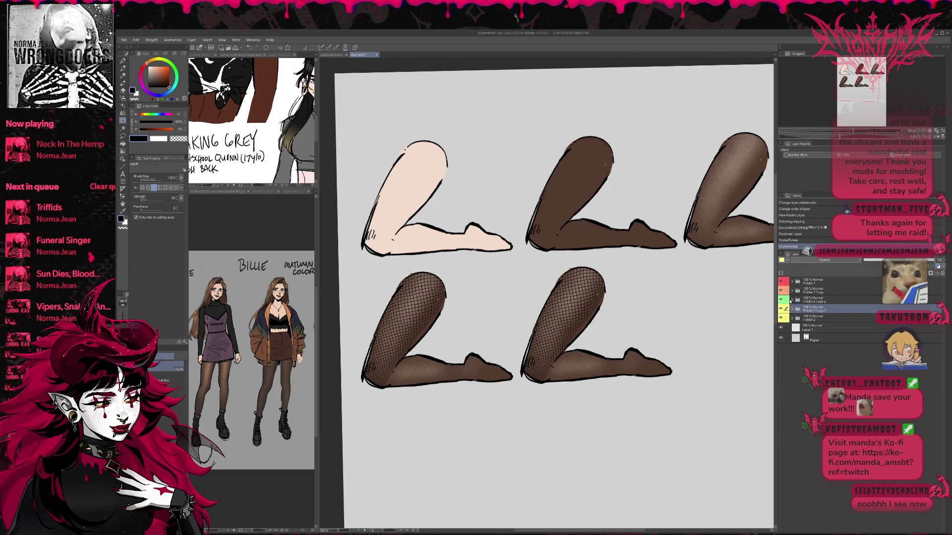
pyautogui.click(814, 321)
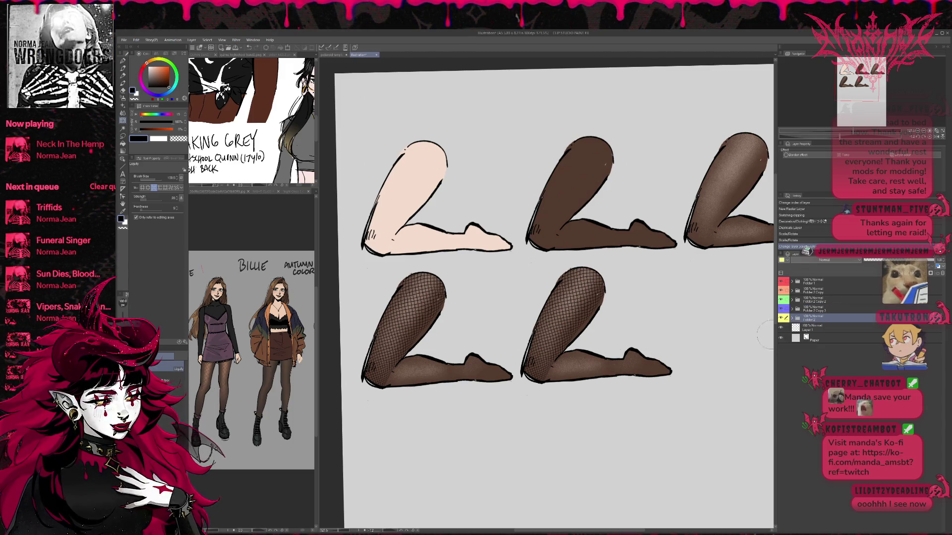
pyautogui.click(793, 319)
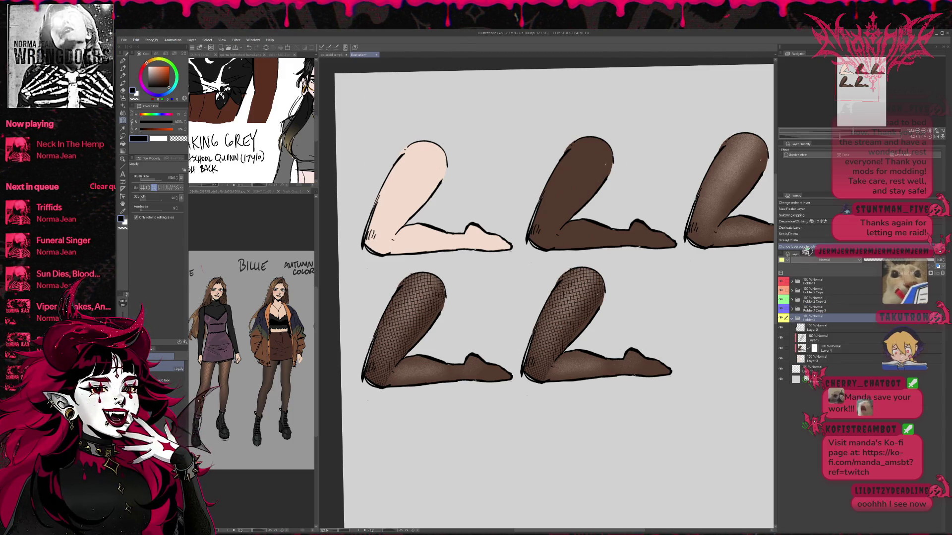
pyautogui.click(795, 340)
# Step: Paste a copy of the fishnet layer and position it over the second leg
pyautogui.hotkey('ctrl', 'v')
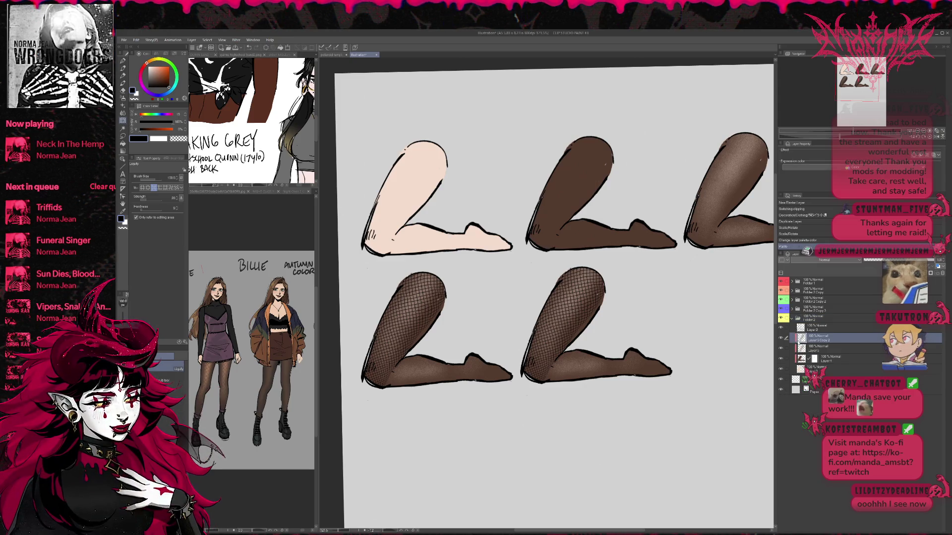
pyautogui.hotkey('ctrl', 't')
pyautogui.moveTo(520, 347); pyautogui.dragTo(595, 349)
pyautogui.click(550, 417)
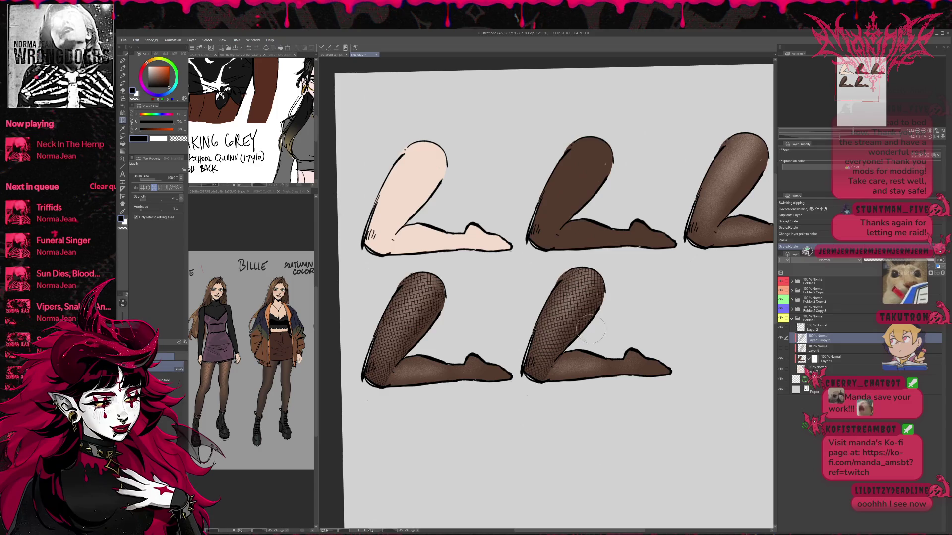
pyautogui.scroll(2, 605, 315)
pyautogui.hotkey('ctrl', 't')
pyautogui.moveTo(605, 315); pyautogui.dragTo(601, 314)
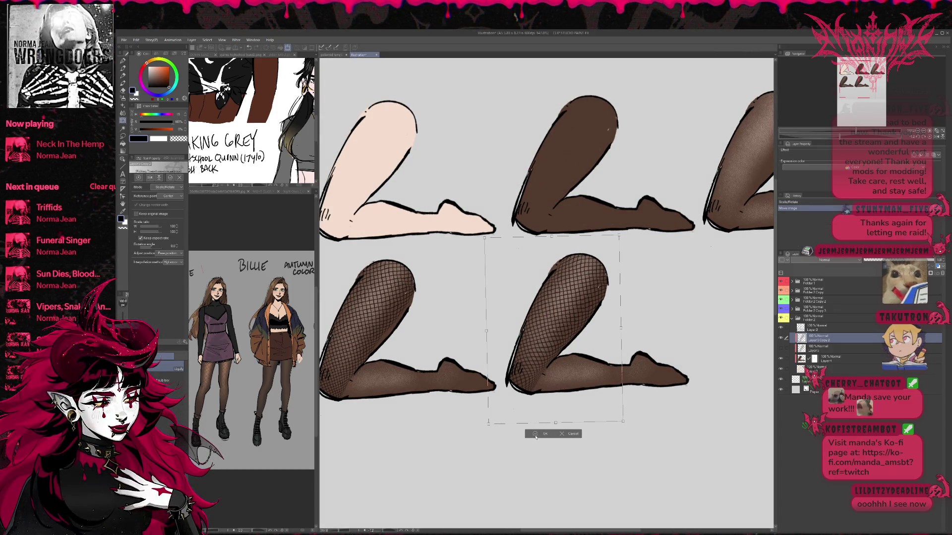
pyautogui.press('Return')
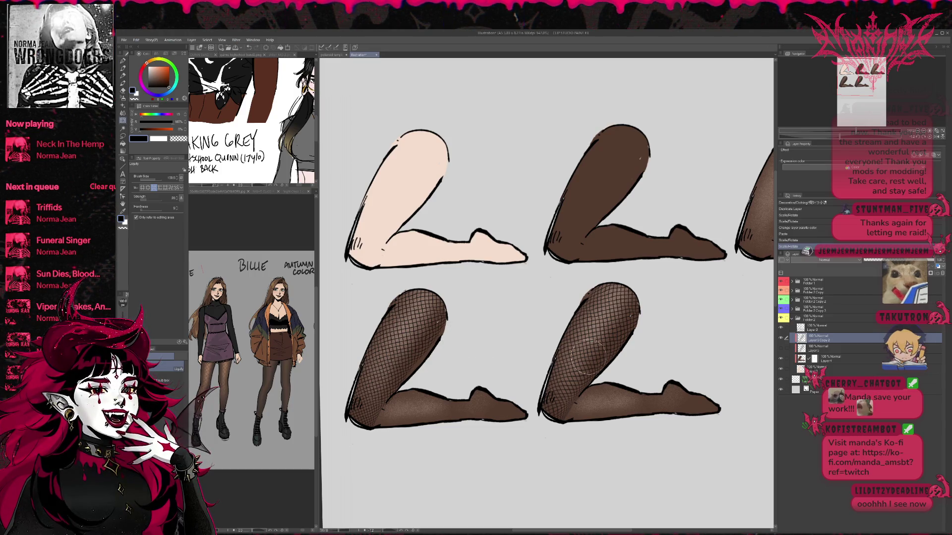
# Step: Add a new blank layer above Layer 5 in the fishnet leg's folder
pyautogui.scroll(1, 585, 354)
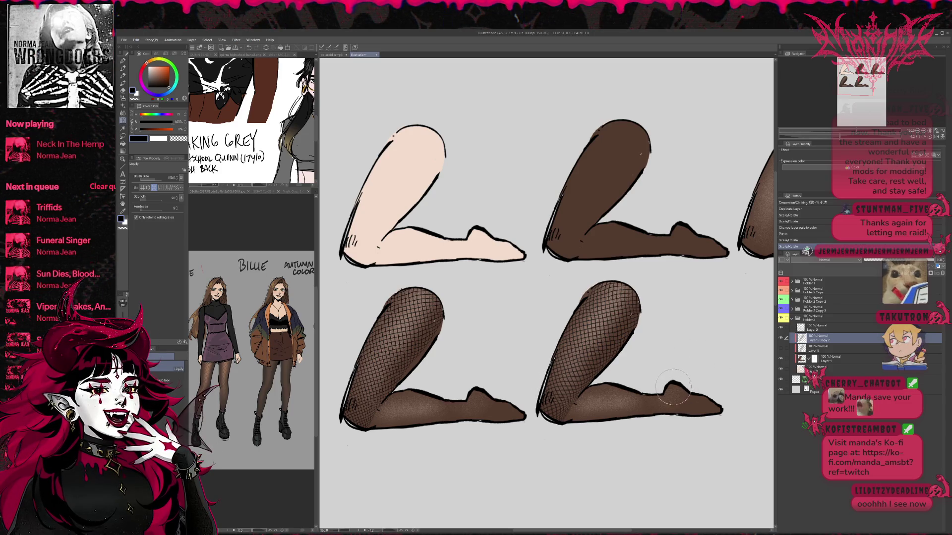
pyautogui.click(817, 349)
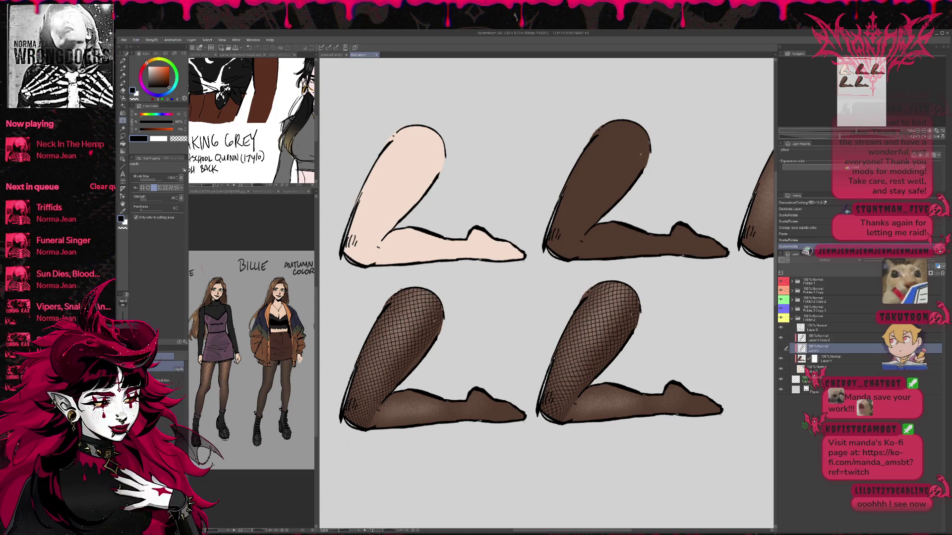
pyautogui.hotkey('ctrl', 'shift', 'n')
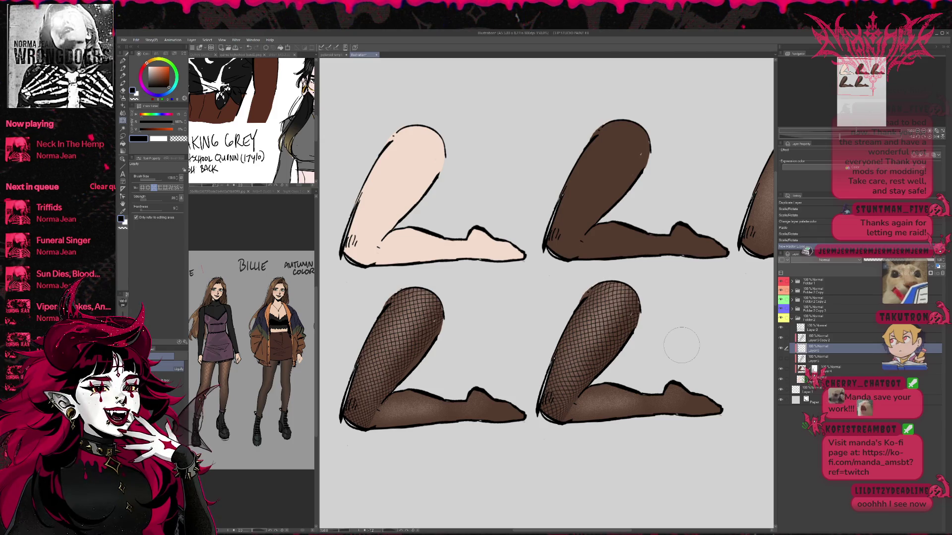
pyautogui.moveTo(681, 345); pyautogui.dragTo(611, 323)
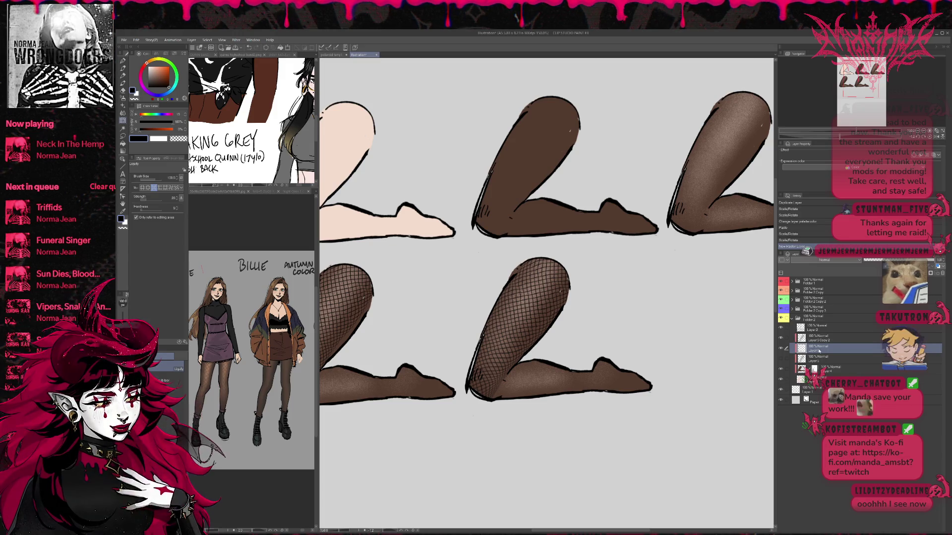
pyautogui.click(814, 319)
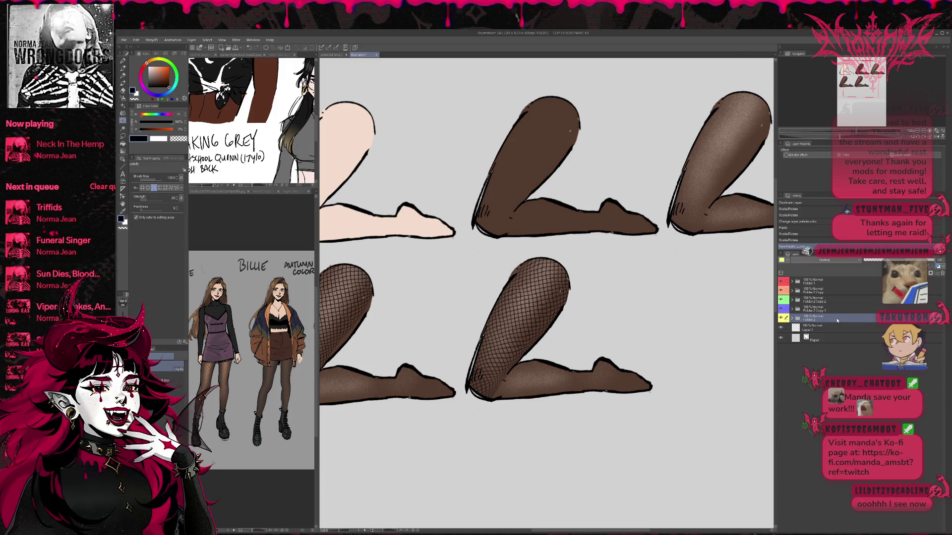
# Step: Duplicate the fishnet leg folder and move the copy directly beneath the sheer-tights leg
pyautogui.hotkey('ctrl', 'j')
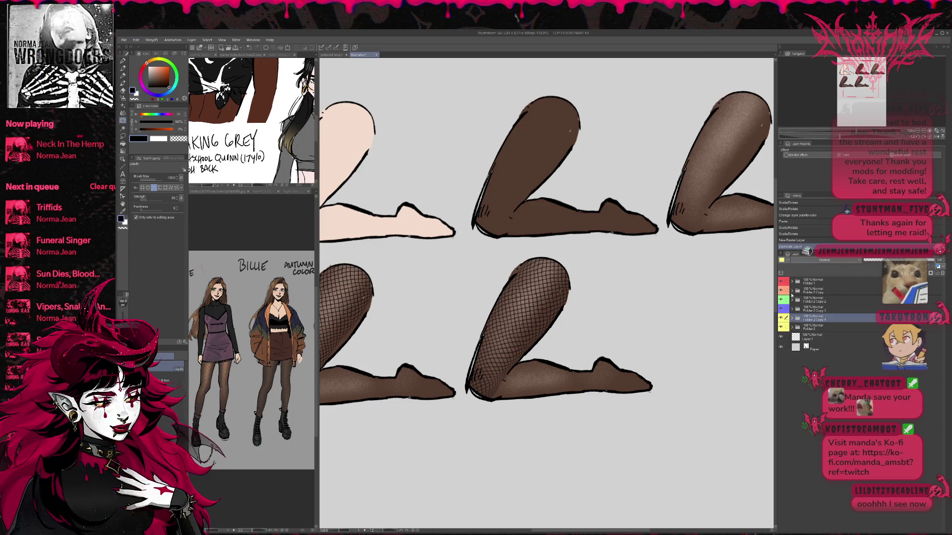
pyautogui.click(813, 328)
pyautogui.moveTo(722, 332); pyautogui.dragTo(670, 331)
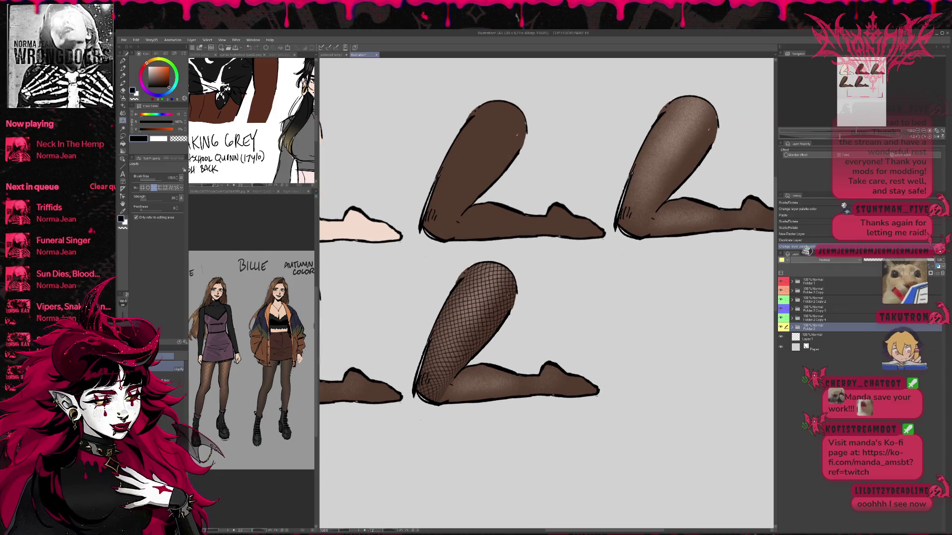
pyautogui.hotkey('ctrl', 't')
pyautogui.moveTo(573, 357)
pyautogui.mouseDown()
pyautogui.moveTo(701, 359)
pyautogui.moveTo(609, 377)
pyautogui.moveTo(660, 372)
pyautogui.mouseUp()
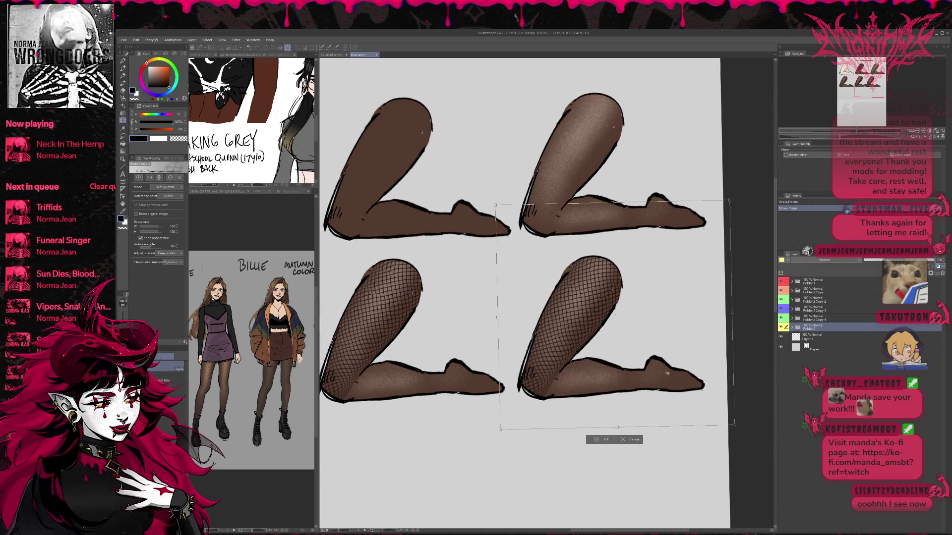
pyautogui.click(598, 441)
# Step: Expand the copied fishnet folder and select a layer inside it for brushing
pyautogui.click(792, 328)
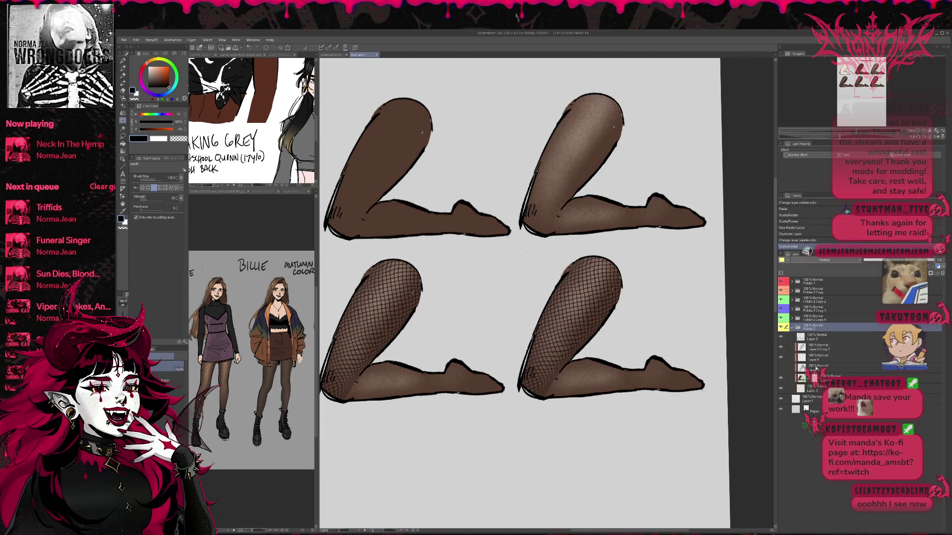
pyautogui.click(818, 368)
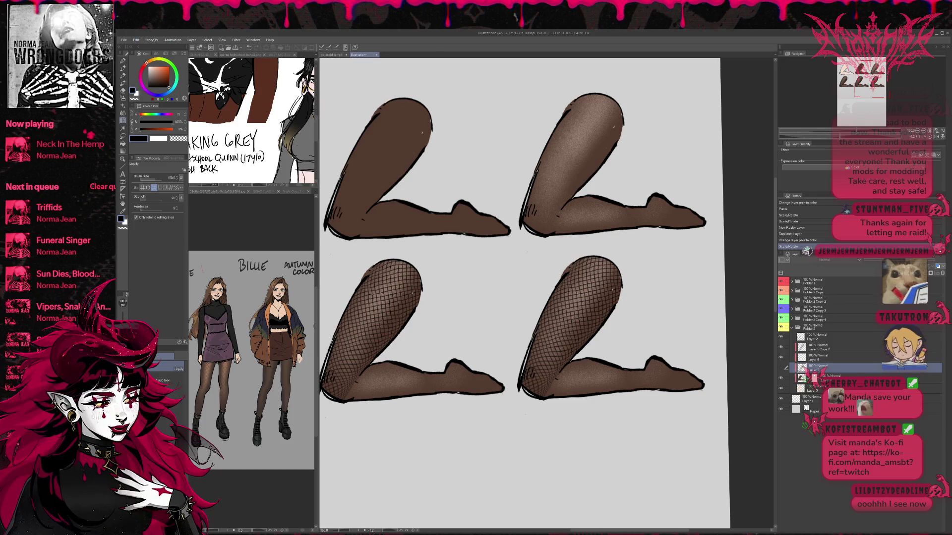
pyautogui.press('b')
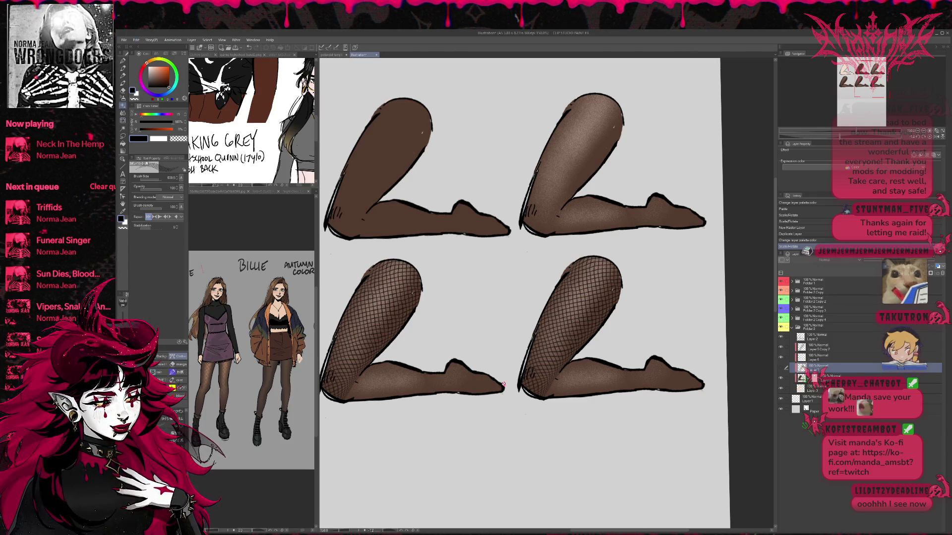
# Step: Paint fishnet mesh across the bottom-right leg's shin and foot
pyautogui.moveTo(535, 347)
pyautogui.mouseDown()
pyautogui.moveTo(595, 362)
pyautogui.moveTo(570, 377)
pyautogui.moveTo(664, 377)
pyautogui.mouseUp()
pyautogui.hotkey('ctrl', 'z')
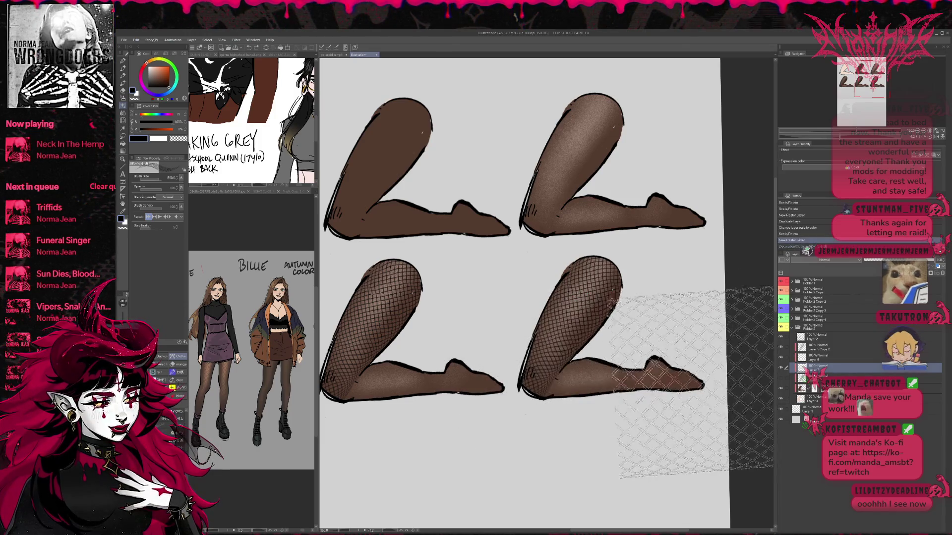
pyautogui.hotkey('ctrl', 'y')
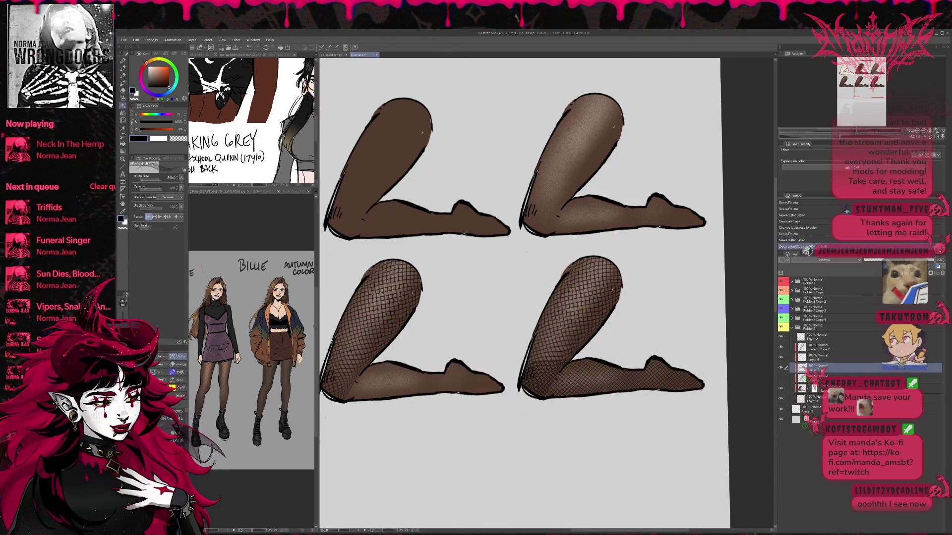
pyautogui.moveTo(704, 371); pyautogui.dragTo(654, 376)
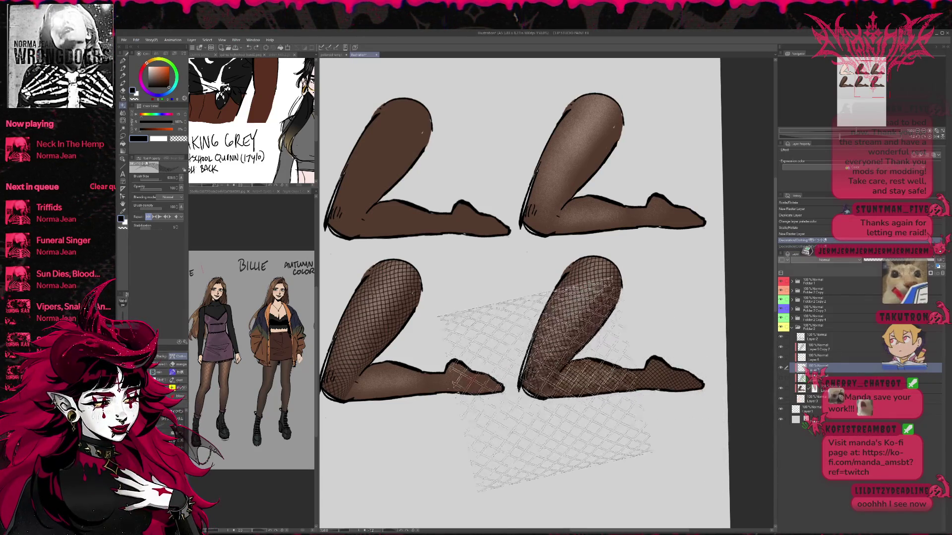
# Step: Shrink the fishnet brush to size 300
pyautogui.press('[')
pyautogui.press('[')
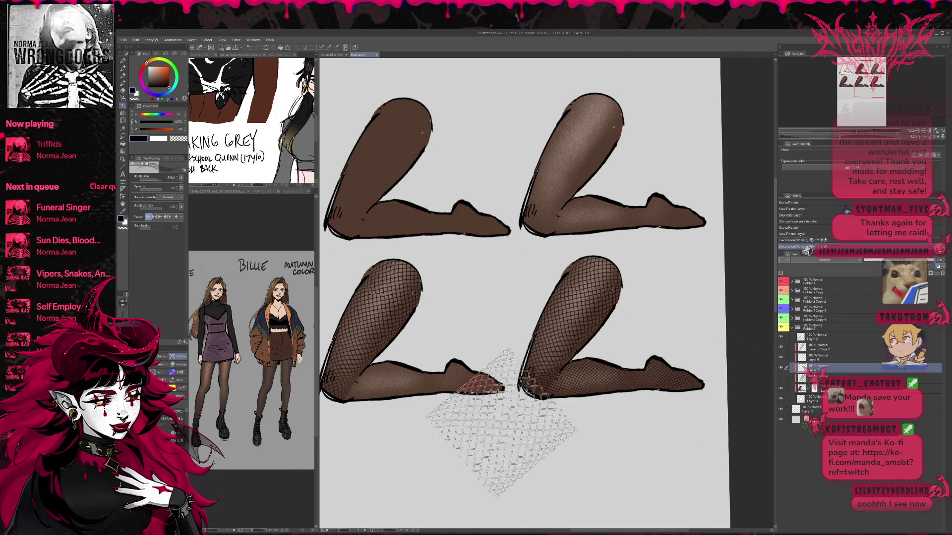
pyautogui.scroll(2, 635, 466)
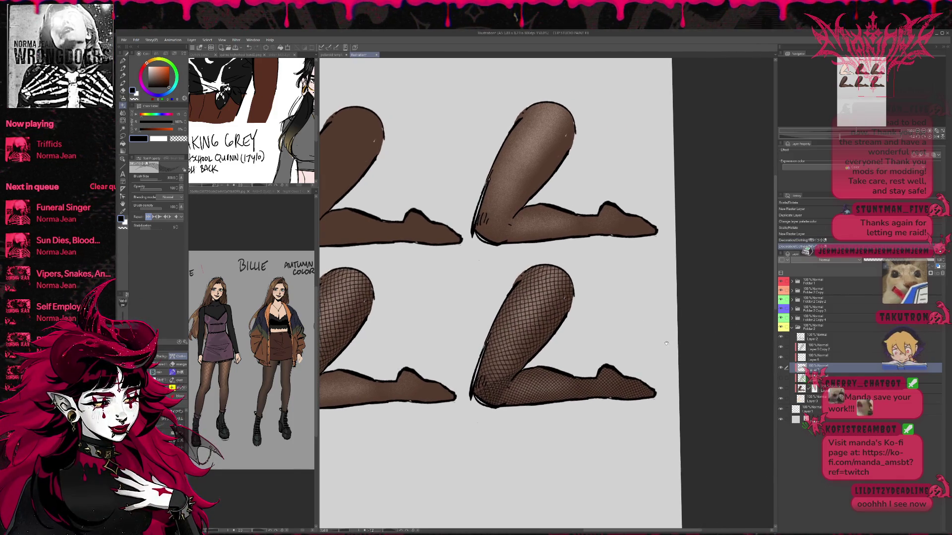
pyautogui.scroll(-2, 662, 338)
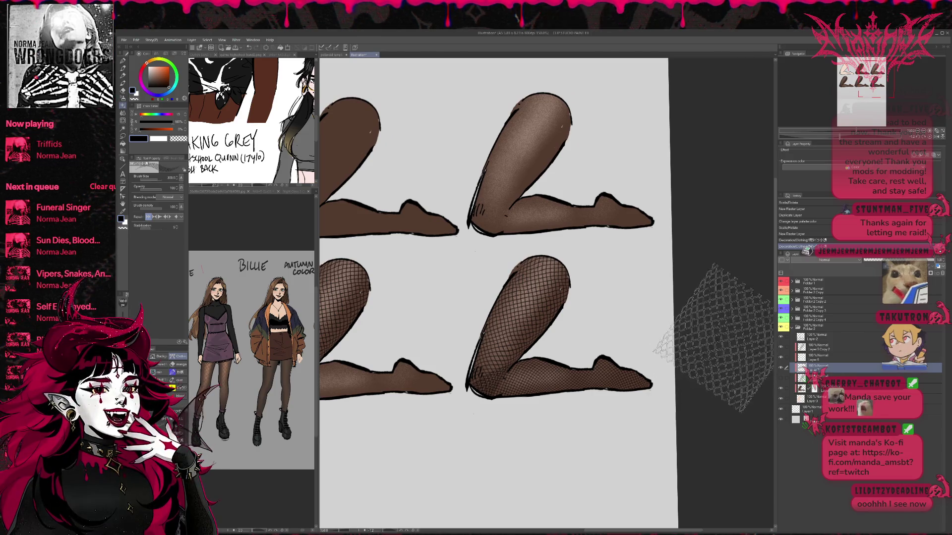
pyautogui.scroll(2, 709, 332)
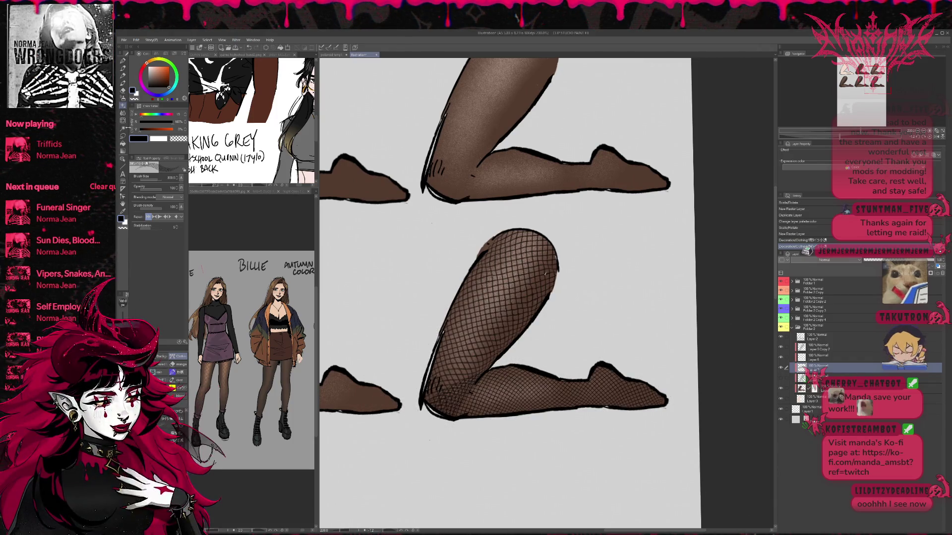
# Step: Liquify the fishnet mesh along the foot, then zoom in on the leg with the Navigator
pyautogui.click(123, 121)
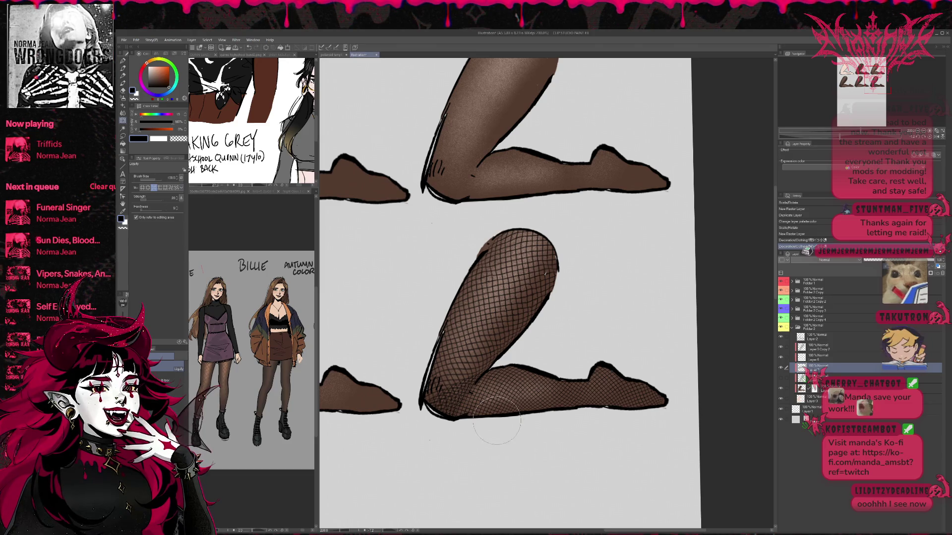
pyautogui.moveTo(475, 419)
pyautogui.mouseDown()
pyautogui.moveTo(478, 408)
pyautogui.moveTo(520, 402)
pyautogui.moveTo(651, 409)
pyautogui.mouseUp()
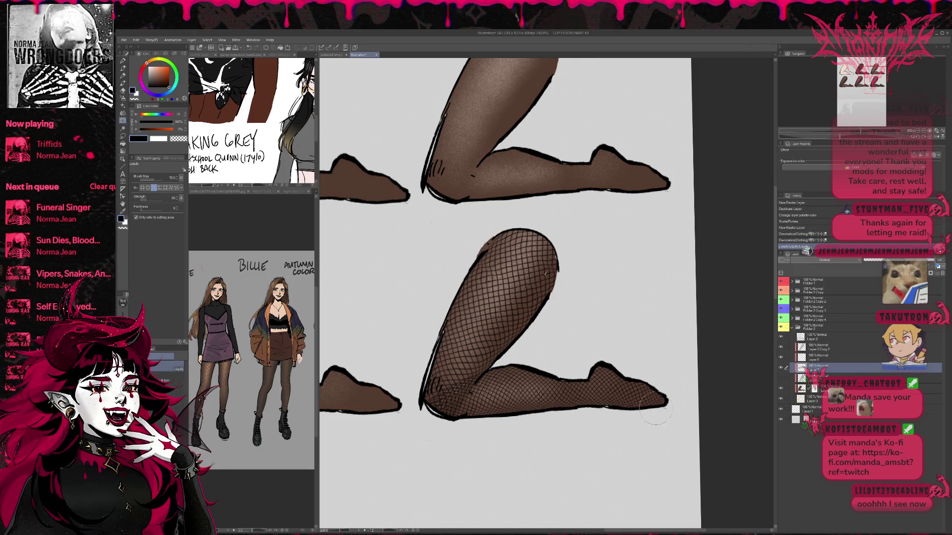
pyautogui.click(917, 131)
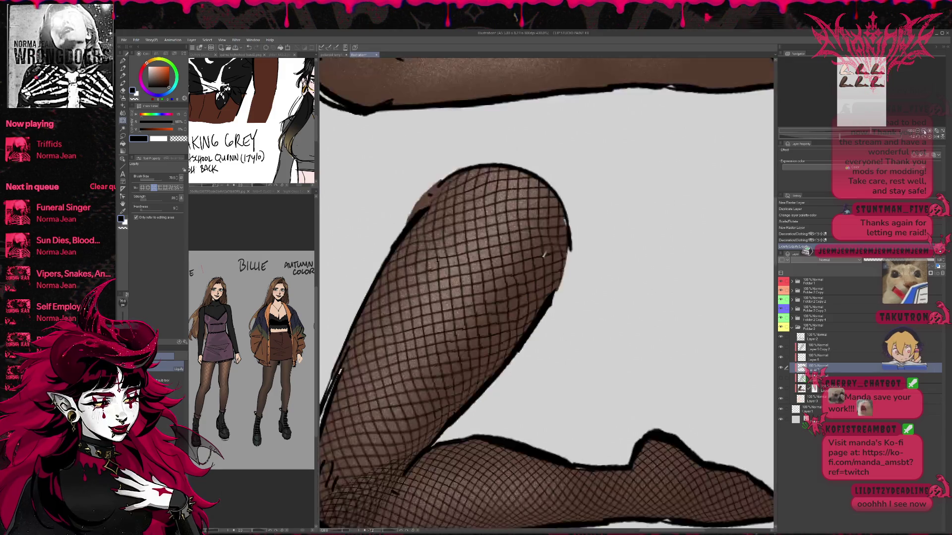
pyautogui.click(918, 132)
pyautogui.click(918, 131)
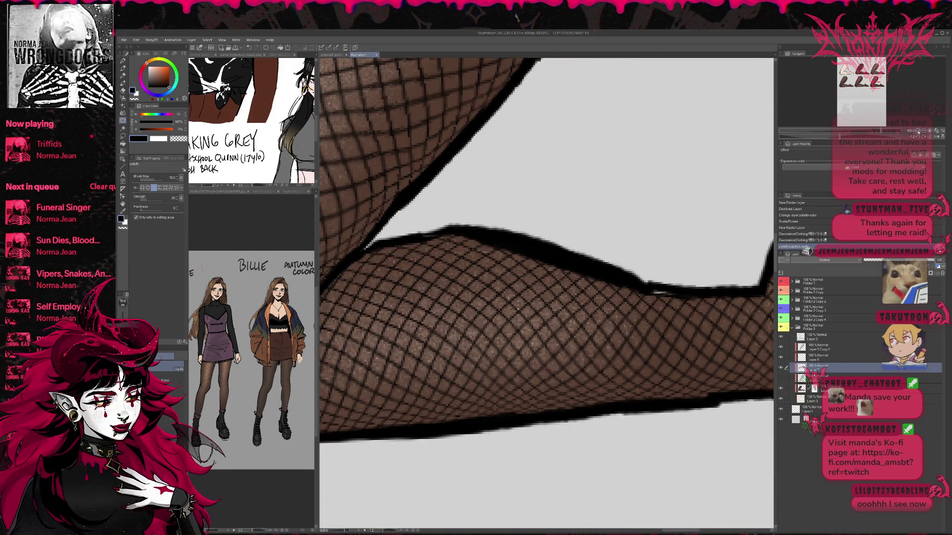
pyautogui.scroll(-2, 557, 272)
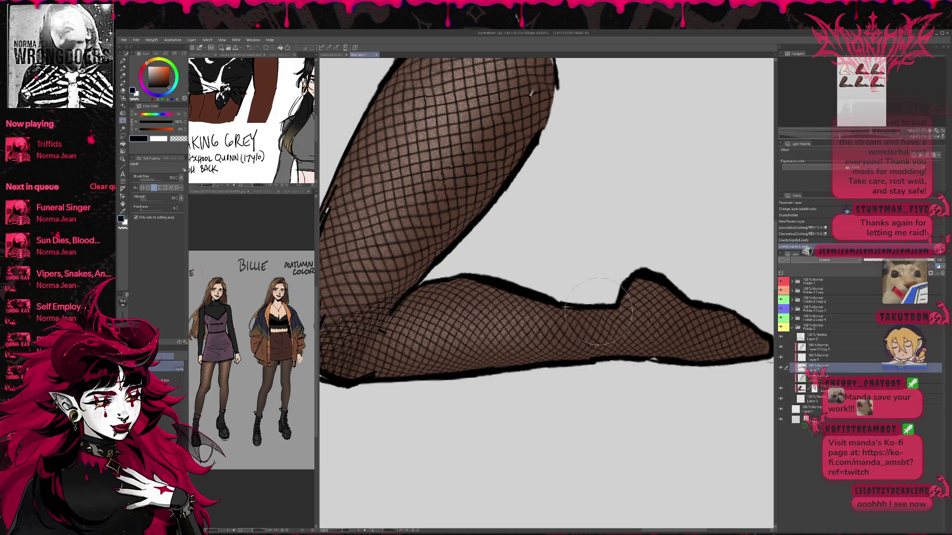
# Step: Warp the mesh around the heel, lower leg and calf, using a size-50 liquify brush
pyautogui.moveTo(613, 310)
pyautogui.mouseDown()
pyautogui.moveTo(615, 297)
pyautogui.moveTo(640, 297)
pyautogui.moveTo(633, 285)
pyautogui.mouseUp()
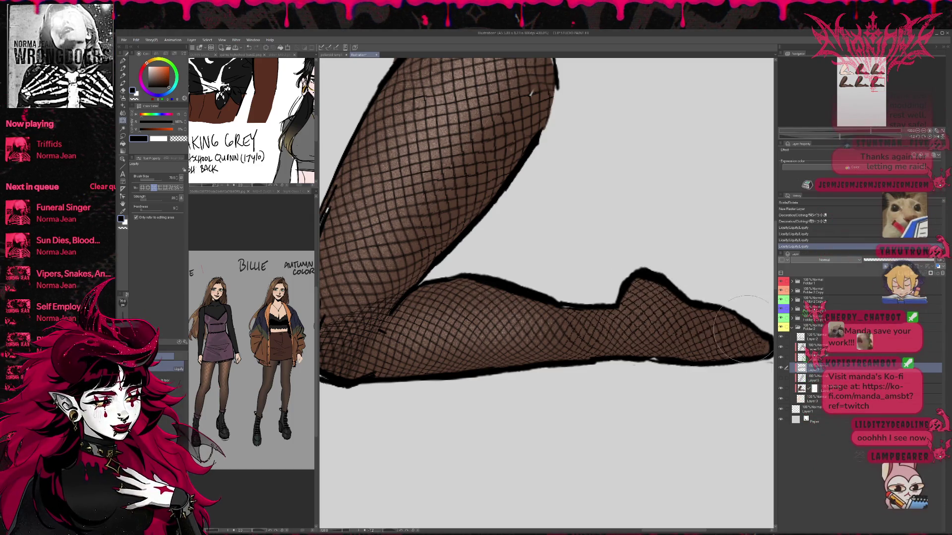
pyautogui.moveTo(744, 335); pyautogui.dragTo(707, 333)
pyautogui.scroll(1, 614, 331)
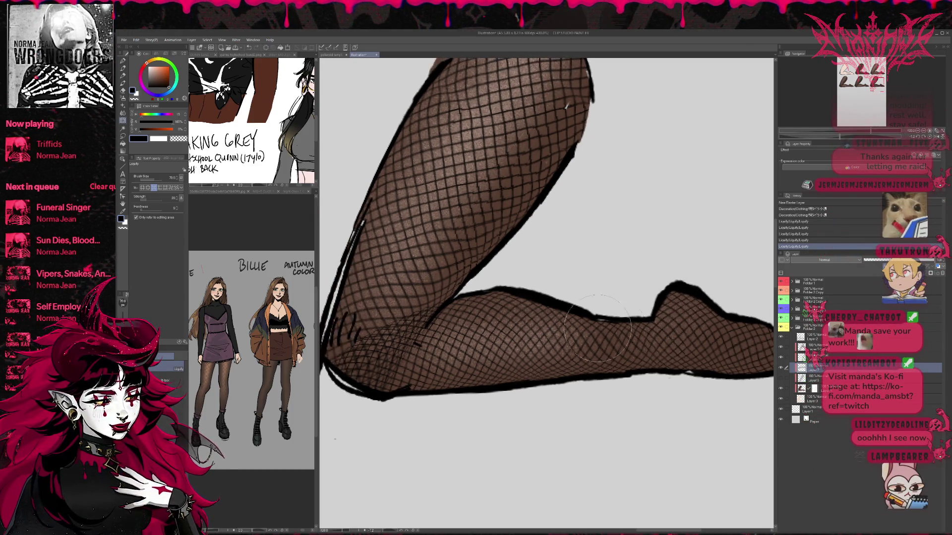
pyautogui.moveTo(560, 294)
pyautogui.mouseDown()
pyautogui.moveTo(580, 313)
pyautogui.moveTo(652, 332)
pyautogui.mouseUp()
pyautogui.moveTo(637, 379)
pyautogui.mouseDown()
pyautogui.moveTo(565, 367)
pyautogui.moveTo(489, 373)
pyautogui.mouseUp()
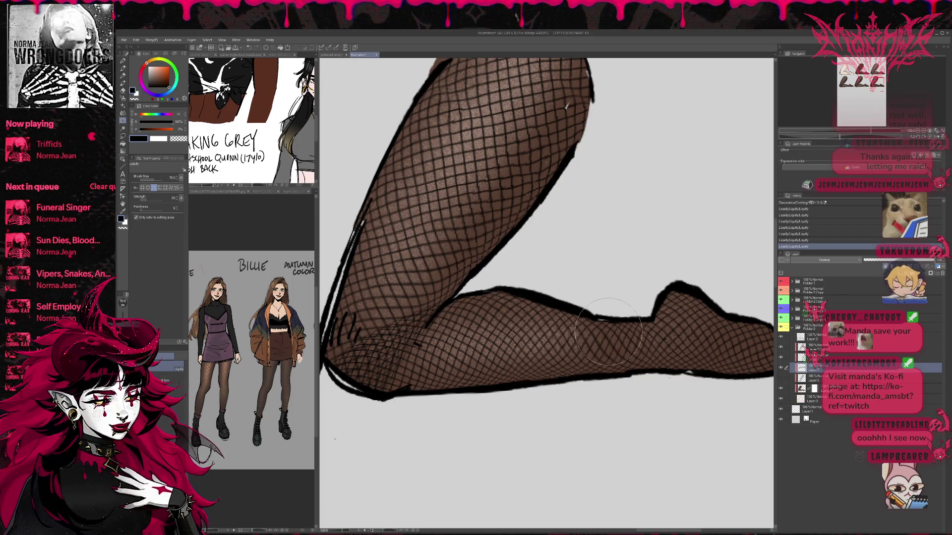
pyautogui.press('[')
pyautogui.press('[')
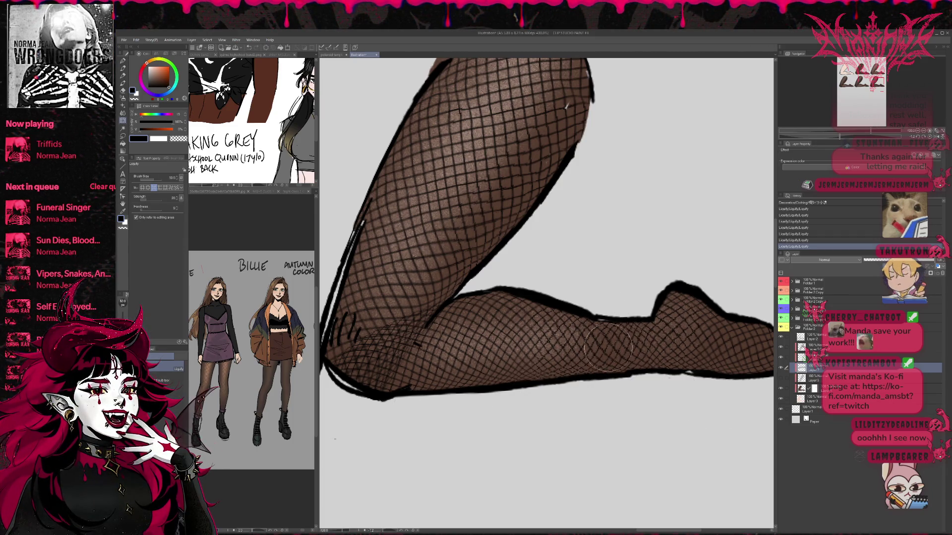
pyautogui.hotkey('ctrl', '-')
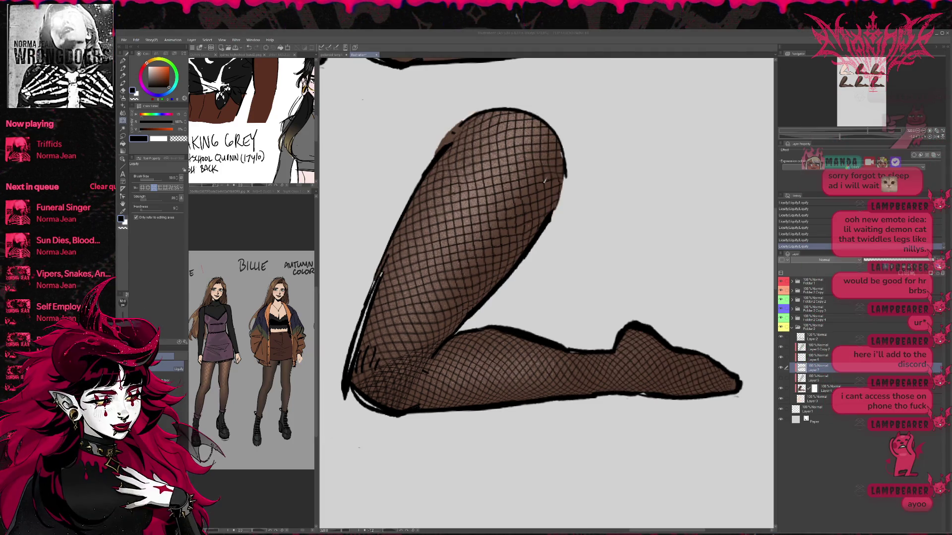
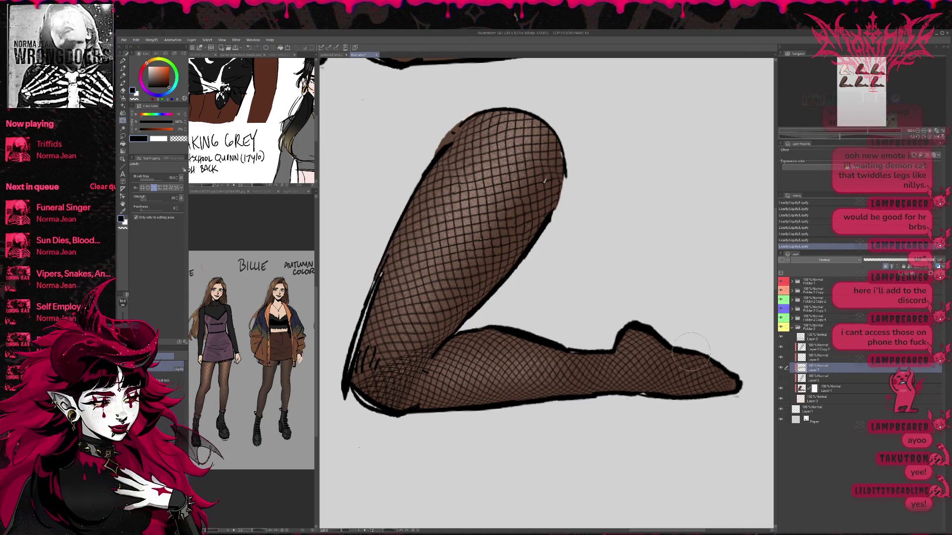
# Step: Liquify the foot's heel slightly inward, resizing the warp brush and switching Liquify mode
pyautogui.moveTo(644, 319); pyautogui.dragTo(619, 329)
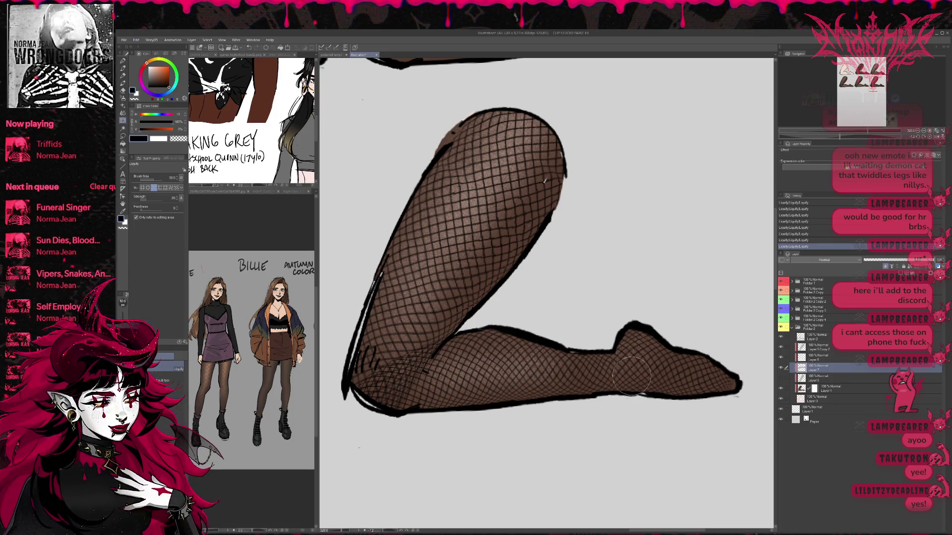
pyautogui.press(']')
pyautogui.press(']')
pyautogui.press(']')
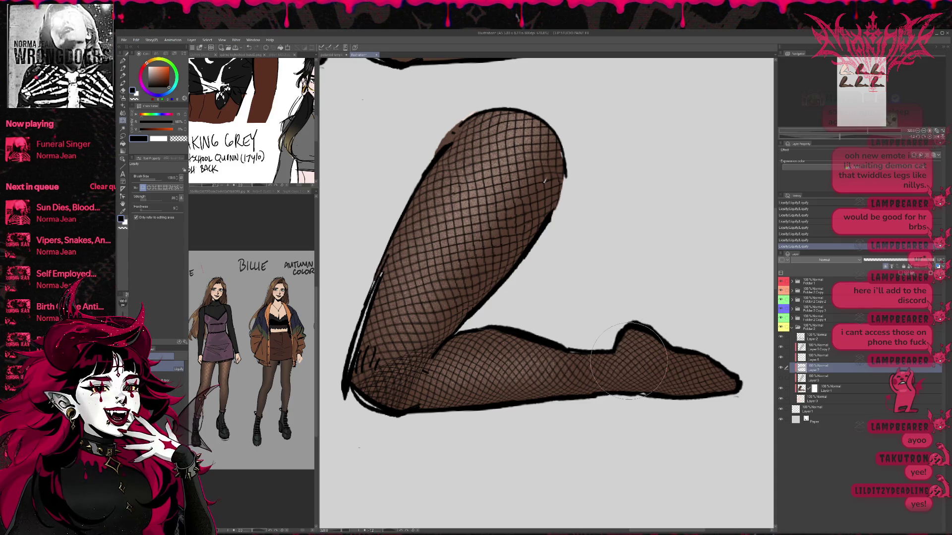
pyautogui.click(154, 188)
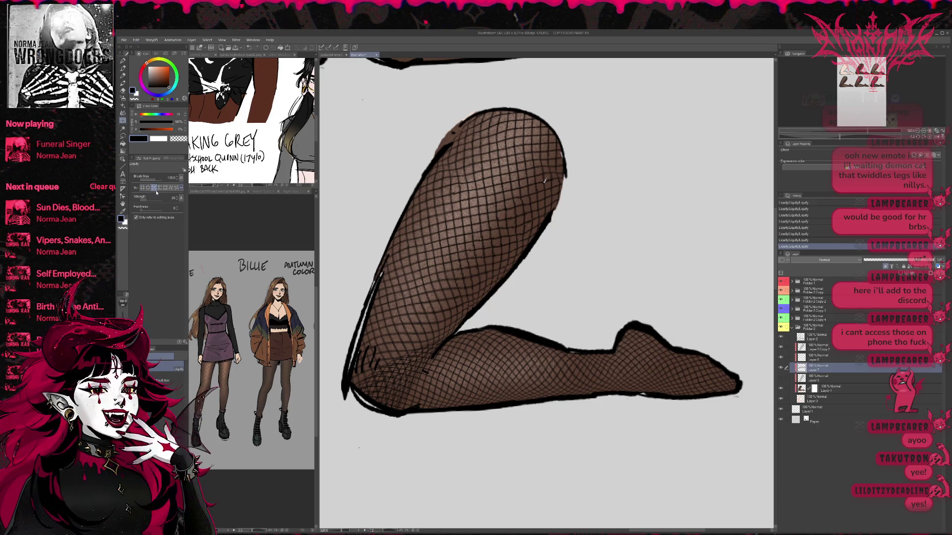
pyautogui.press('[')
pyautogui.press('[')
pyautogui.press('[')
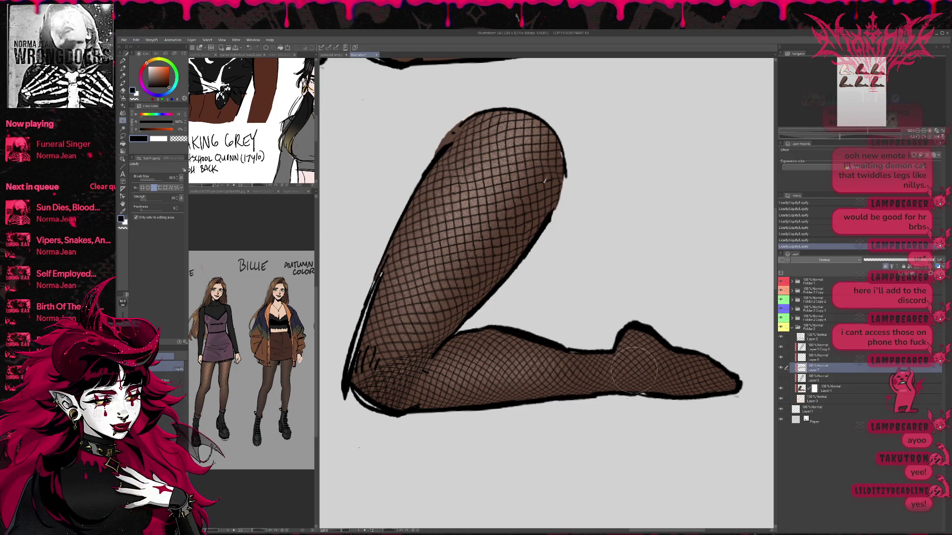
pyautogui.moveTo(654, 397)
pyautogui.mouseDown()
pyautogui.moveTo(654, 372)
pyautogui.moveTo(660, 410)
pyautogui.moveTo(751, 378)
pyautogui.mouseUp()
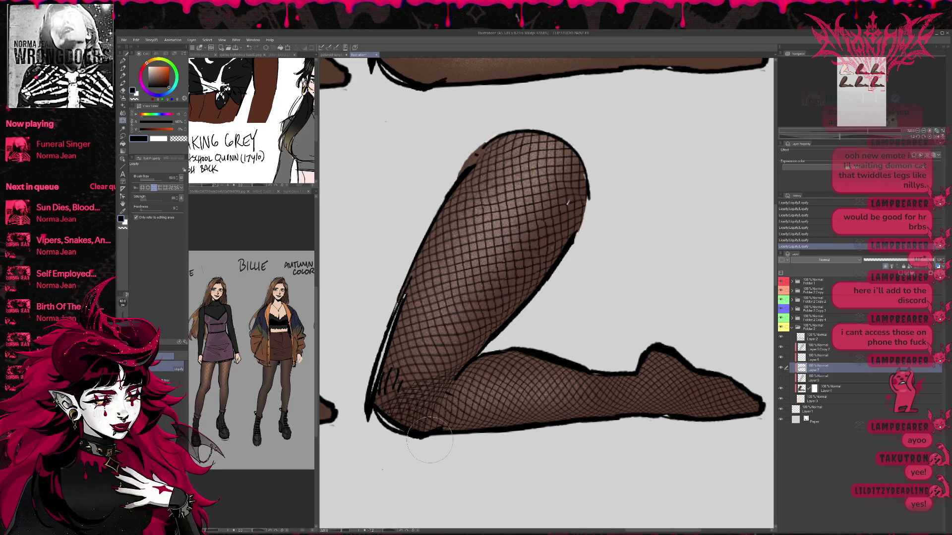
# Step: With the eraser, set the lower-leg fishnet layer to 53% opacity and compare both fishnet layers
pyautogui.press('e')
pyautogui.click(899, 260)
pyautogui.moveTo(427, 408)
pyautogui.mouseDown()
pyautogui.moveTo(412, 425)
pyautogui.moveTo(413, 449)
pyautogui.mouseUp()
pyautogui.click(781, 368)
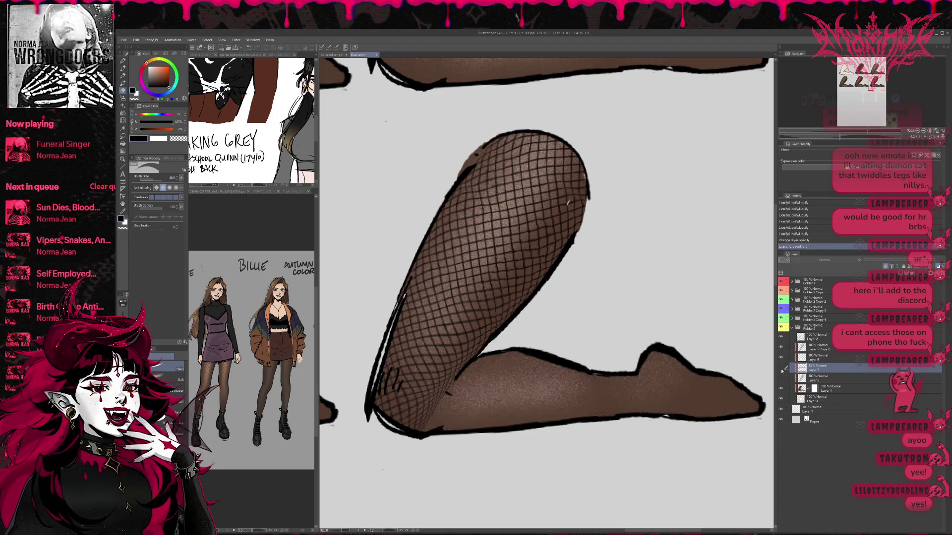
pyautogui.click(780, 369)
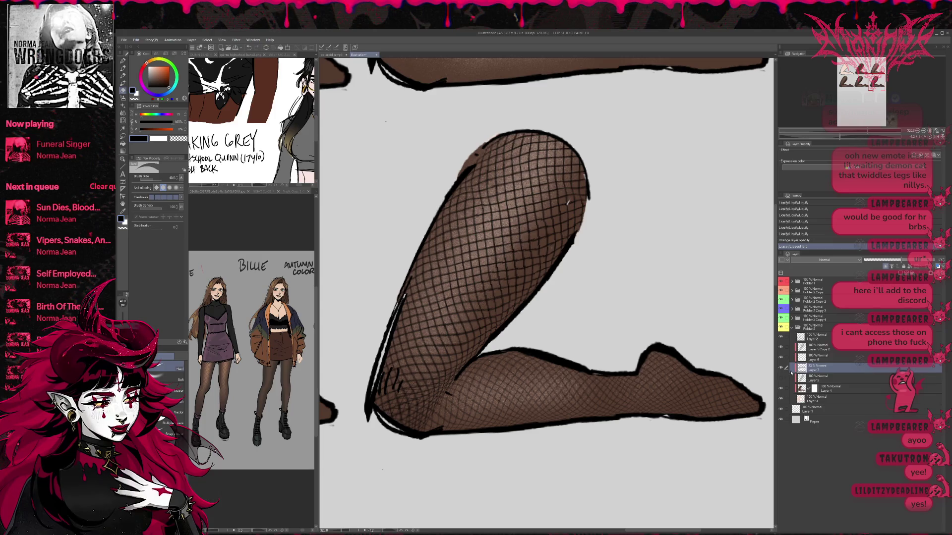
pyautogui.click(782, 348)
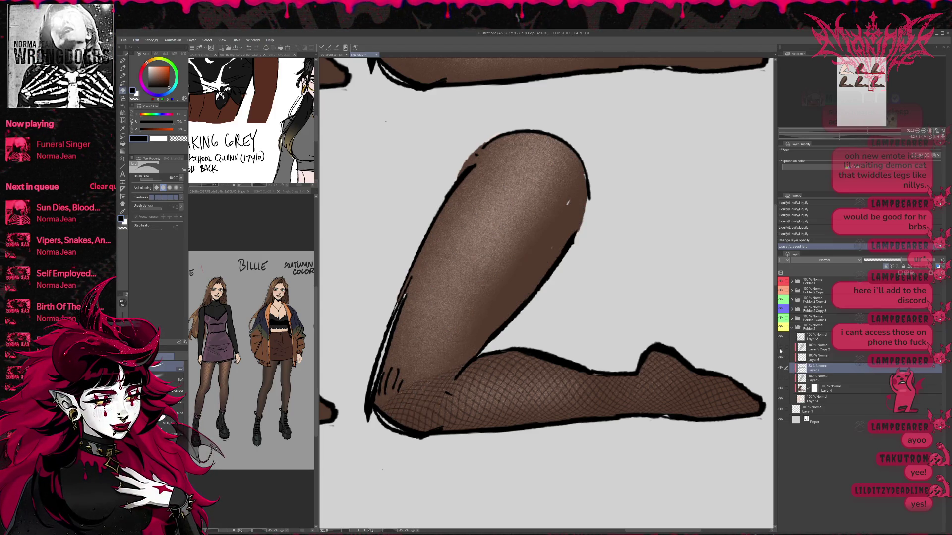
pyautogui.click(781, 349)
# Step: Erase the fishnet lines overlapping the knee, undoing stray erases on the upper-leg layer
pyautogui.click(815, 347)
pyautogui.moveTo(417, 417)
pyautogui.mouseDown()
pyautogui.moveTo(436, 402)
pyautogui.moveTo(412, 406)
pyautogui.moveTo(414, 416)
pyautogui.moveTo(427, 397)
pyautogui.moveTo(436, 414)
pyautogui.moveTo(464, 389)
pyautogui.moveTo(421, 412)
pyautogui.moveTo(436, 399)
pyautogui.mouseUp()
pyautogui.hotkey('ctrl', 'z')
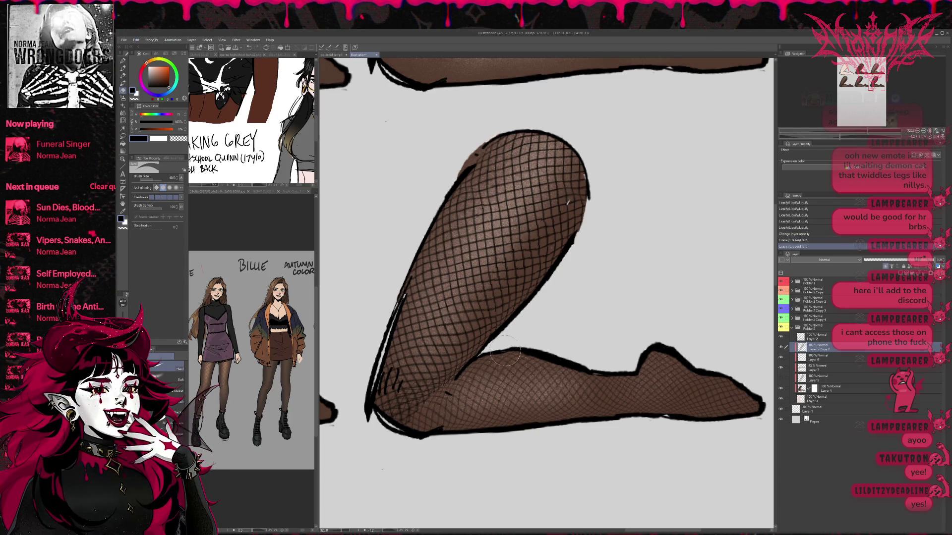
pyautogui.hotkey('ctrl', 'z')
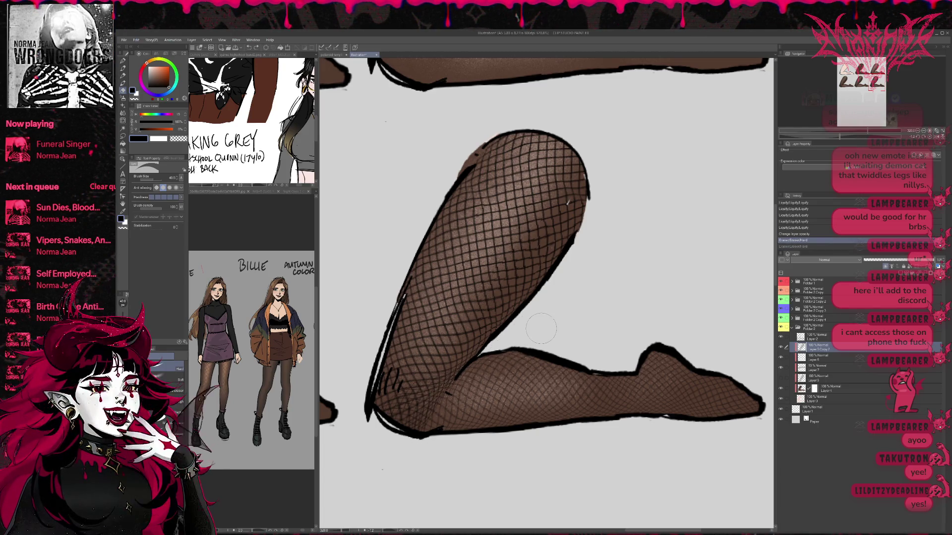
pyautogui.hotkey('alt', ']')
pyautogui.hotkey('alt', ']')
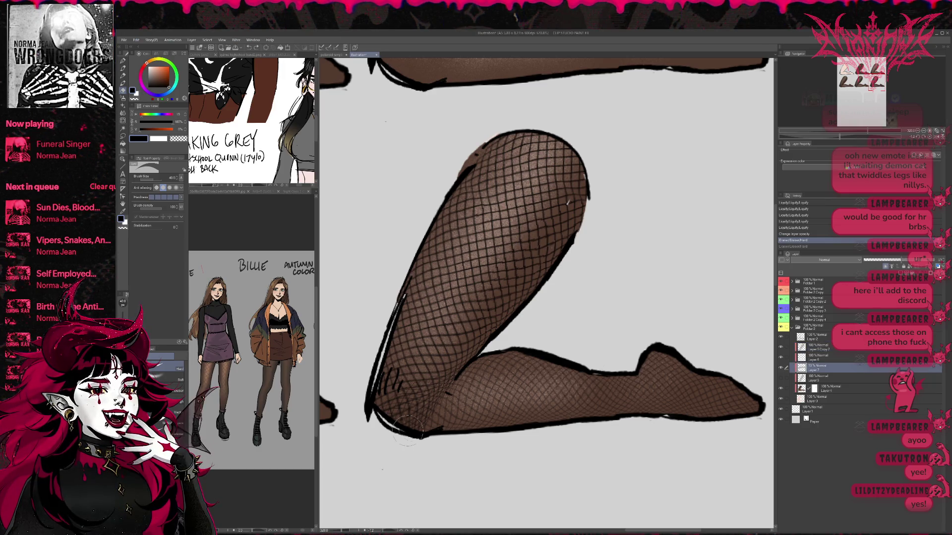
pyautogui.moveTo(427, 382); pyautogui.dragTo(448, 395)
pyautogui.moveTo(437, 382); pyautogui.dragTo(443, 388)
pyautogui.moveTo(464, 356)
pyautogui.mouseDown()
pyautogui.moveTo(449, 366)
pyautogui.moveTo(470, 357)
pyautogui.mouseUp()
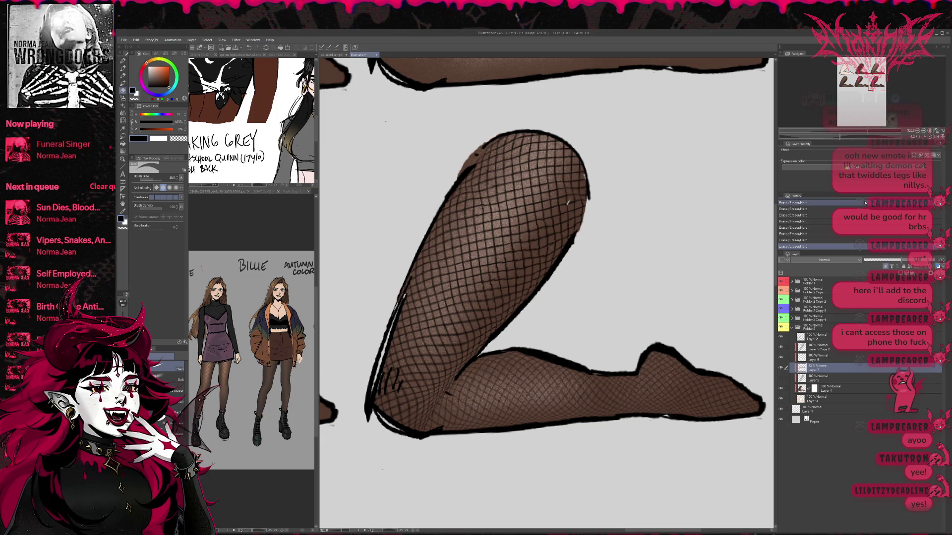
# Step: Mirror the canvas to check the leg, flip it back, and compare the upper-leg fishnet layer
pyautogui.click(938, 137)
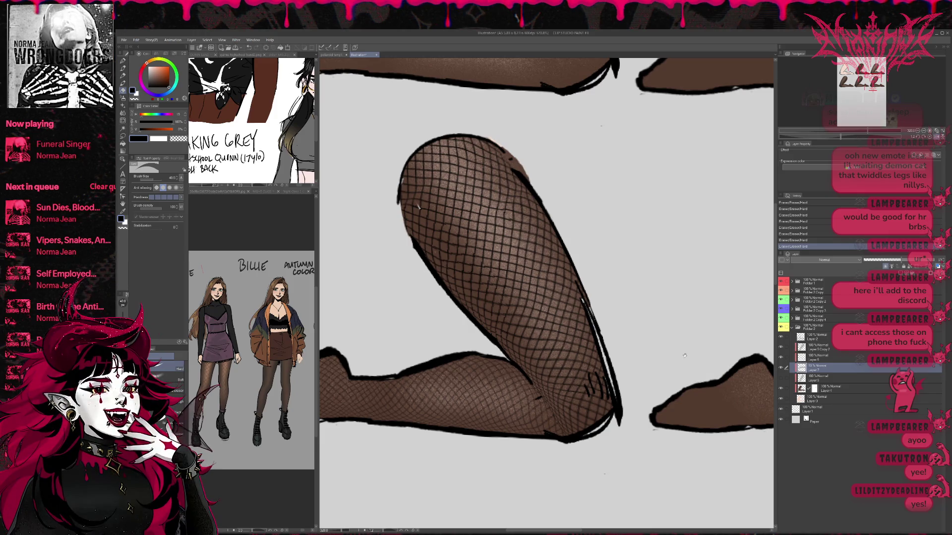
pyautogui.click(934, 149)
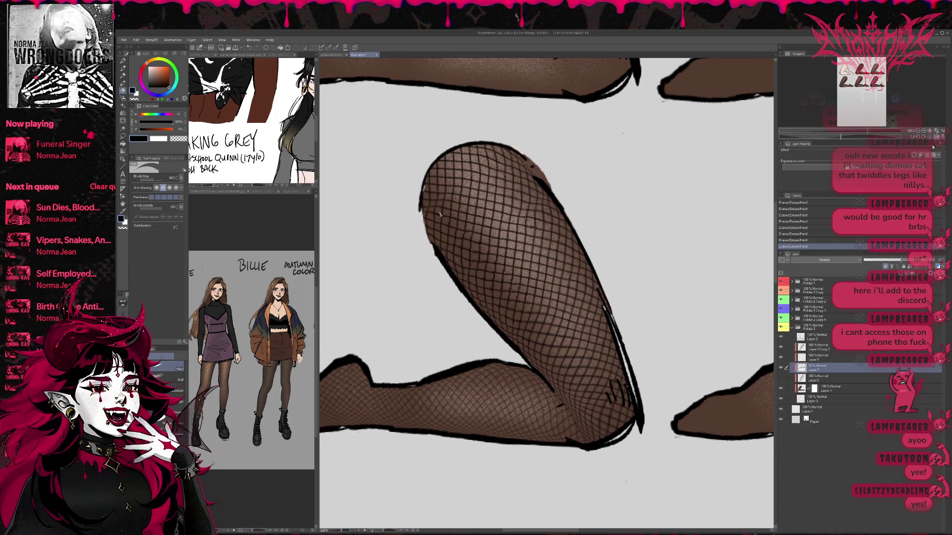
pyautogui.click(938, 137)
pyautogui.moveTo(704, 367)
pyautogui.mouseDown()
pyautogui.moveTo(689, 389)
pyautogui.moveTo(661, 389)
pyautogui.mouseUp()
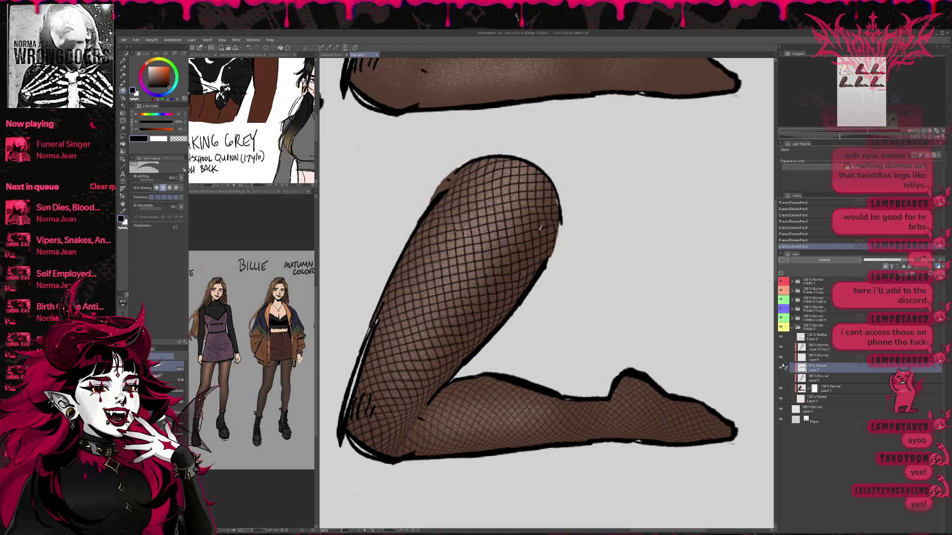
pyautogui.click(782, 347)
pyautogui.click(782, 347)
pyautogui.click(806, 347)
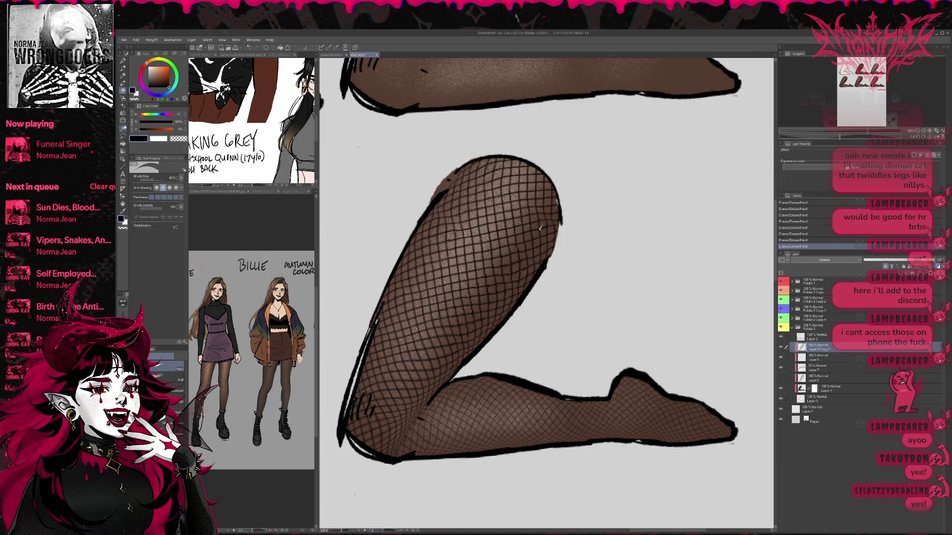
# Step: Liquify the fishnet near the knee to follow the bend, then revert most of the warps
pyautogui.press('j')
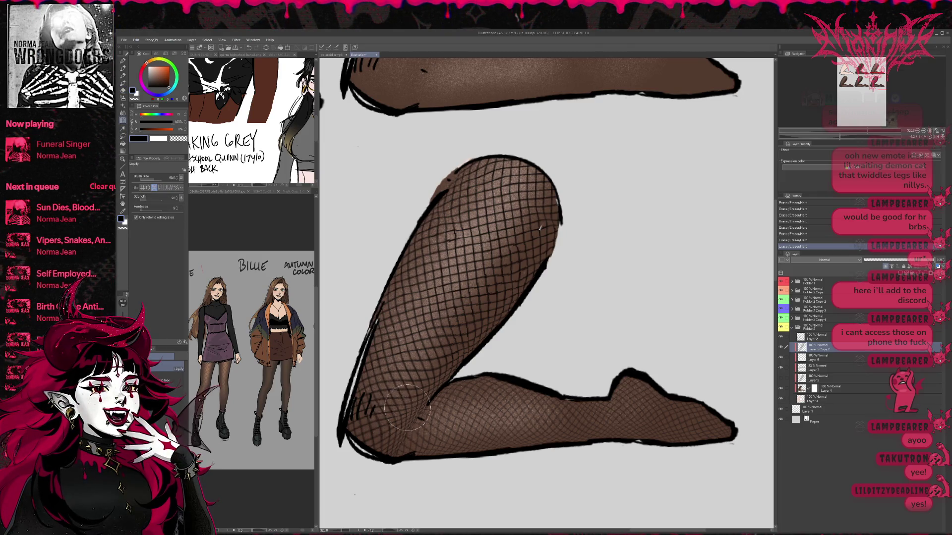
pyautogui.moveTo(403, 416)
pyautogui.mouseDown()
pyautogui.moveTo(412, 411)
pyautogui.moveTo(407, 430)
pyautogui.moveTo(392, 419)
pyautogui.moveTo(419, 431)
pyautogui.moveTo(391, 419)
pyautogui.moveTo(396, 427)
pyautogui.moveTo(422, 429)
pyautogui.moveTo(385, 428)
pyautogui.moveTo(381, 416)
pyautogui.mouseUp()
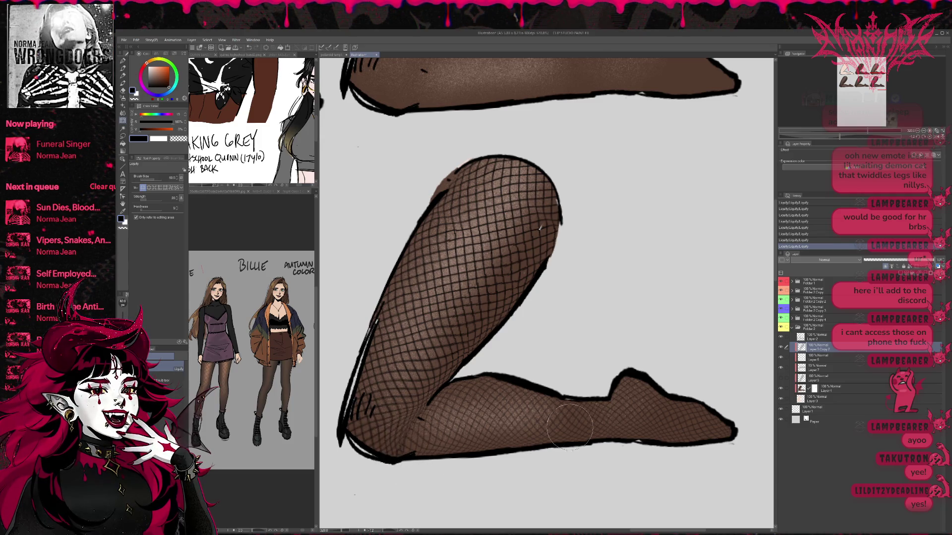
pyautogui.hotkey('ctrl', '-')
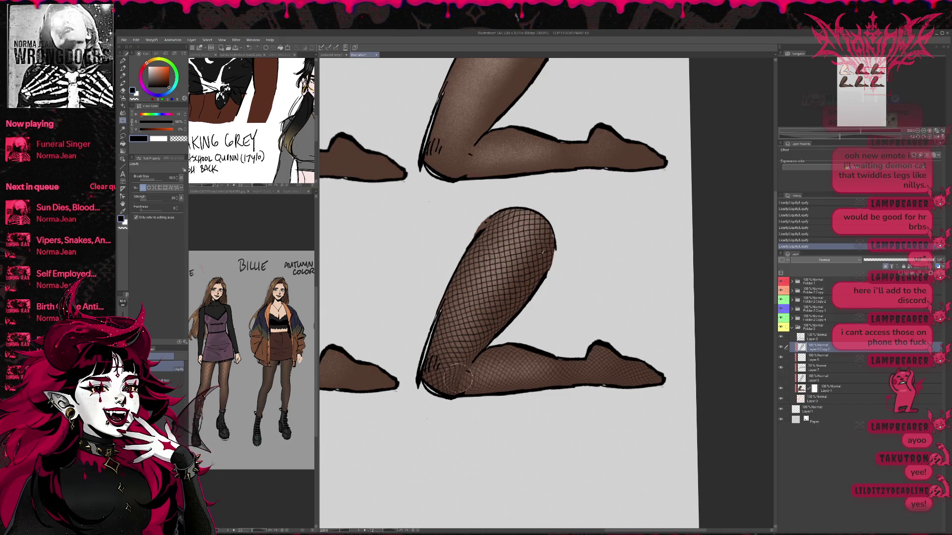
pyautogui.hotkey('ctrl', 'z')
pyautogui.hotkey('ctrl', 'z')
pyautogui.hotkey('ctrl', 'z')
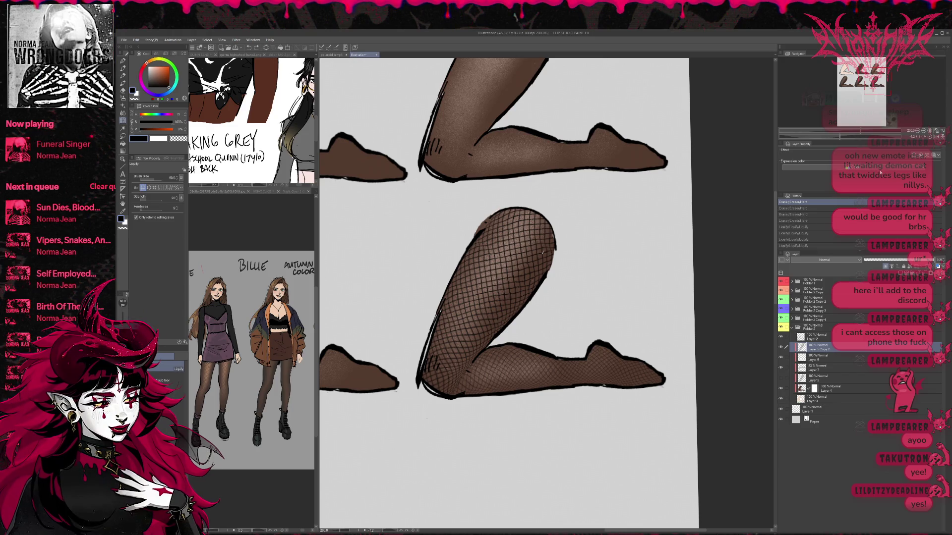
# Step: In a mirrored view, reshape the lower-leg fishnet around the knee using another Liquify mode
pyautogui.click(937, 137)
pyautogui.moveTo(692, 325); pyautogui.dragTo(573, 339)
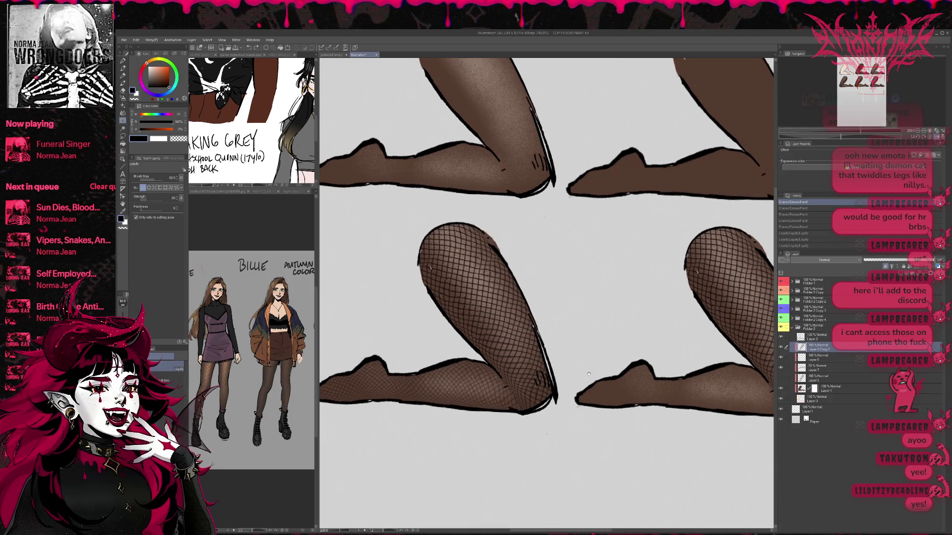
pyautogui.click(815, 368)
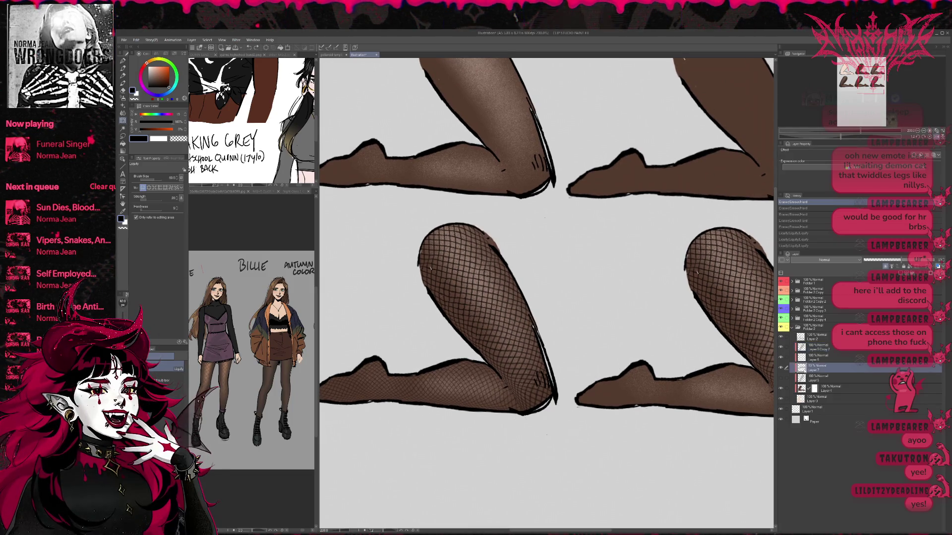
pyautogui.click(154, 187)
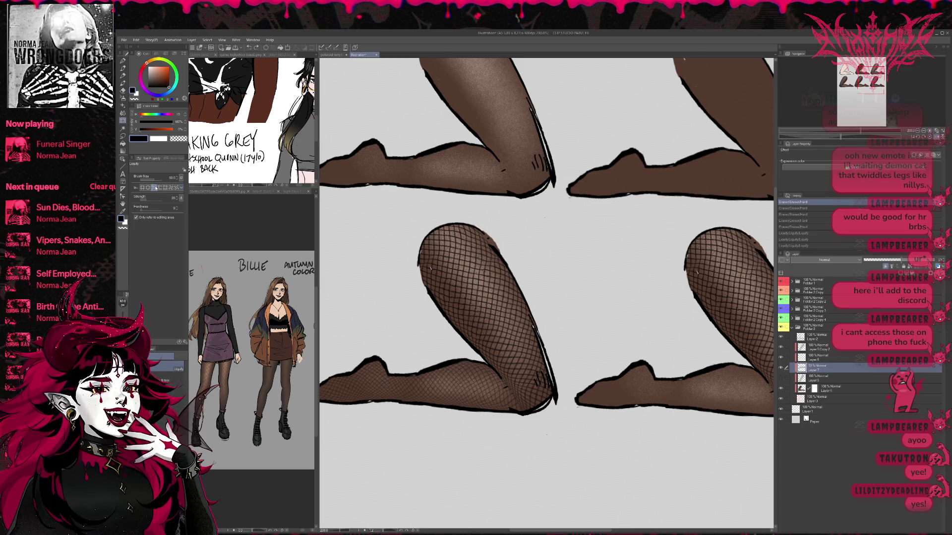
pyautogui.moveTo(511, 397)
pyautogui.mouseDown()
pyautogui.moveTo(506, 385)
pyautogui.moveTo(538, 410)
pyautogui.mouseUp()
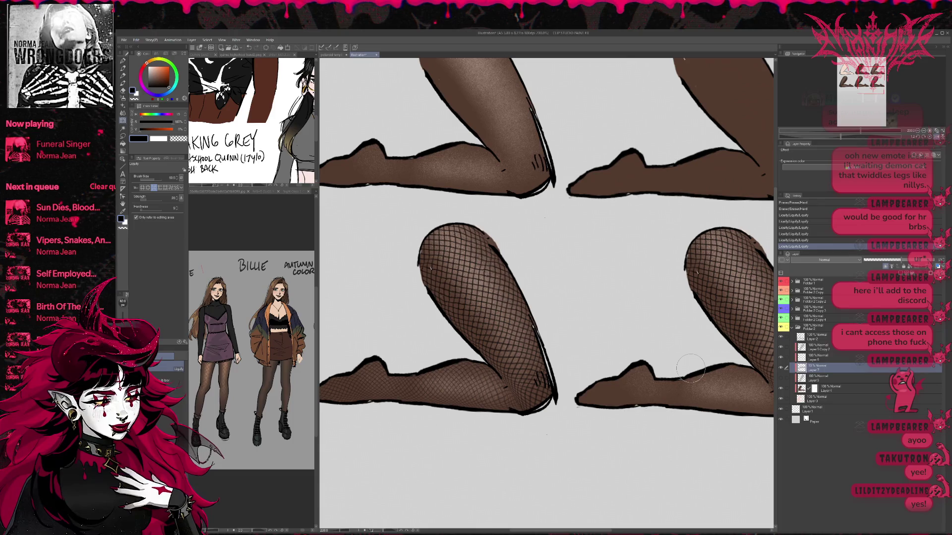
# Step: Restore the normal view, recentre the fishnet leg, and show the polaroid template drawings reference
pyautogui.click(935, 137)
pyautogui.moveTo(755, 366)
pyautogui.mouseDown()
pyautogui.moveTo(626, 367)
pyautogui.moveTo(617, 399)
pyautogui.mouseUp()
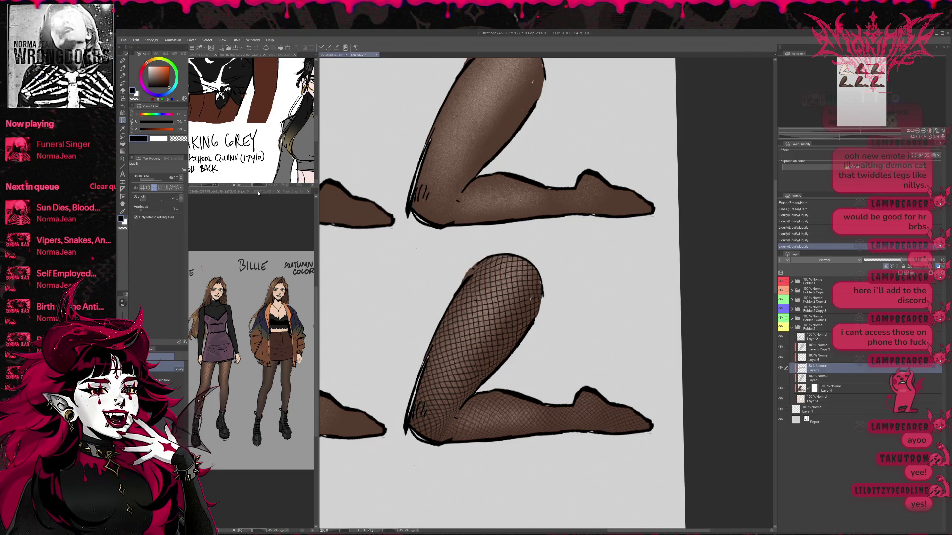
pyautogui.click(259, 192)
pyautogui.scroll(3, 286, 340)
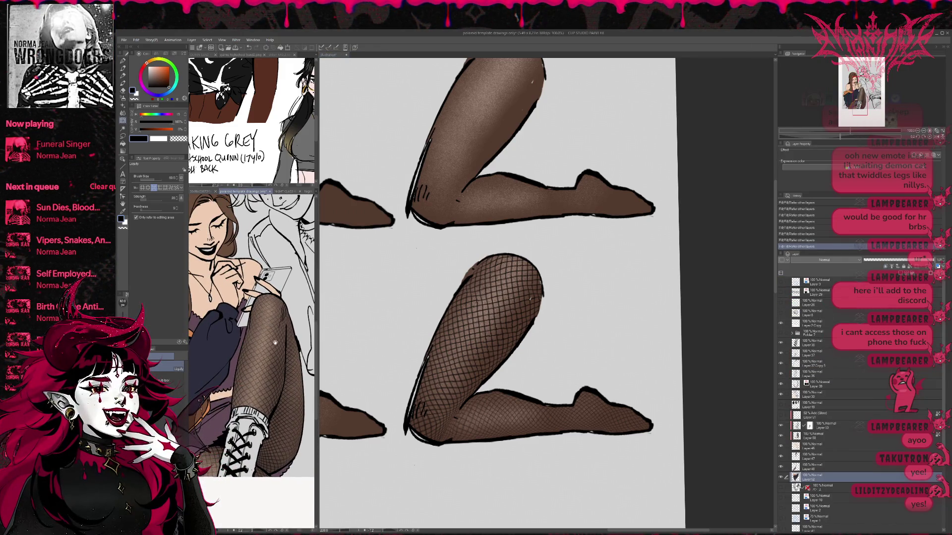
# Step: Merge the Layer 5 and Layer 5 Copy 2 fishnet layers and raise the merged layer's opacity slightly
pyautogui.click(501, 315)
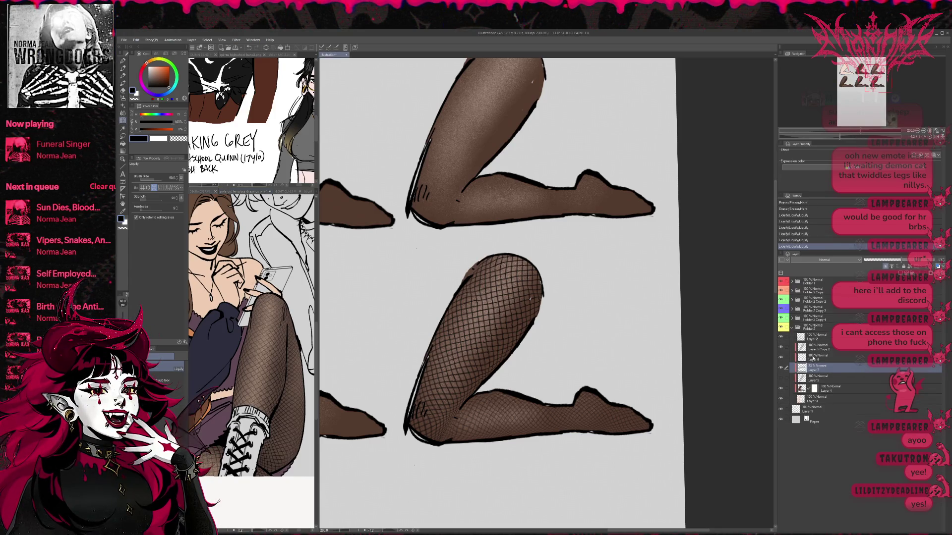
pyautogui.keyDown('ctrl'); pyautogui.click(813, 358); pyautogui.keyUp('ctrl')
pyautogui.keyDown('ctrl'); pyautogui.click(818, 348); pyautogui.keyUp('ctrl')
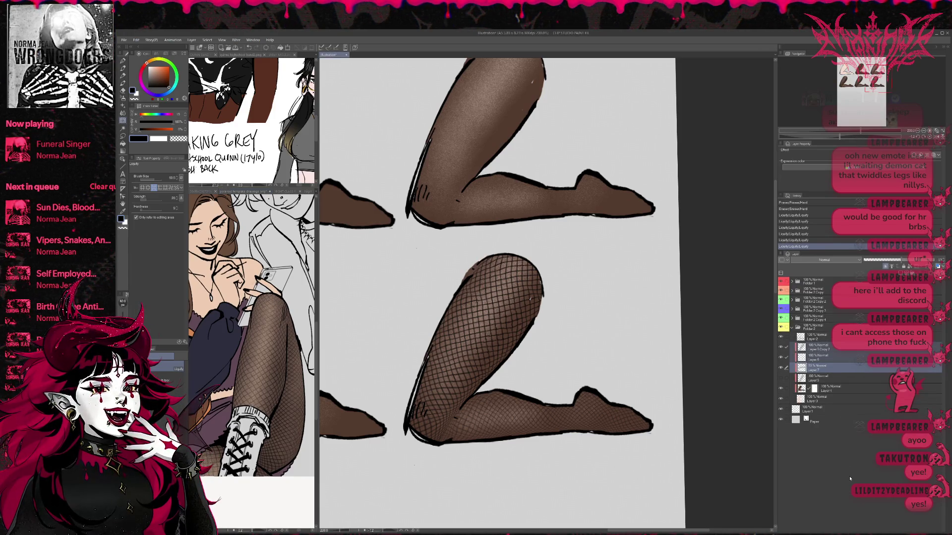
pyautogui.hotkey('ctrl', 'shift', 'e')
pyautogui.click(883, 261)
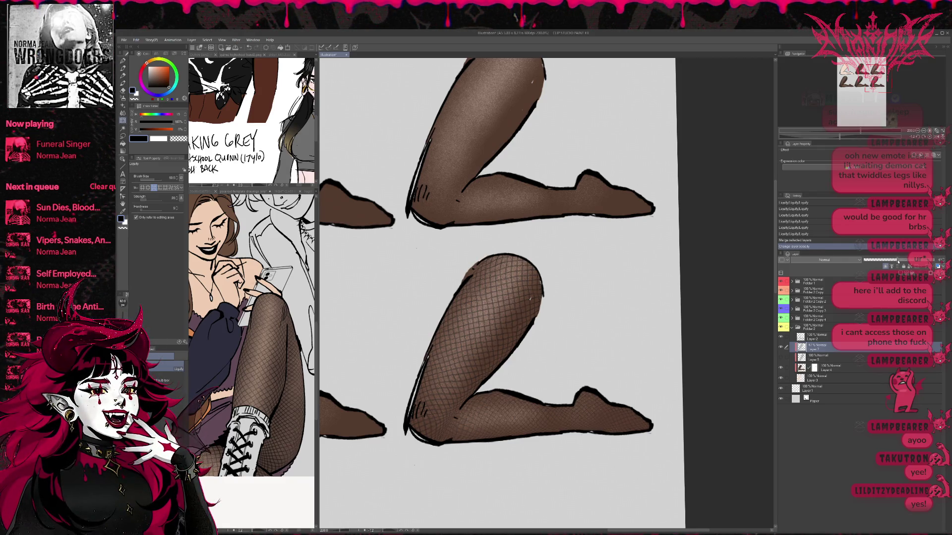
pyautogui.moveTo(900, 261); pyautogui.dragTo(938, 262)
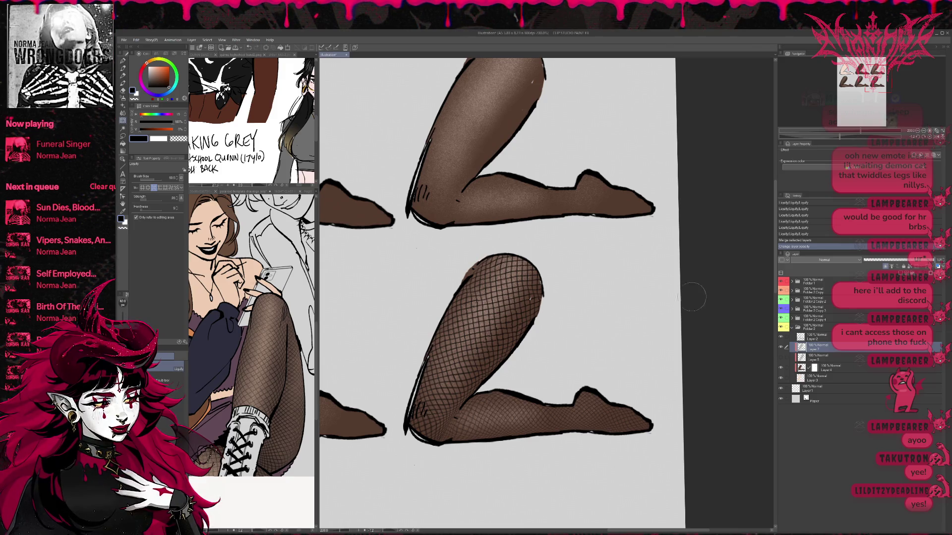
# Step: Add a layer mask and paint transparent grainy strokes with the WW Grain pen, then return to black
pyautogui.click(930, 274)
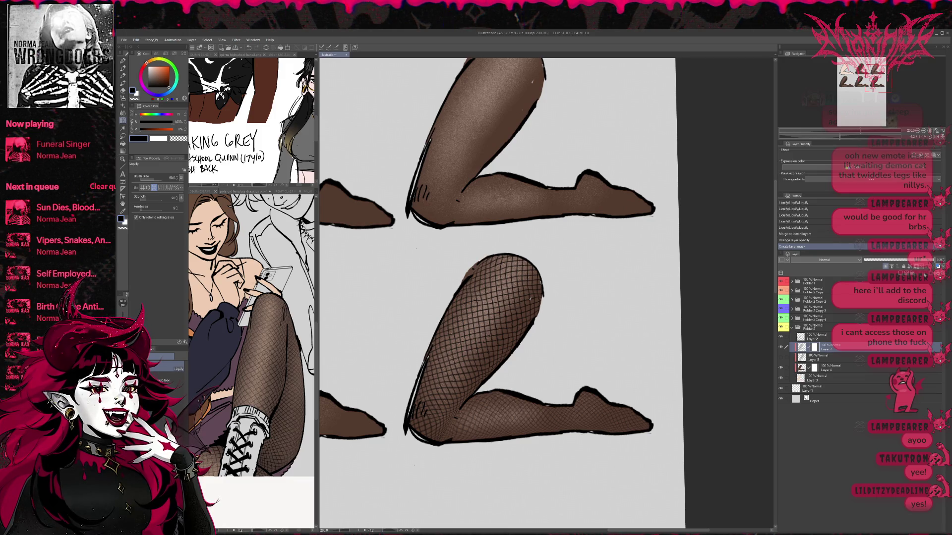
pyautogui.press('b')
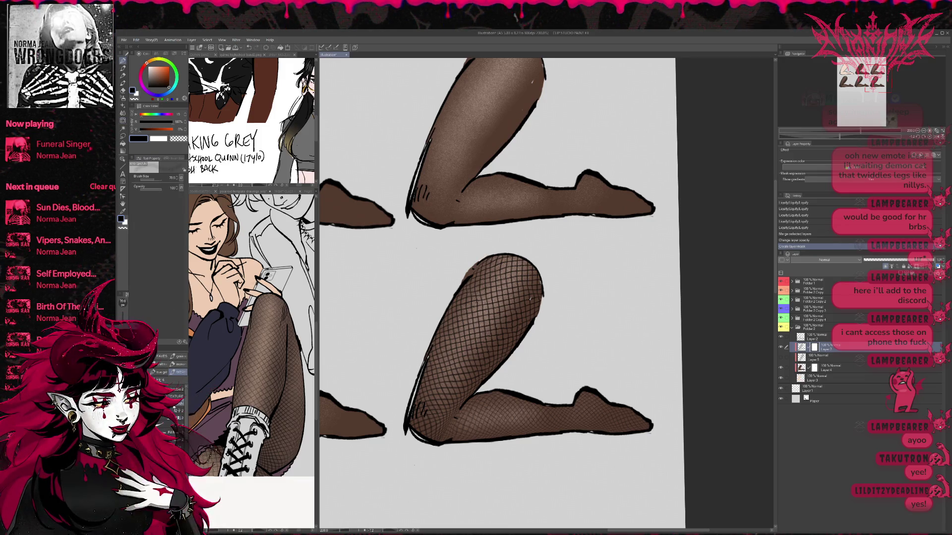
pyautogui.click(123, 228)
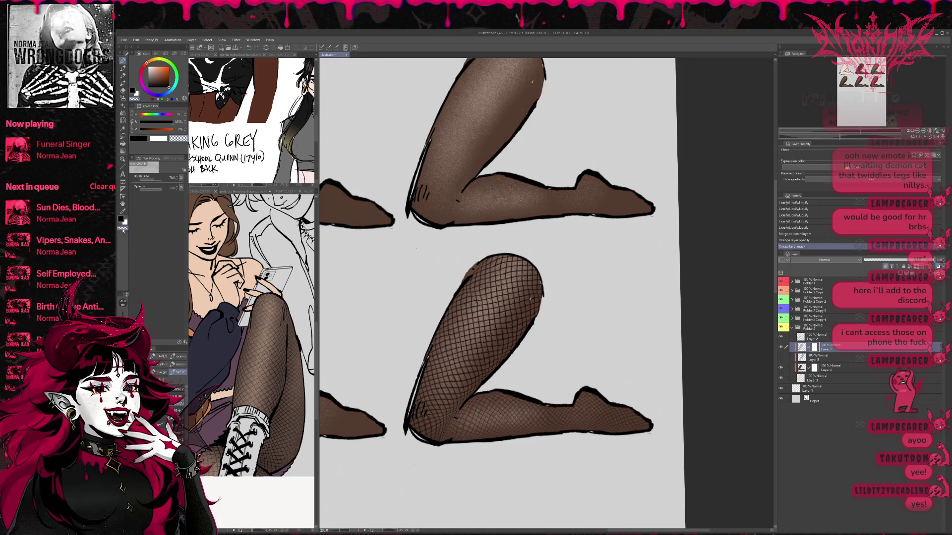
pyautogui.moveTo(476, 123); pyautogui.dragTo(515, 163)
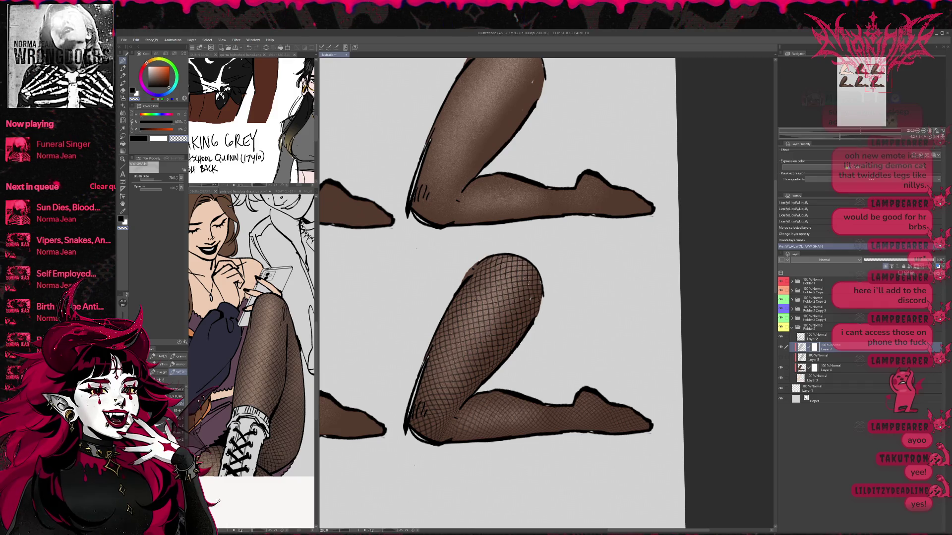
pyautogui.moveTo(466, 297); pyautogui.dragTo(506, 347)
pyautogui.moveTo(466, 318); pyautogui.dragTo(505, 357)
pyautogui.moveTo(466, 327); pyautogui.dragTo(506, 367)
pyautogui.moveTo(466, 308); pyautogui.dragTo(506, 357)
pyautogui.moveTo(466, 327); pyautogui.dragTo(505, 367)
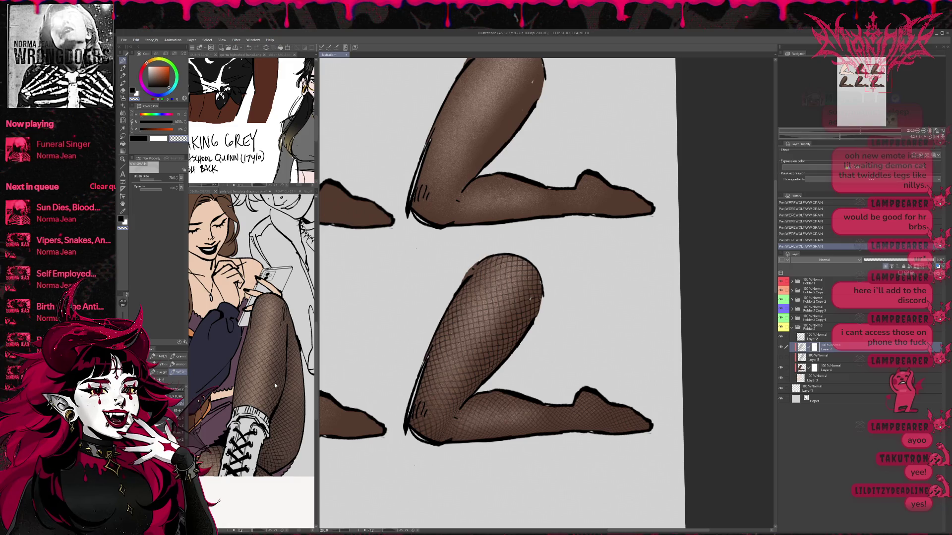
pyautogui.press('c')
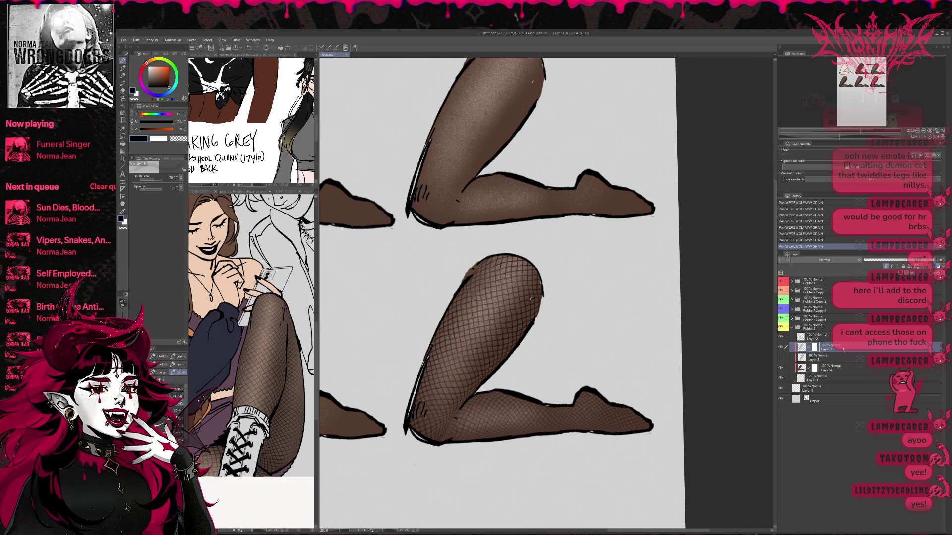
pyautogui.click(874, 267)
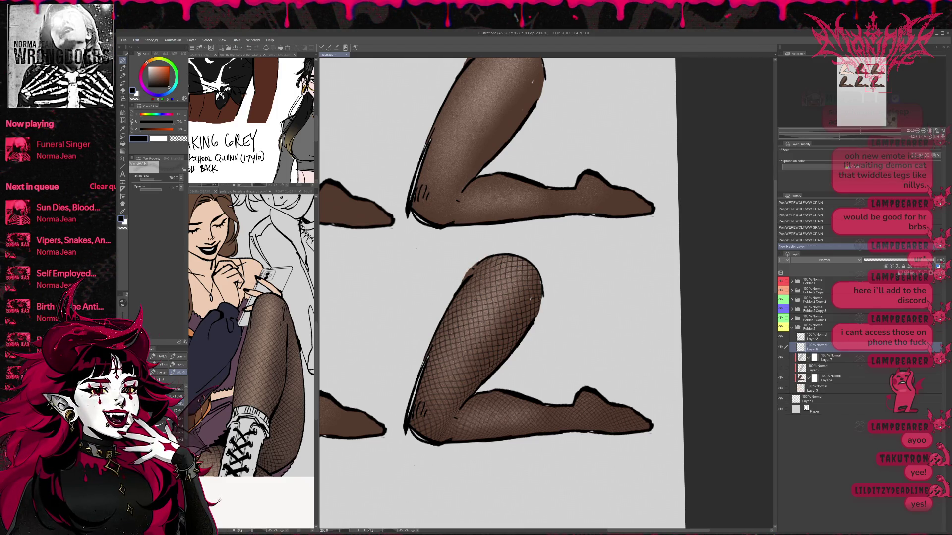
# Step: On a clipped layer, paint light grey highlights along the lower thigh with a 60 px brush
pyautogui.click(885, 266)
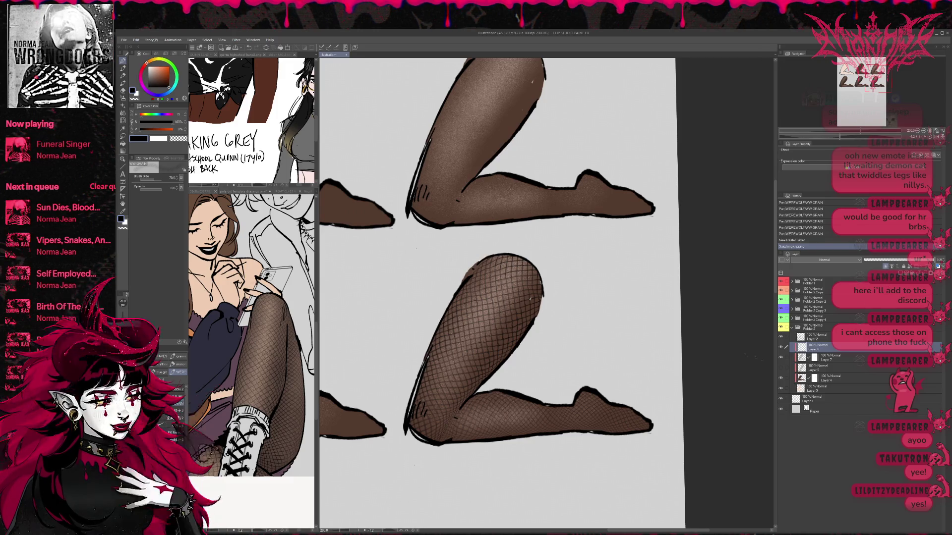
pyautogui.press('x')
pyautogui.press('[')
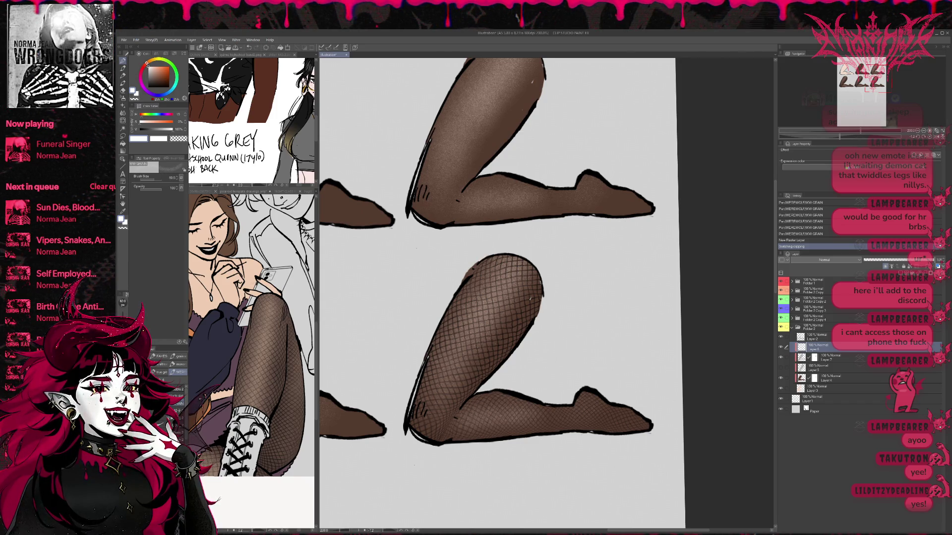
pyautogui.moveTo(533, 305); pyautogui.dragTo(491, 372)
pyautogui.hotkey('ctrl', 'z')
pyautogui.keyDown('alt'); pyautogui.click(538, 330); pyautogui.keyUp('alt')
pyautogui.moveTo(531, 318); pyautogui.dragTo(476, 381)
pyautogui.hotkey('ctrl', 'z')
pyautogui.moveTo(540, 297)
pyautogui.mouseDown()
pyautogui.moveTo(483, 374)
pyautogui.moveTo(506, 355)
pyautogui.mouseUp()
pyautogui.moveTo(538, 302); pyautogui.dragTo(517, 338)
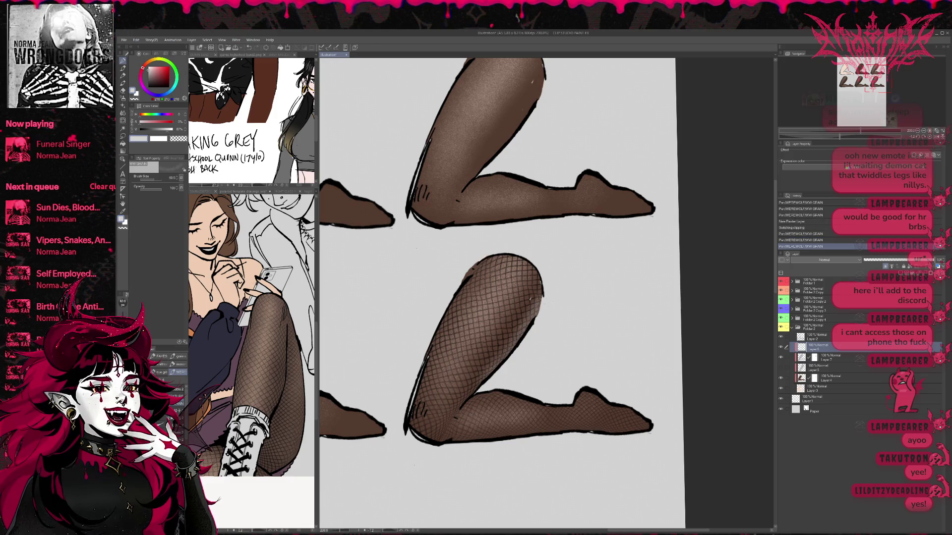
pyautogui.moveTo(461, 290); pyautogui.dragTo(432, 357)
pyautogui.moveTo(474, 272); pyautogui.dragTo(445, 328)
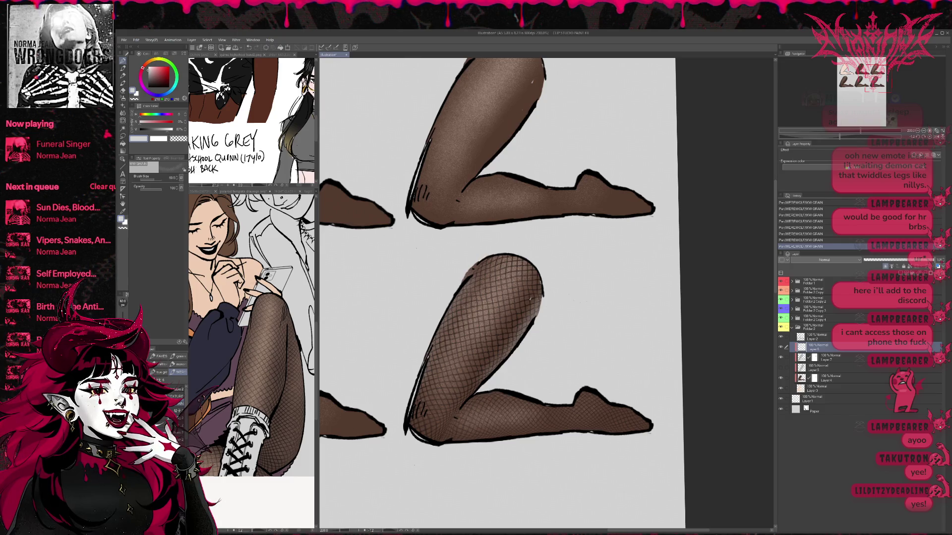
# Step: Add faint highlights on the foot and toes, then compare the leg with Layer 6 hidden
pyautogui.moveTo(496, 298); pyautogui.dragTo(473, 277)
pyautogui.moveTo(584, 387); pyautogui.dragTo(563, 369)
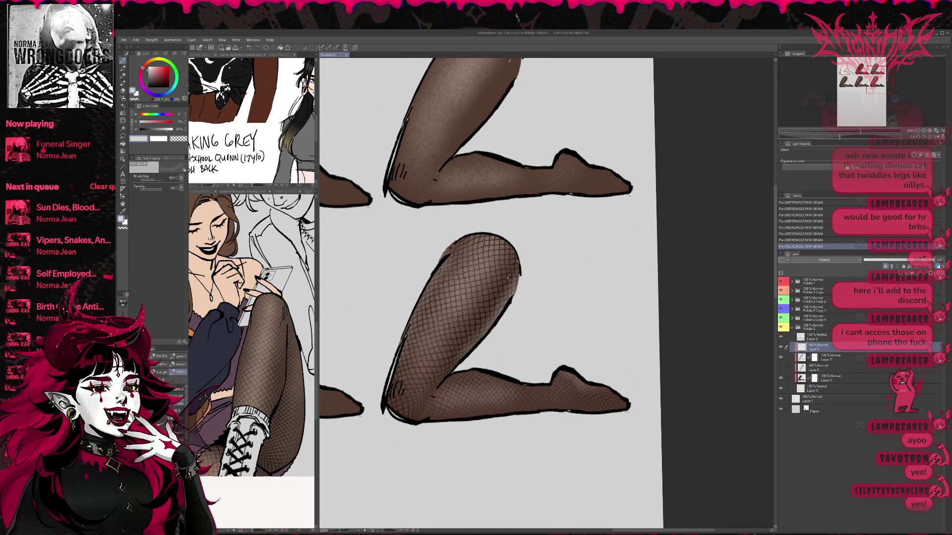
pyautogui.moveTo(607, 392); pyautogui.dragTo(625, 405)
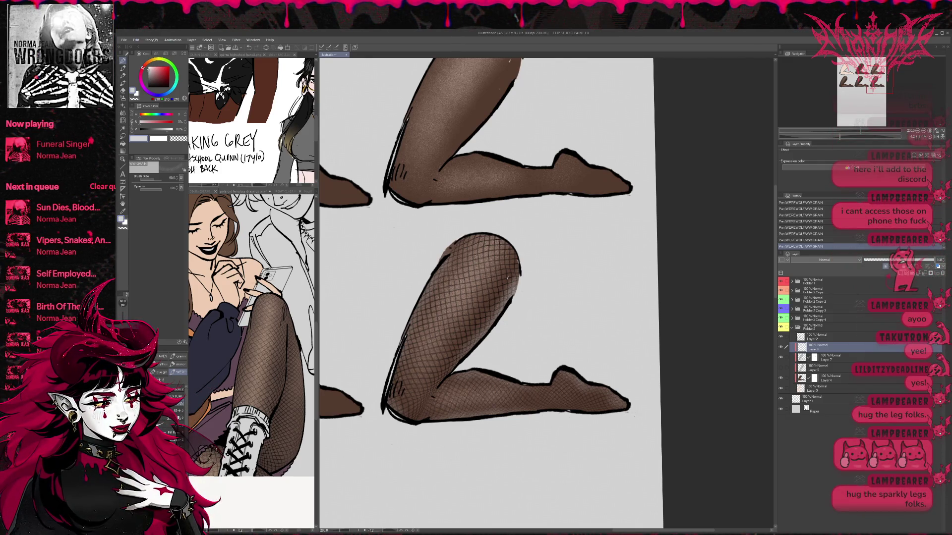
pyautogui.scroll(3, 591, 318)
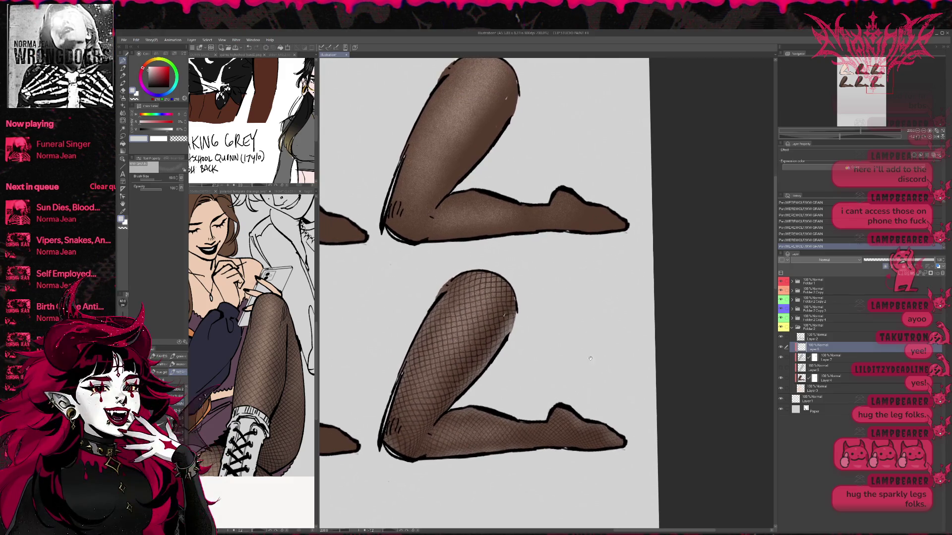
pyautogui.moveTo(534, 384)
pyautogui.mouseDown()
pyautogui.moveTo(548, 383)
pyautogui.moveTo(561, 352)
pyautogui.mouseUp()
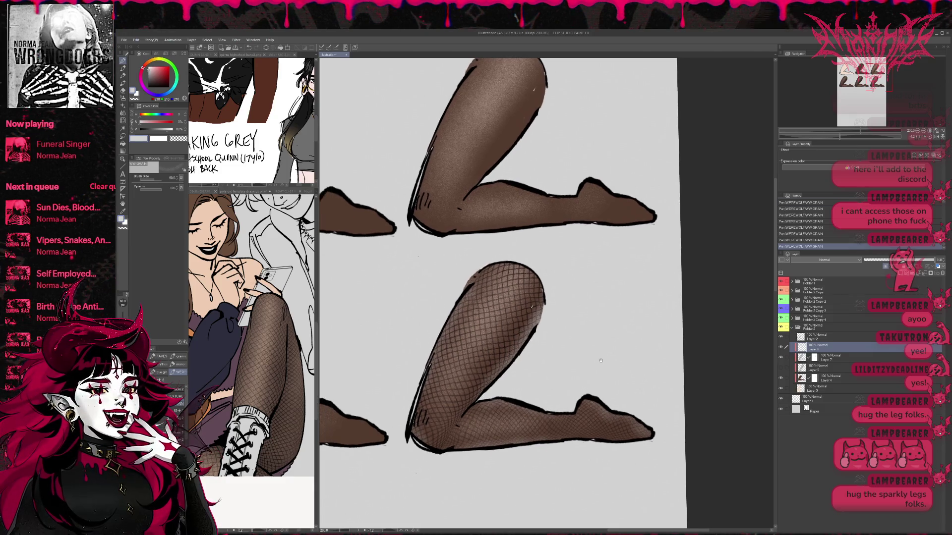
pyautogui.click(782, 348)
pyautogui.click(781, 348)
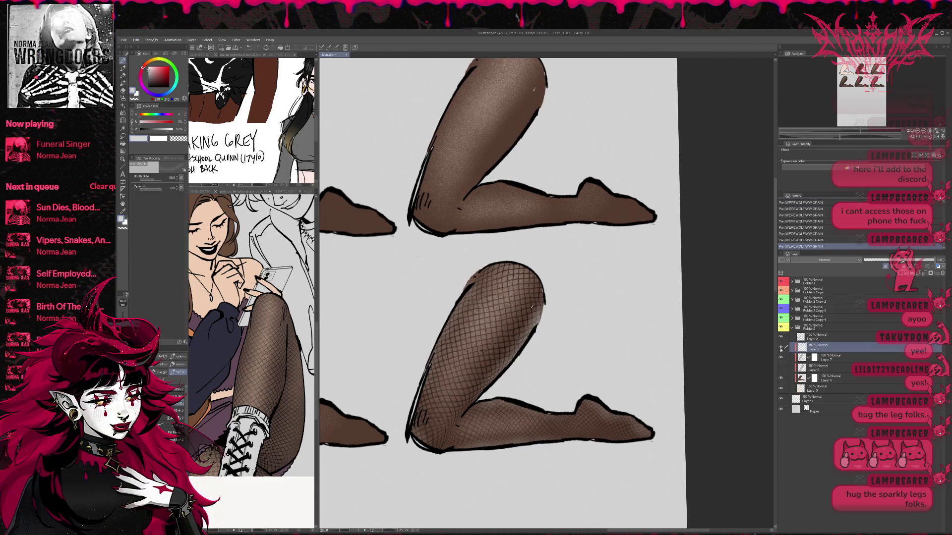
pyautogui.click(781, 349)
pyautogui.click(781, 348)
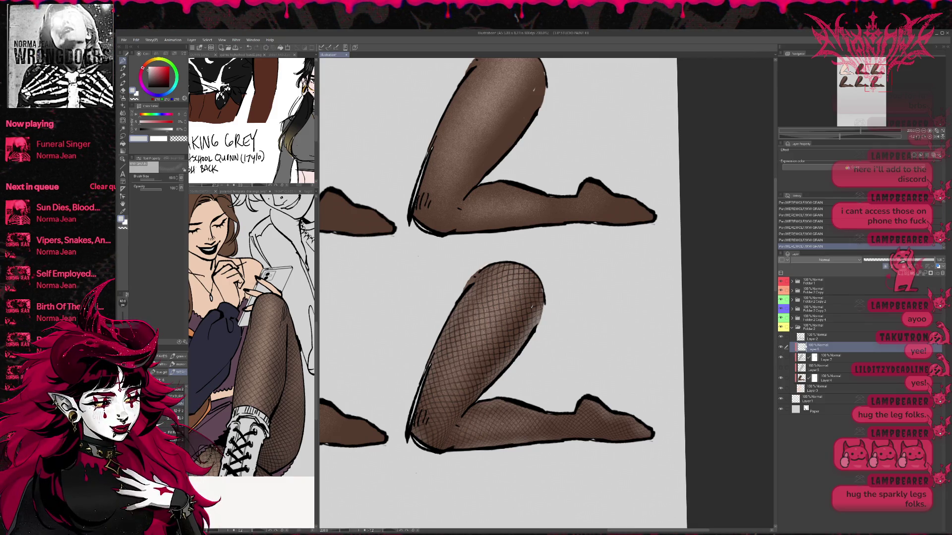
# Step: Add another clipped layer and paint subtle black shading on the fishnet thigh
pyautogui.hotkey('ctrl', 'shift', 'n')
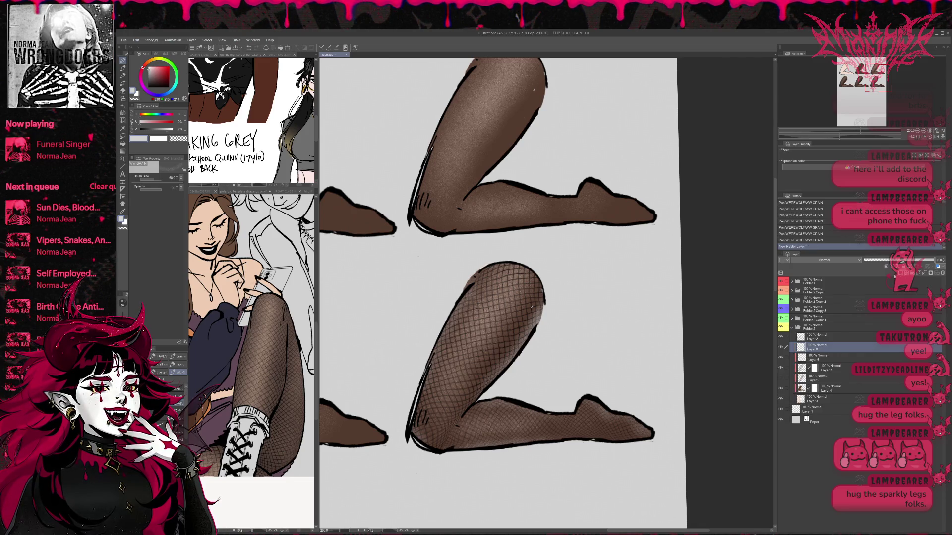
pyautogui.click(886, 268)
pyautogui.press('x')
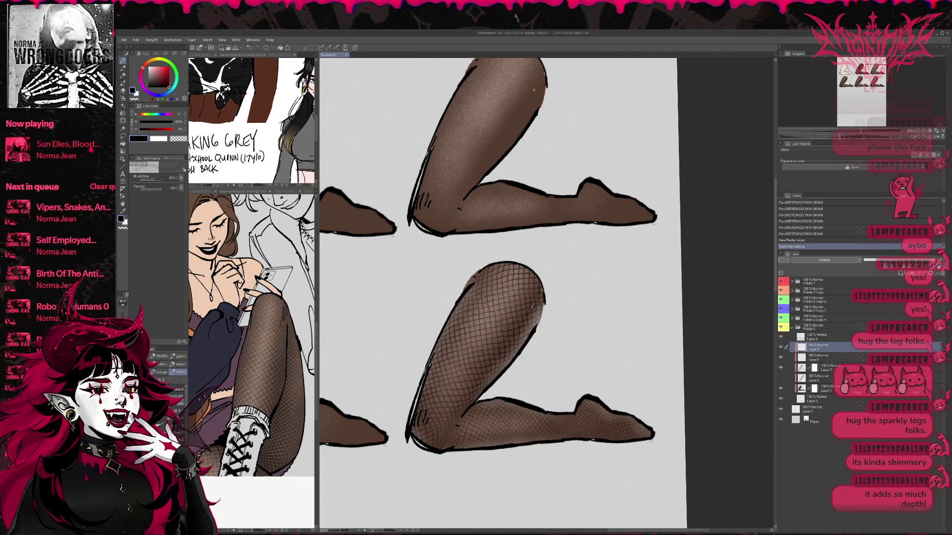
pyautogui.moveTo(491, 367); pyautogui.dragTo(506, 377)
pyautogui.moveTo(520, 342)
pyautogui.mouseDown()
pyautogui.moveTo(493, 382)
pyautogui.moveTo(530, 318)
pyautogui.moveTo(525, 342)
pyautogui.moveTo(539, 333)
pyautogui.moveTo(506, 362)
pyautogui.mouseUp()
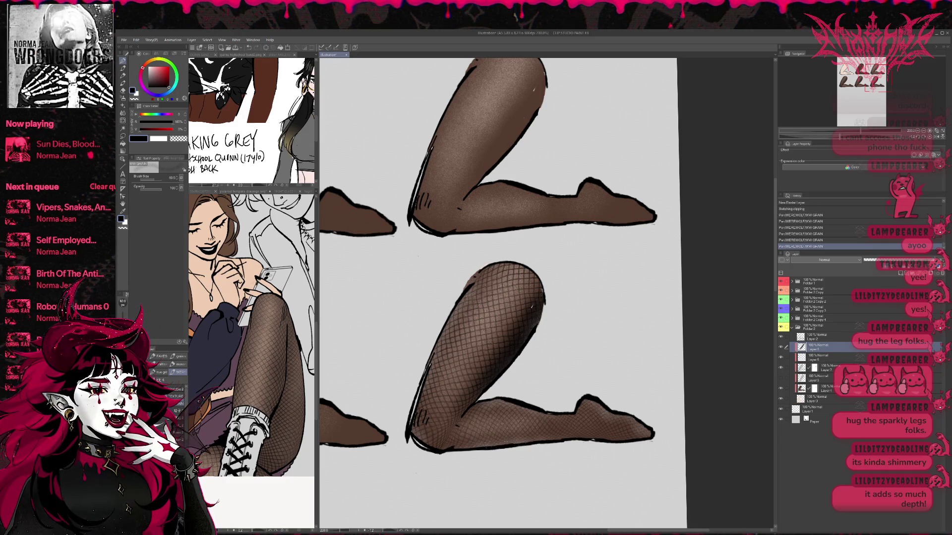
pyautogui.moveTo(496, 432); pyautogui.dragTo(531, 438)
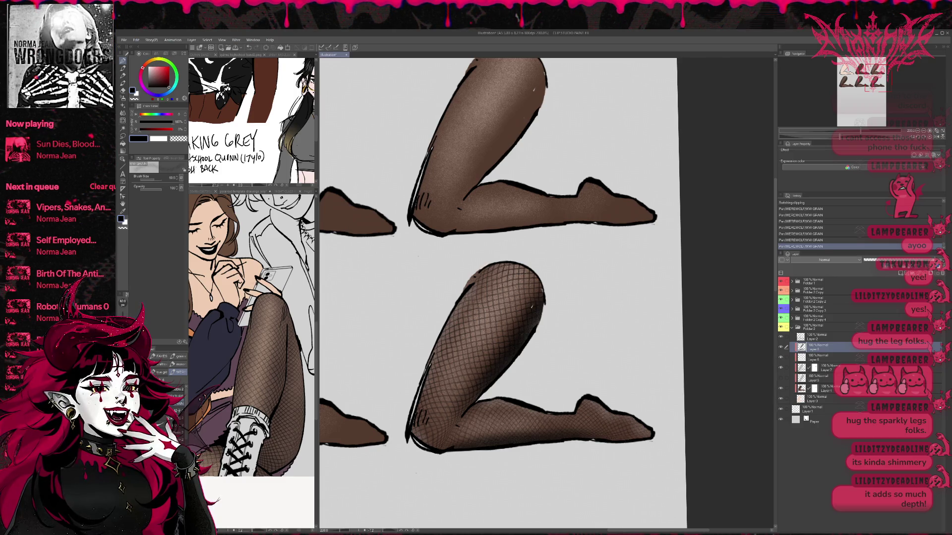
pyautogui.moveTo(491, 367); pyautogui.dragTo(500, 382)
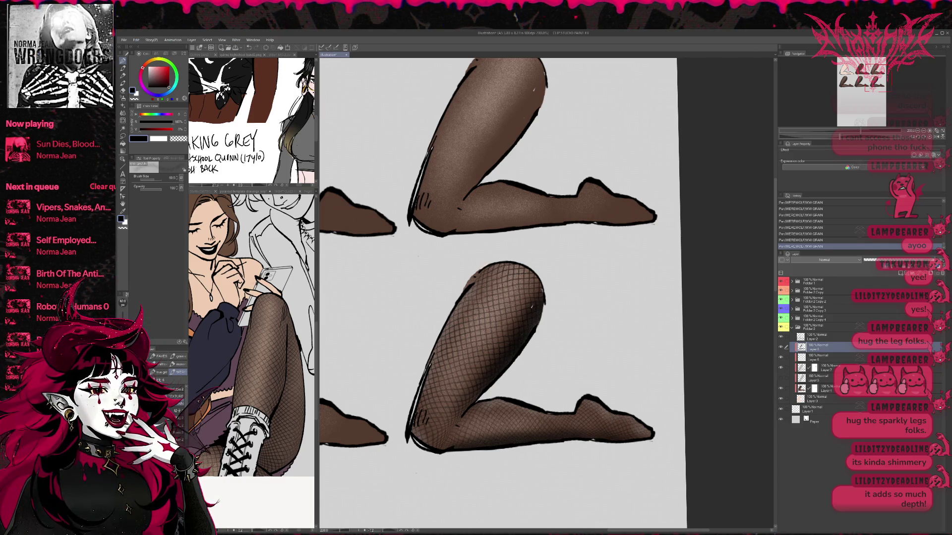
pyautogui.moveTo(575, 348); pyautogui.dragTo(599, 375)
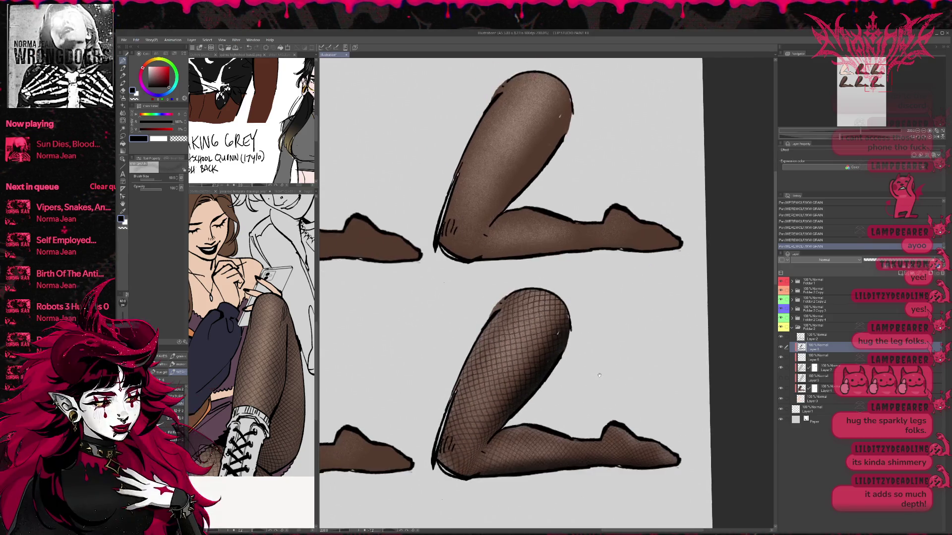
# Step: Compare the fishnet leg with and without highlights, then zoom out to see all legs
pyautogui.click(781, 349)
pyautogui.click(781, 350)
pyautogui.click(780, 353)
pyautogui.click(781, 354)
pyautogui.click(781, 353)
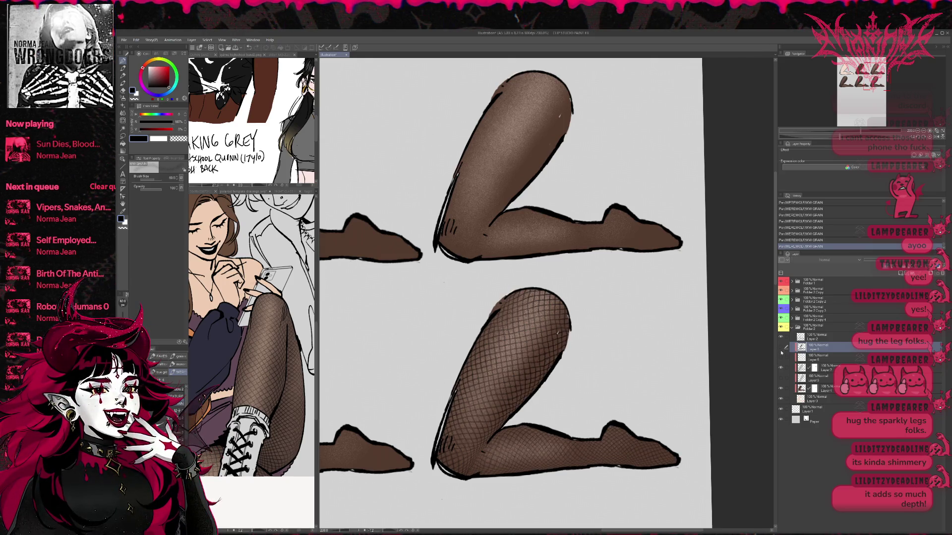
pyautogui.hotkey('ctrl', '-')
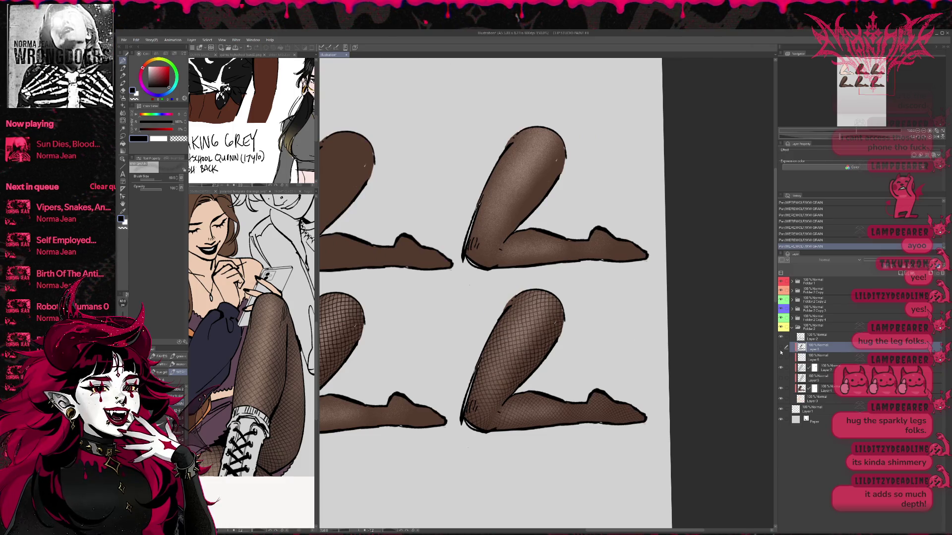
pyautogui.hotkey('ctrl', '-')
pyautogui.hotkey('ctrl', '-')
pyautogui.hotkey('ctrl', '-')
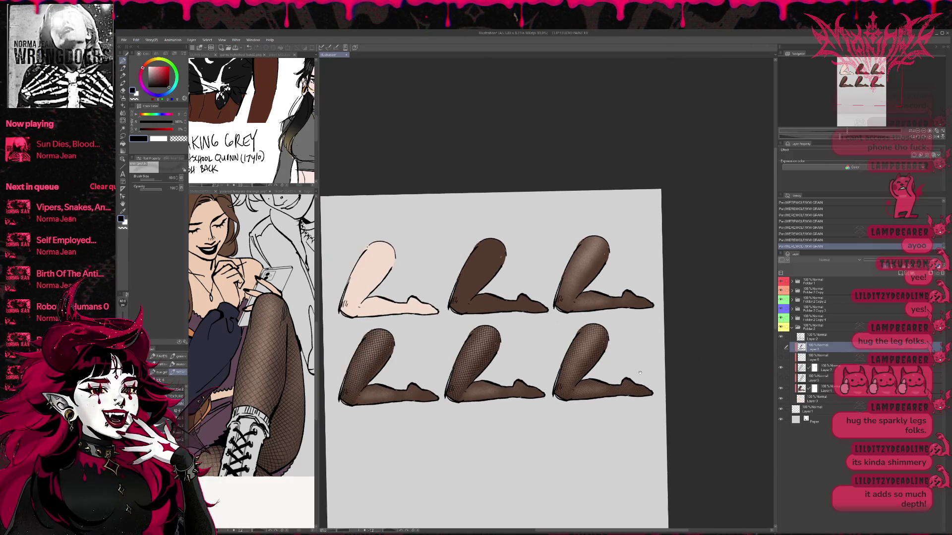
# Step: Duplicate the Folder 2 leg and move the copy down to a new bottom row
pyautogui.click(792, 327)
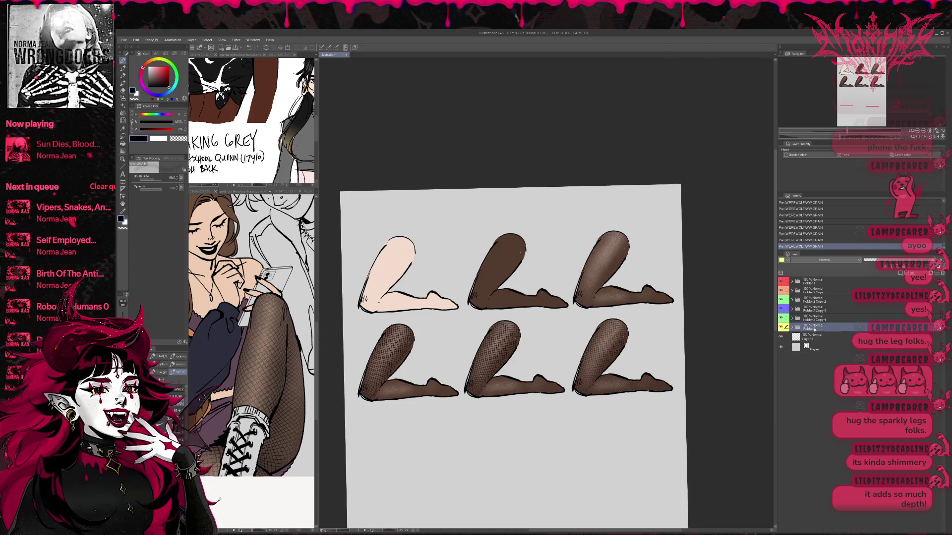
pyautogui.click(901, 273)
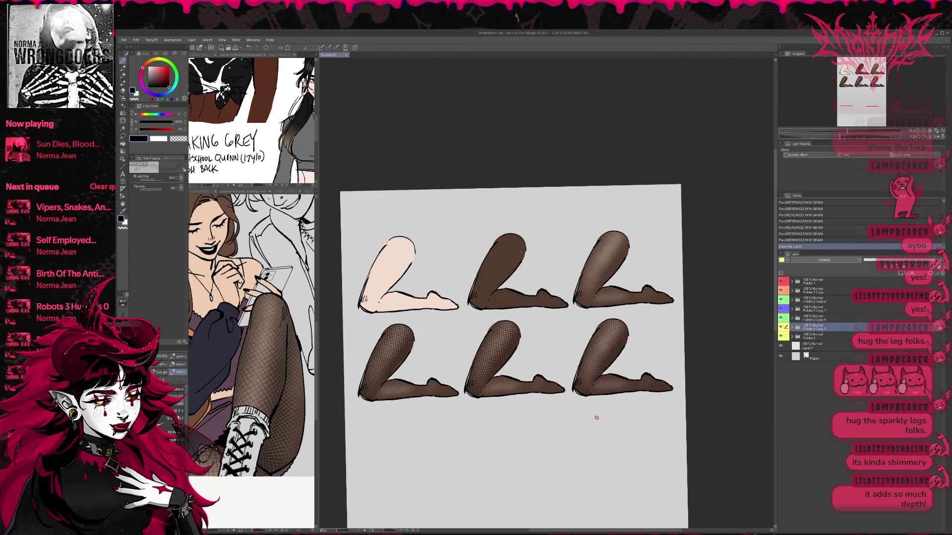
pyautogui.hotkey('ctrl', 't')
pyautogui.moveTo(514, 359)
pyautogui.mouseDown()
pyautogui.moveTo(514, 452)
pyautogui.moveTo(403, 478)
pyautogui.moveTo(328, 471)
pyautogui.mouseUp()
pyautogui.press('Return')
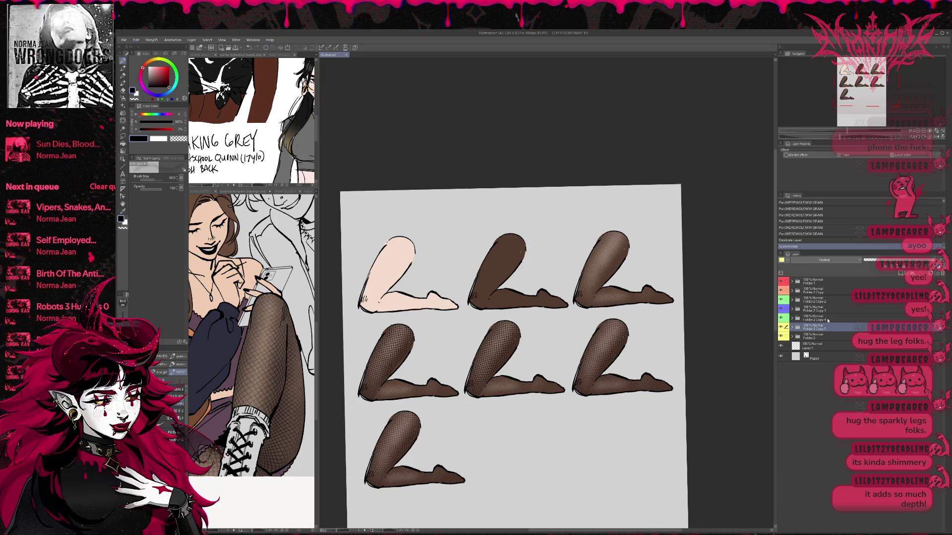
# Step: Move Folder 2 above Folder 2 Copy 5 and tag it purple
pyautogui.click(813, 338)
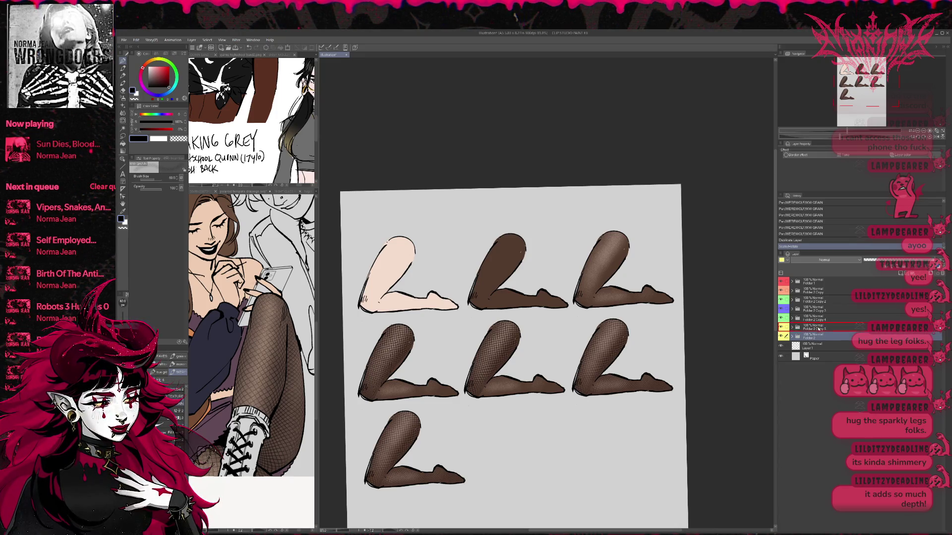
pyautogui.moveTo(818, 325); pyautogui.dragTo(815, 329)
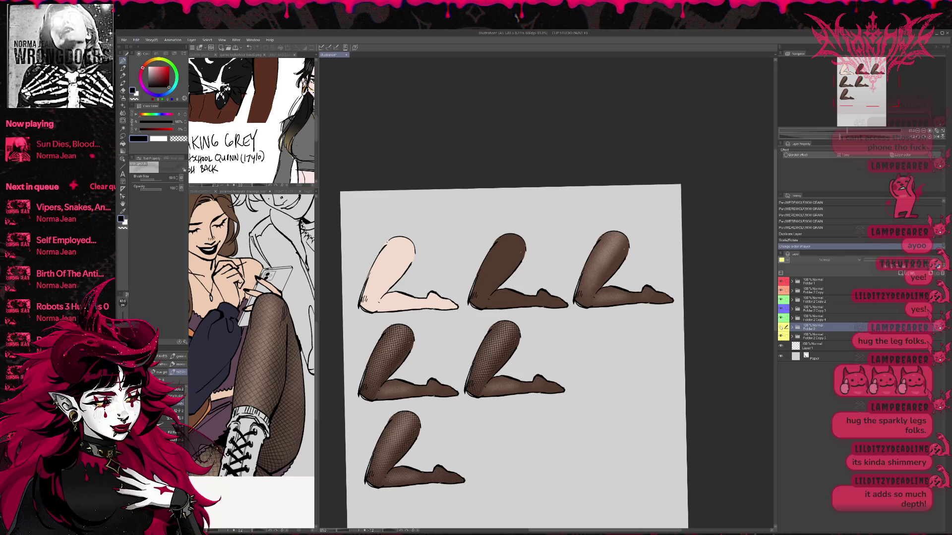
pyautogui.click(787, 261)
pyautogui.click(792, 308)
pyautogui.click(818, 339)
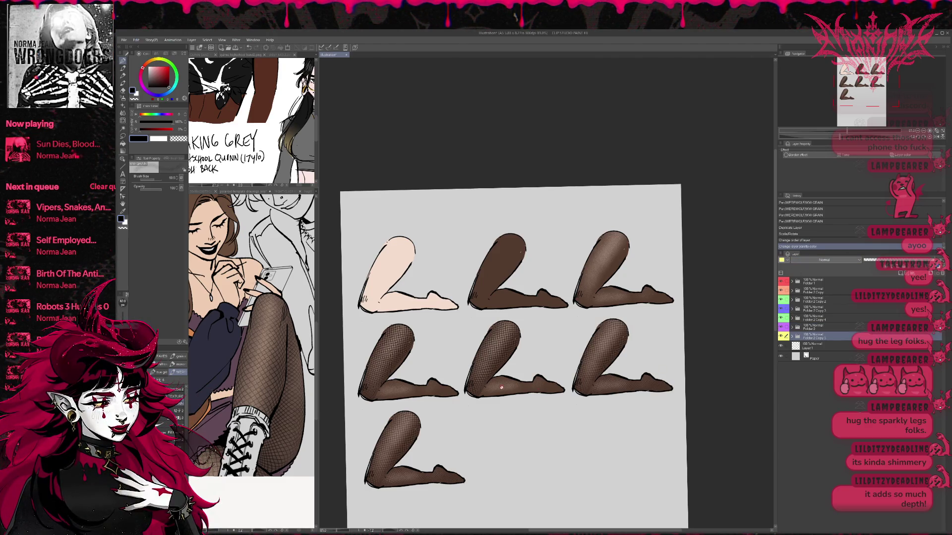
pyautogui.scroll(3, 517, 385)
pyautogui.scroll(-2, 653, 325)
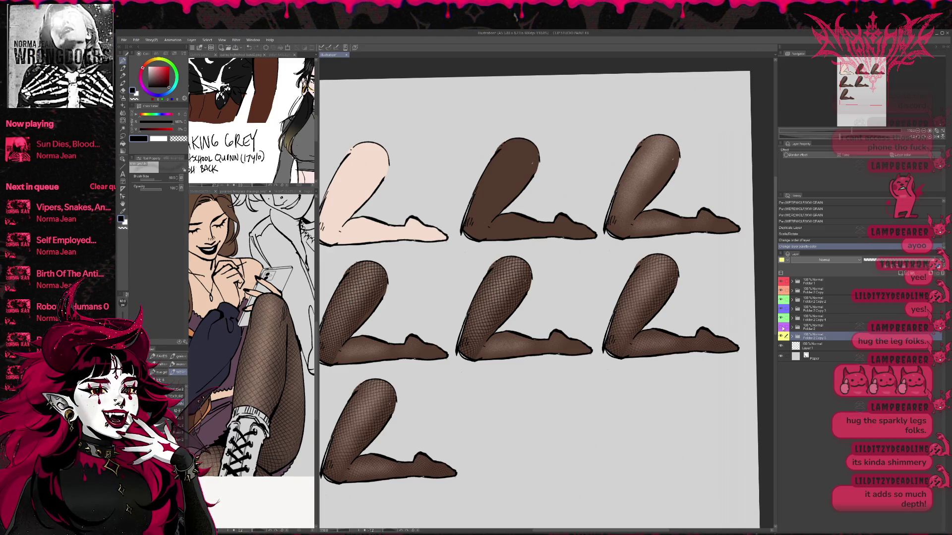
pyautogui.click(792, 327)
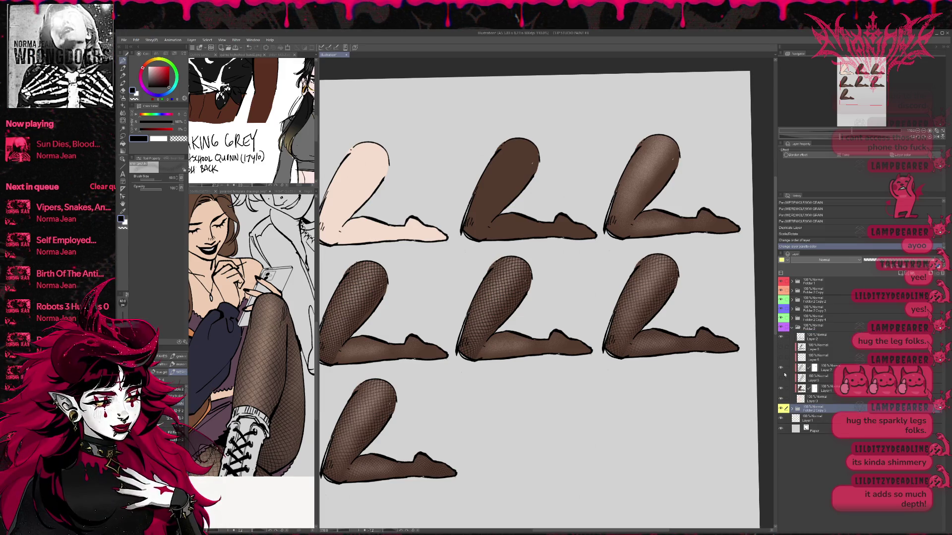
# Step: Compare the middle-right leg's fishnet layers and disable Layer 7's mask
pyautogui.click(781, 389)
pyautogui.click(781, 389)
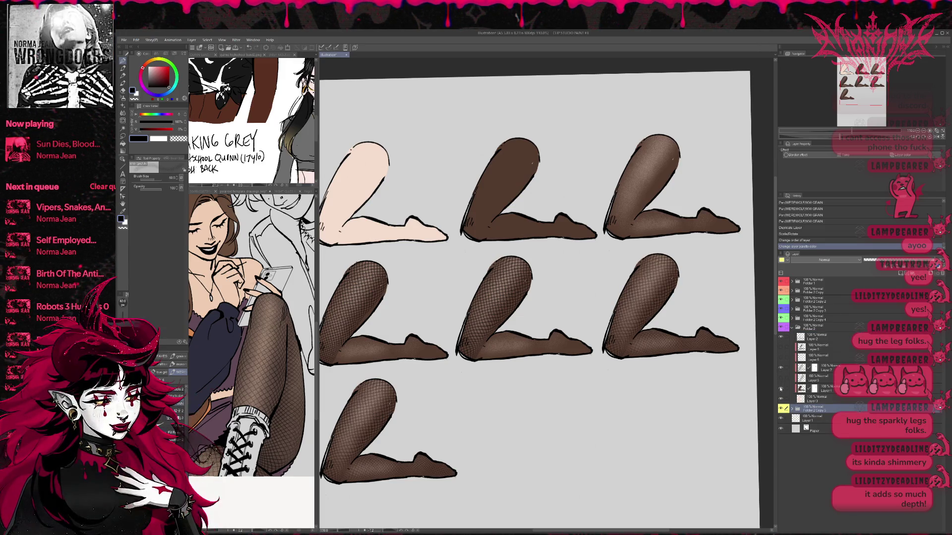
pyautogui.click(781, 369)
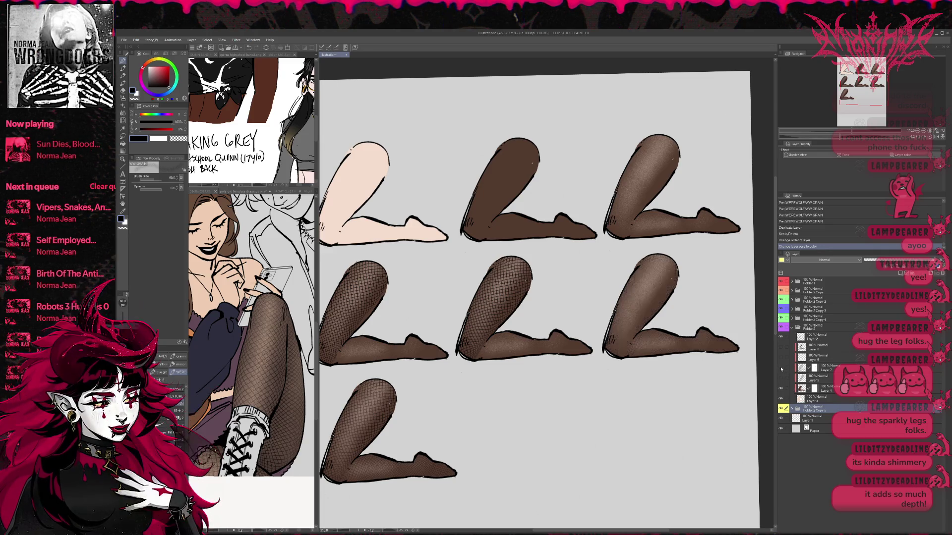
pyautogui.click(782, 369)
pyautogui.click(815, 368)
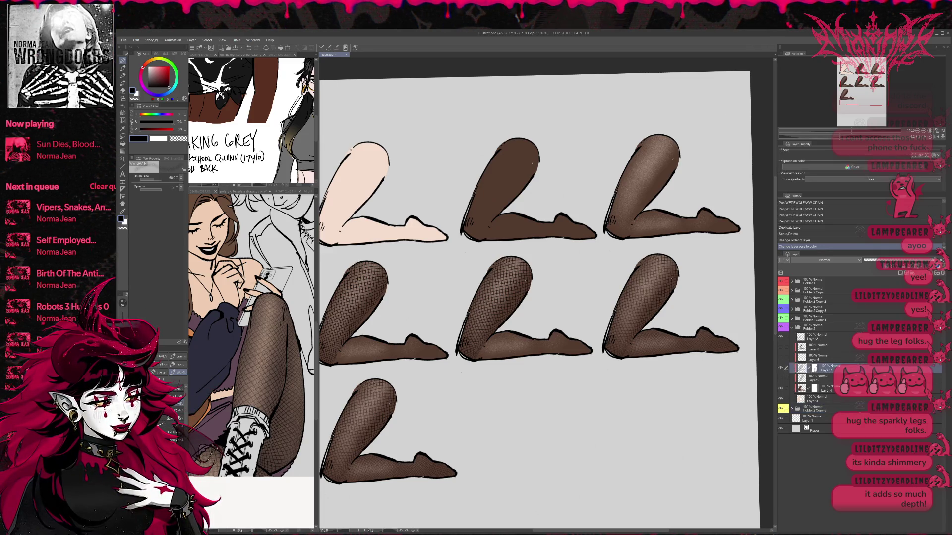
pyautogui.keyDown('shift'); pyautogui.click(815, 368); pyautogui.keyUp('shift')
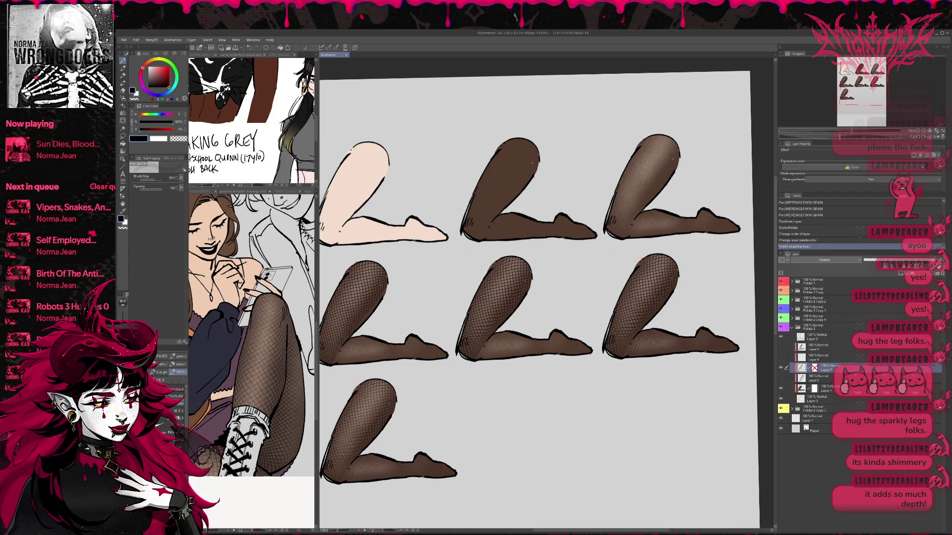
pyautogui.scroll(5, 655, 362)
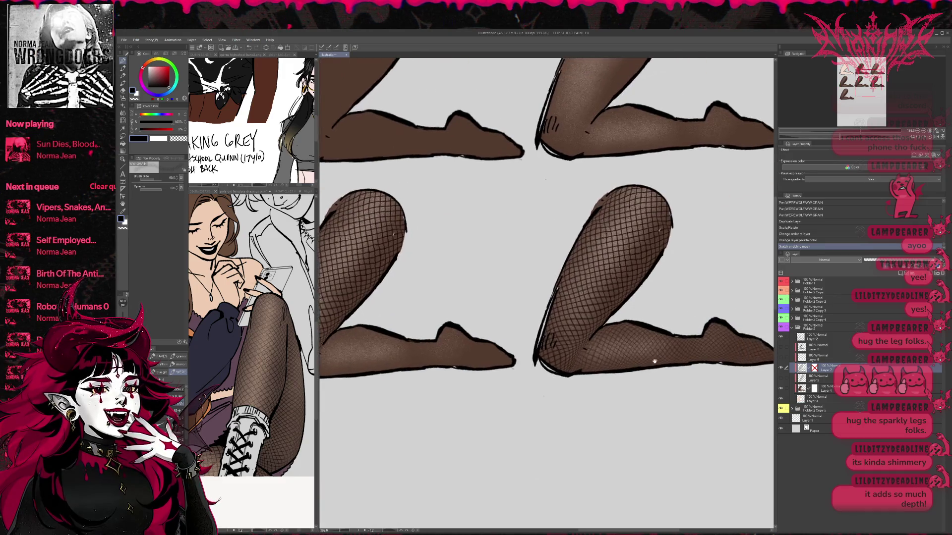
pyautogui.moveTo(656, 362); pyautogui.dragTo(589, 364)
pyautogui.scroll(-4, 546, 298)
pyautogui.scroll(2, 545, 298)
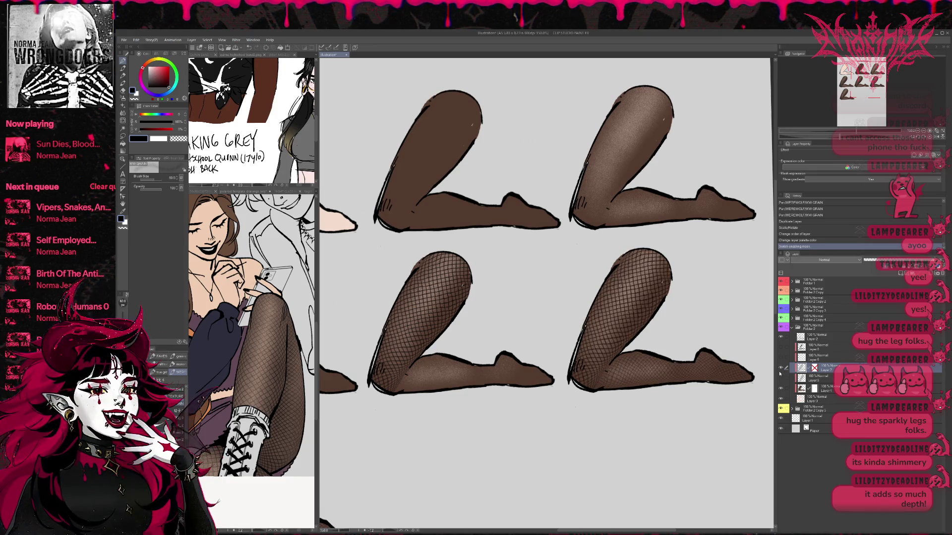
# Step: Duplicate Layer 7 and merge it with its copy to darken the fishnet
pyautogui.hotkey('ctrl', 'j')
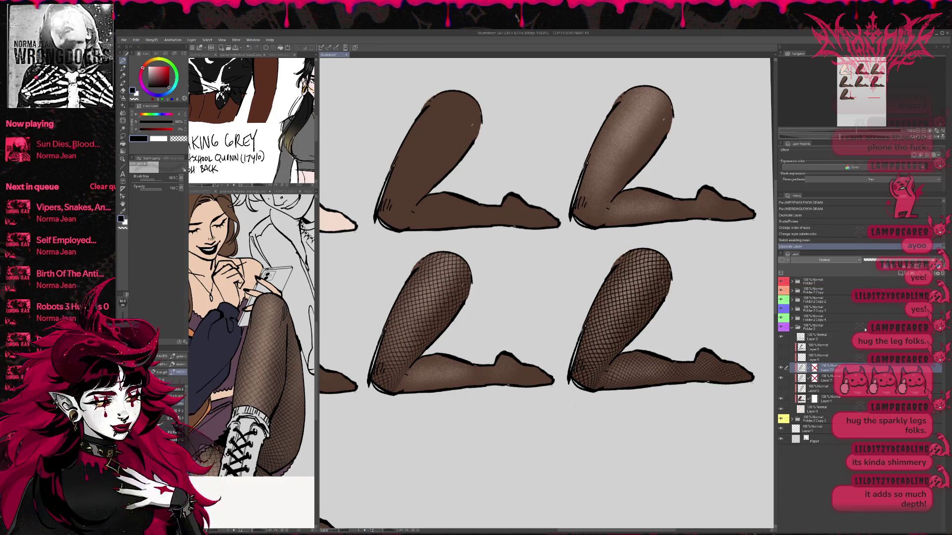
pyautogui.click(781, 389)
pyautogui.click(782, 390)
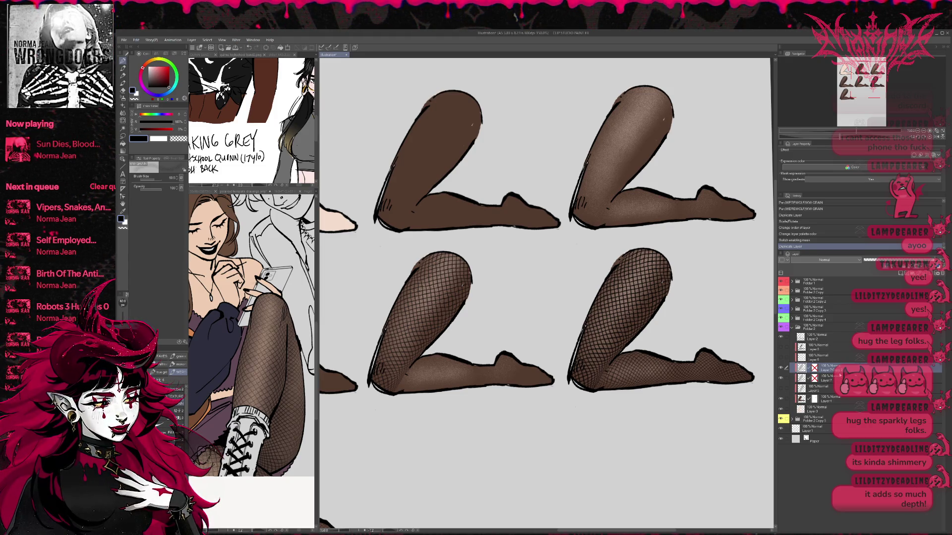
pyautogui.keyDown('ctrl'); pyautogui.click(841, 377); pyautogui.keyUp('ctrl')
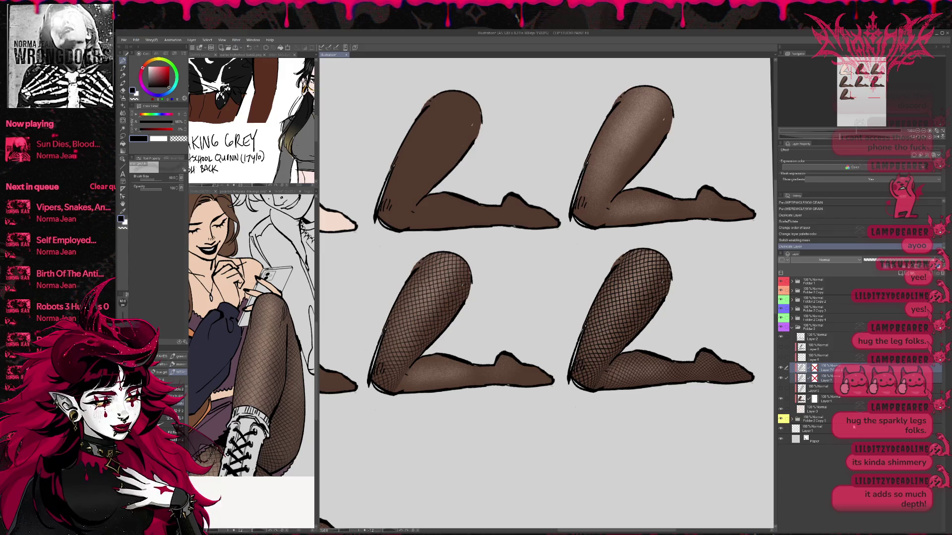
pyautogui.hotkey('shift', 'alt', 'e')
pyautogui.scroll(-4, 692, 348)
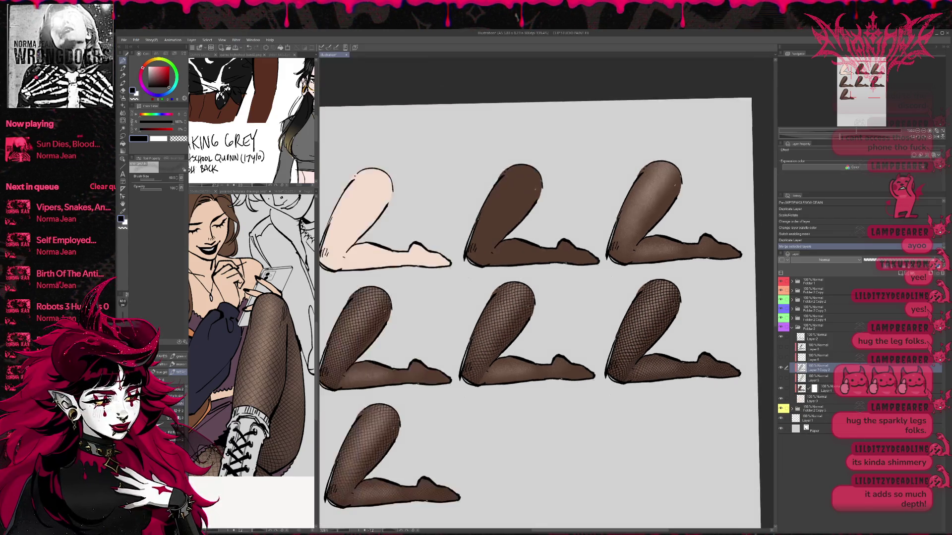
# Step: Duplicate Folder 2 Copy 5 and move the copy beside the bottom-row leg
pyautogui.scroll(1, 692, 349)
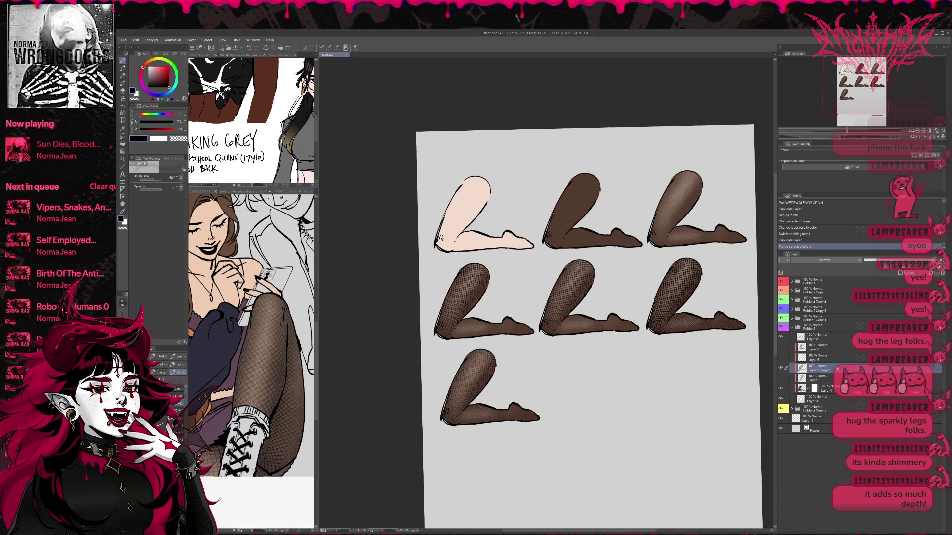
pyautogui.click(792, 329)
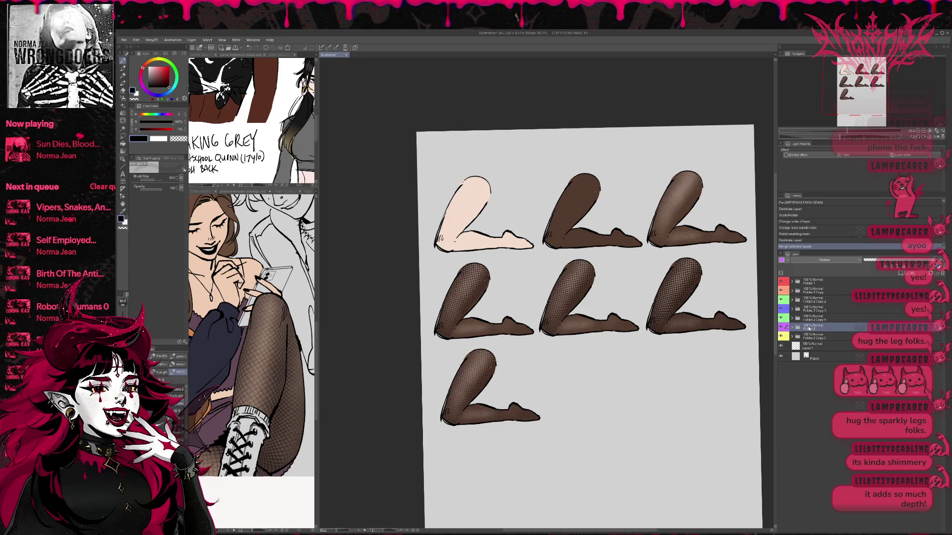
pyautogui.click(822, 338)
pyautogui.hotkey('ctrl', 'j')
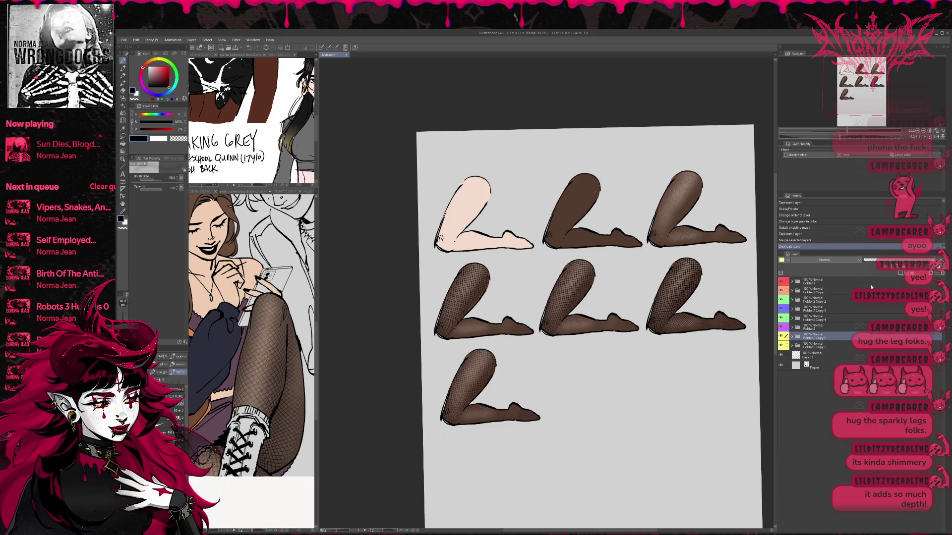
pyautogui.hotkey('ctrl', 't')
pyautogui.moveTo(519, 405); pyautogui.dragTo(630, 406)
pyautogui.press('Return')
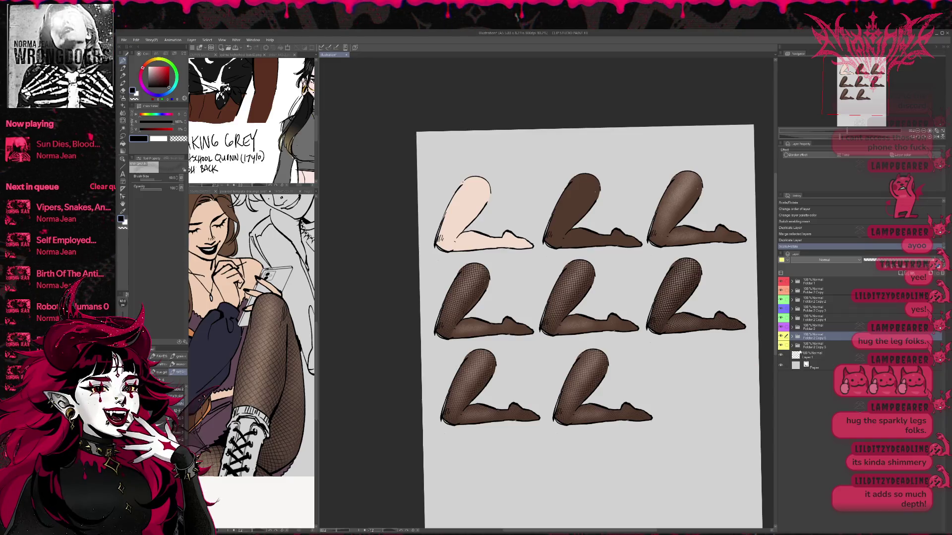
# Step: Reorder the new leg folder in the stack, tag it red, and show its hidden layer
pyautogui.moveTo(812, 342); pyautogui.dragTo(812, 348)
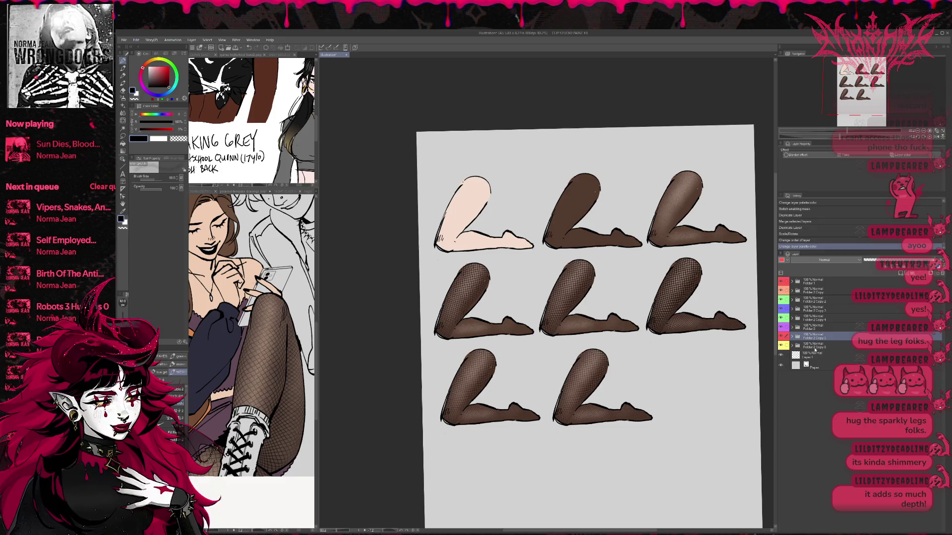
pyautogui.click(813, 345)
pyautogui.click(792, 346)
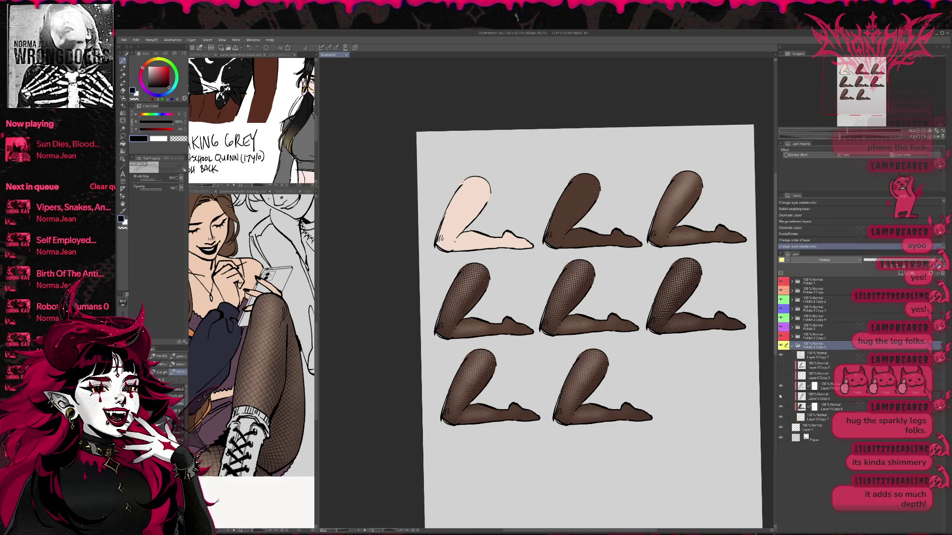
pyautogui.click(780, 376)
pyautogui.moveTo(697, 397); pyautogui.dragTo(685, 398)
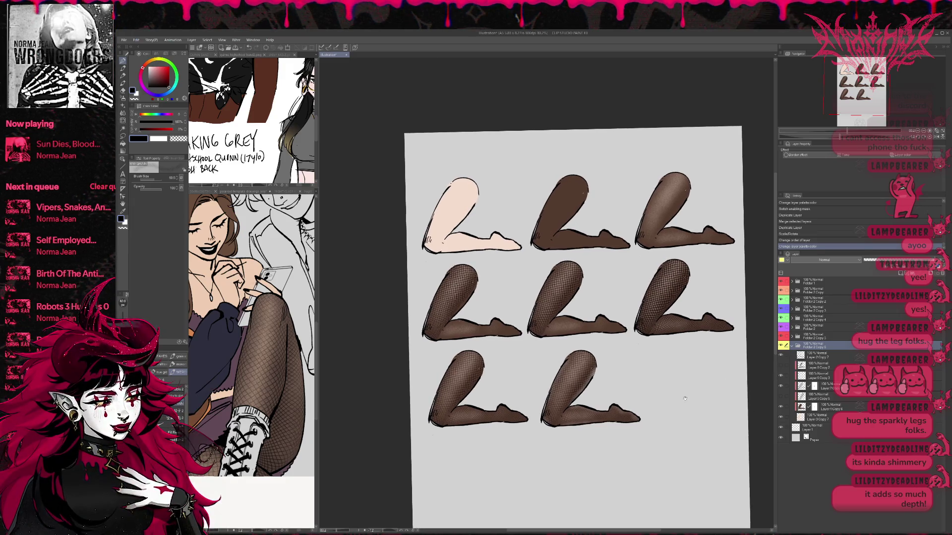
pyautogui.click(793, 347)
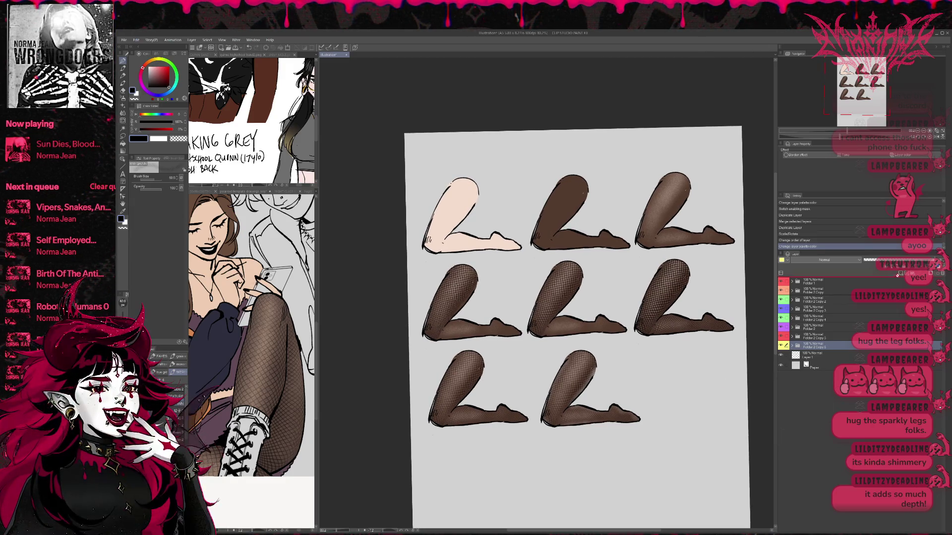
# Step: Duplicate Folder 2 Copy 6 and tag the resulting Folder 2 Copy 7 orange
pyautogui.hotkey('ctrl', 'j')
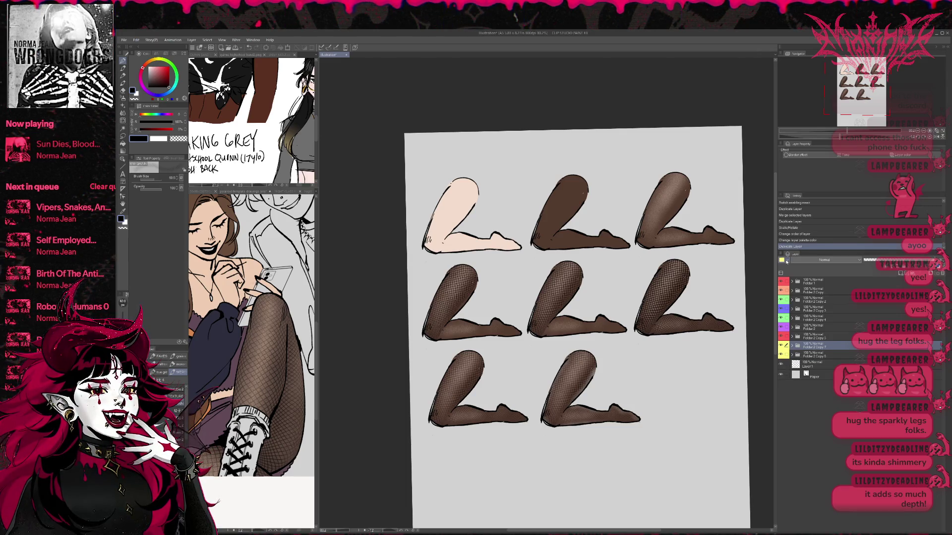
pyautogui.click(787, 261)
pyautogui.click(792, 288)
pyautogui.click(793, 346)
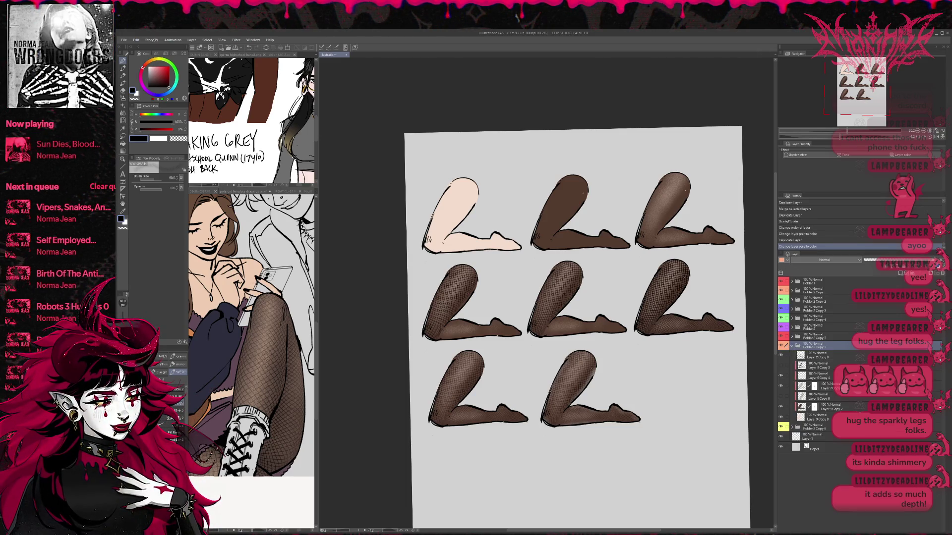
pyautogui.click(808, 367)
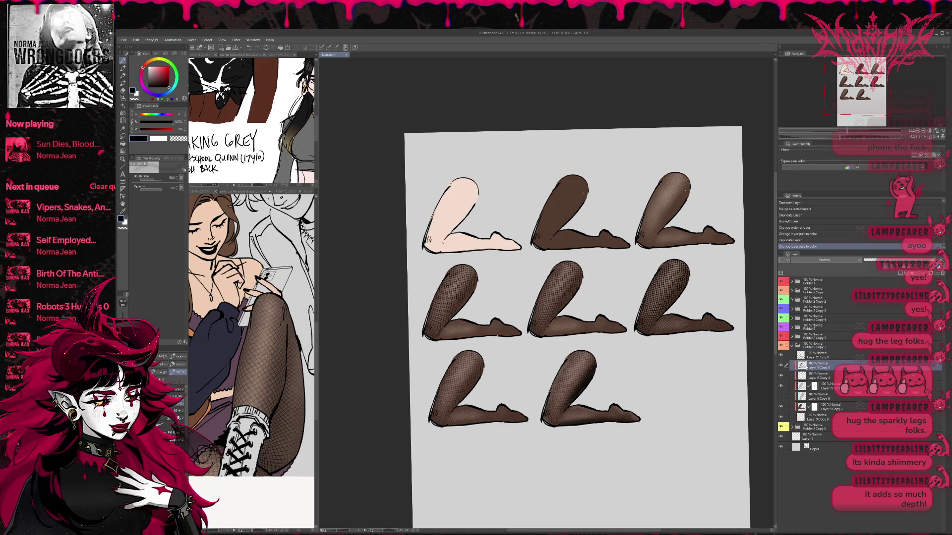
pyautogui.click(813, 346)
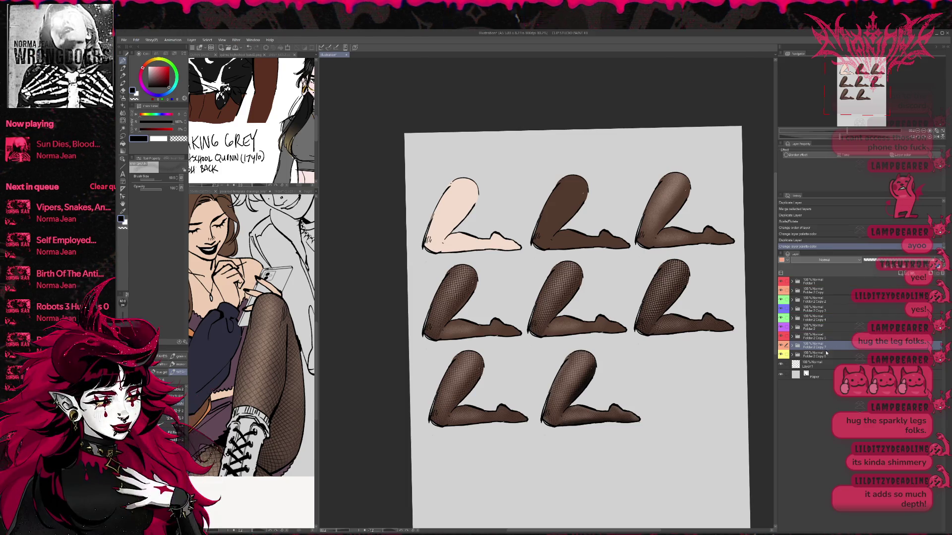
# Step: Duplicate Folder 2 Copy 8 and move the copy into the bottom row's third slot
pyautogui.click(819, 355)
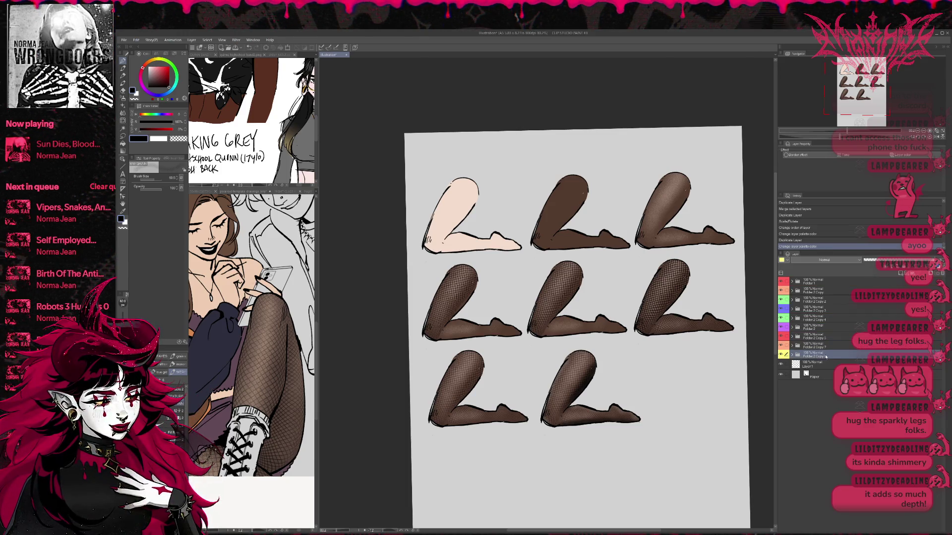
pyautogui.hotkey('ctrl', 'j')
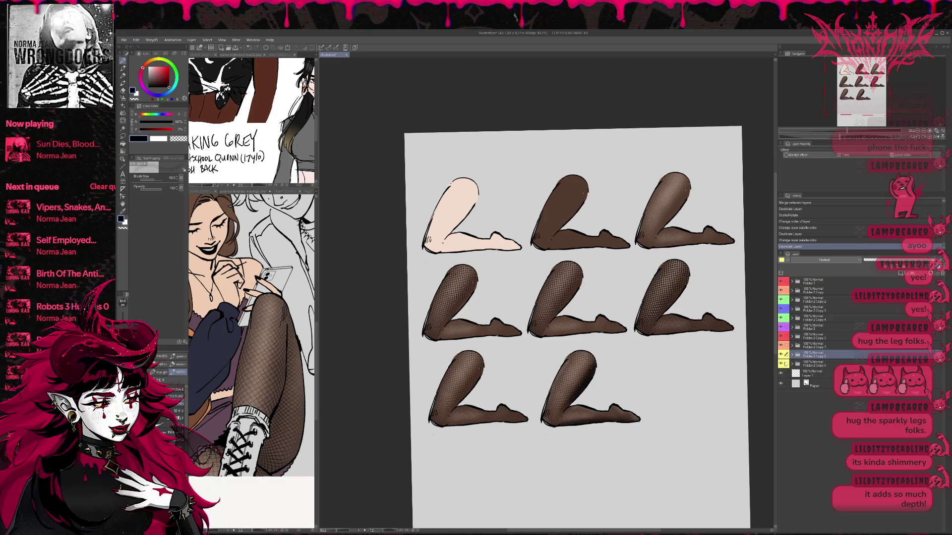
pyautogui.hotkey('ctrl', 't')
pyautogui.moveTo(637, 390); pyautogui.dragTo(737, 387)
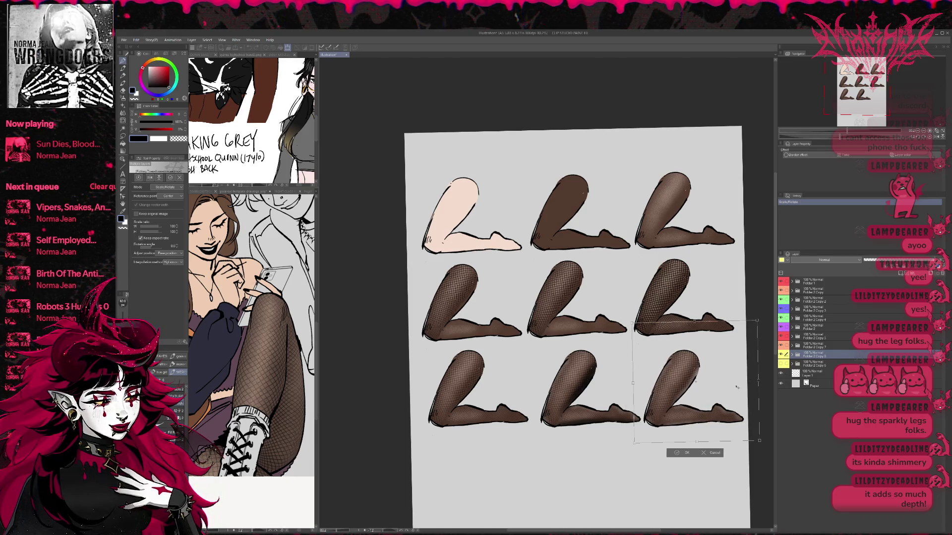
pyautogui.click(679, 454)
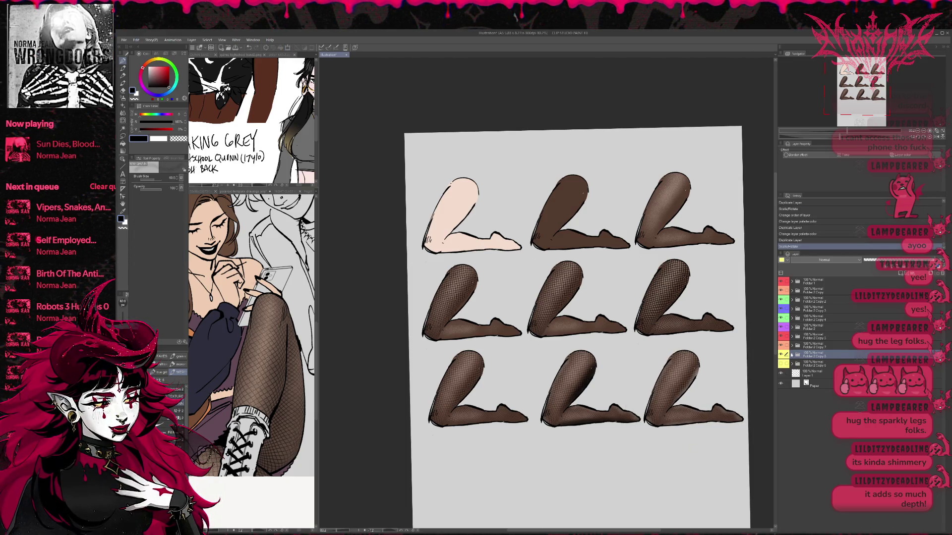
# Step: Expand Folder 2 Copy 8, ready a white spray brush, and select Layer 2 Copy 4
pyautogui.click(791, 355)
pyautogui.scroll(2, 593, 383)
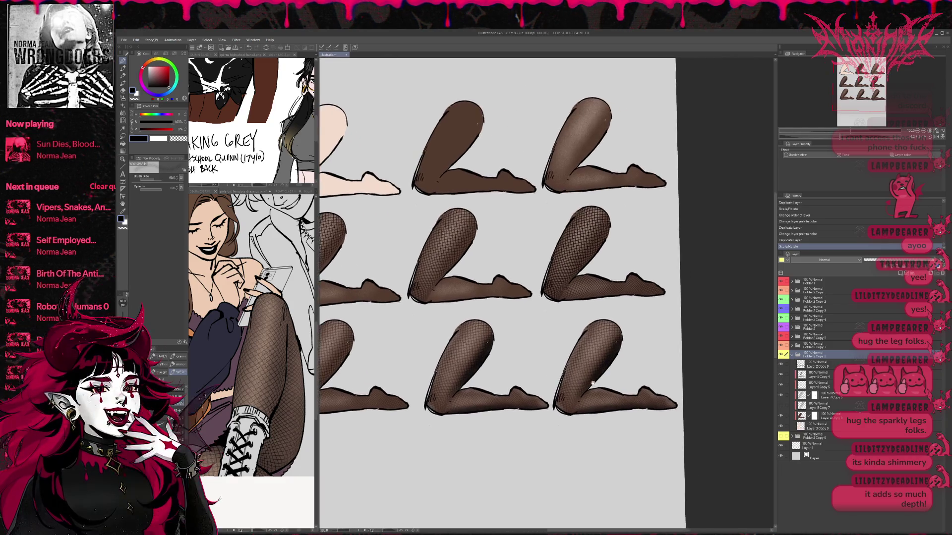
pyautogui.scroll(3, 593, 384)
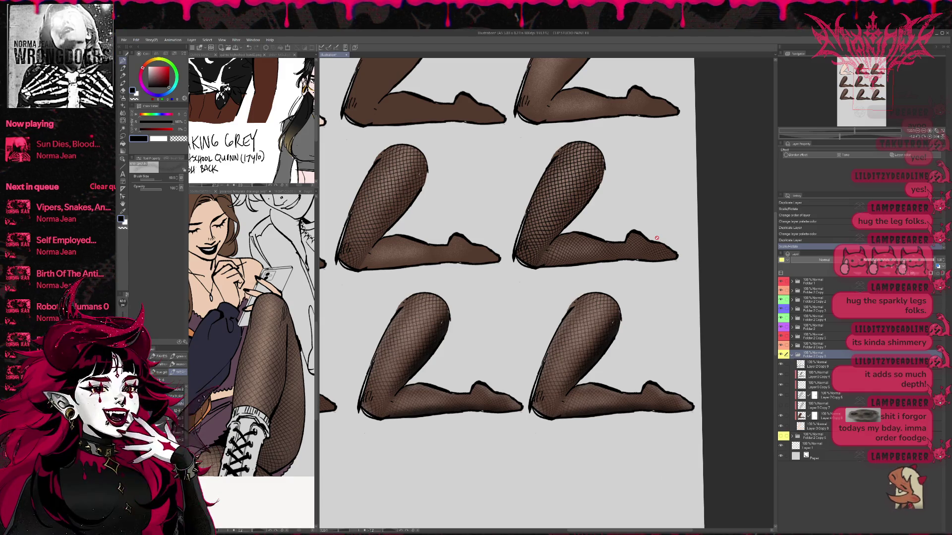
pyautogui.press('b')
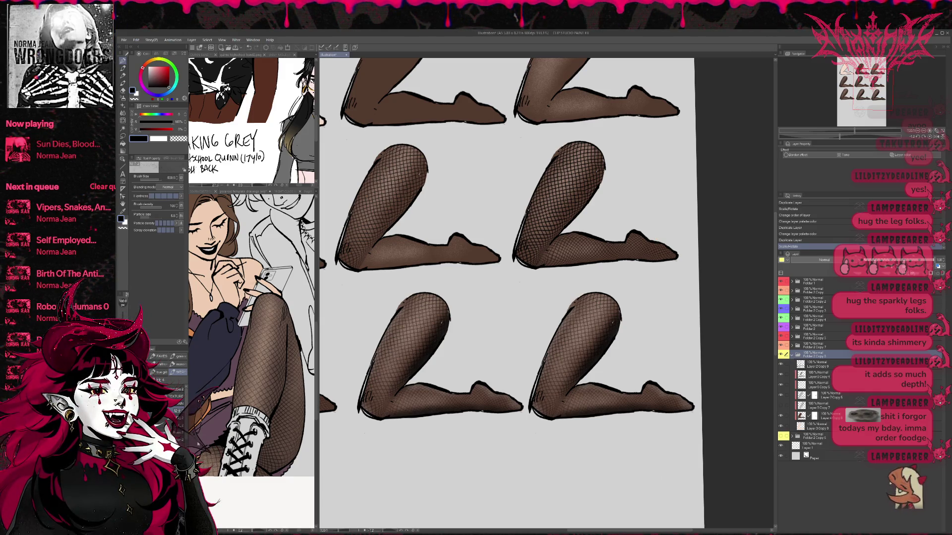
pyautogui.press('x')
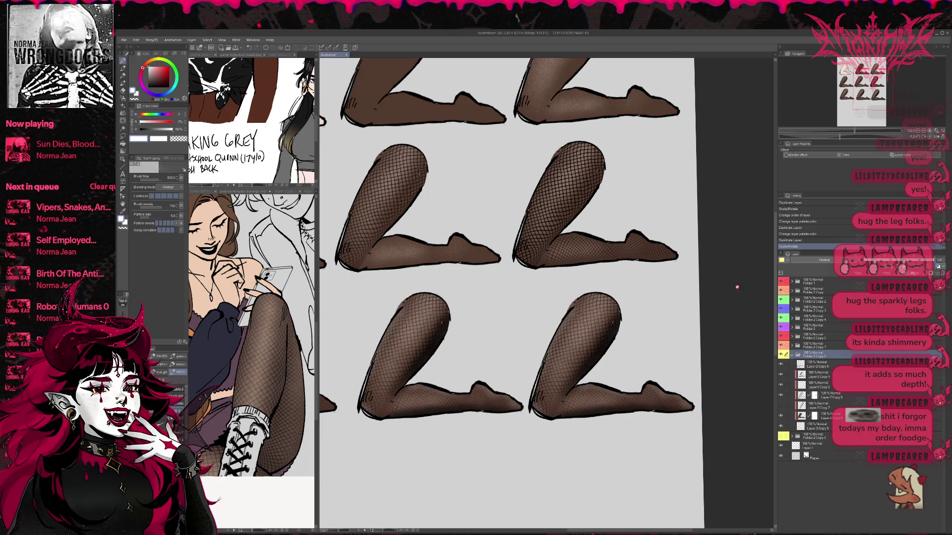
pyautogui.scroll(1, 520, 344)
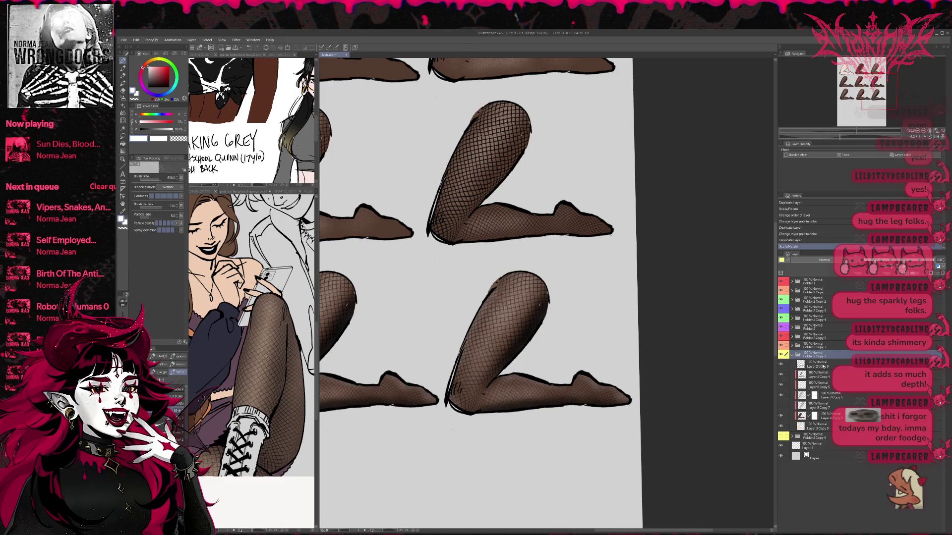
pyautogui.click(817, 374)
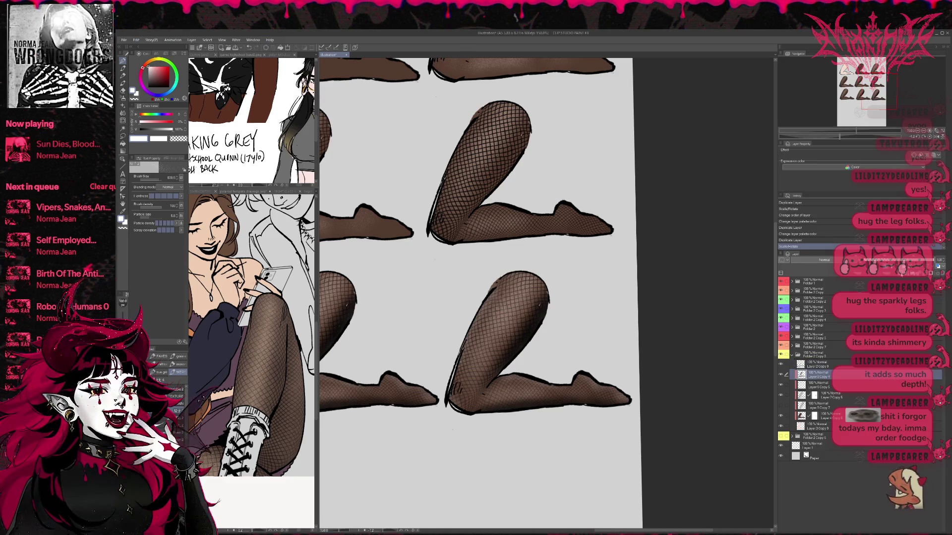
# Step: On a new clipped layer, spray white sparkles along the lower leg, bottom edge and knee
pyautogui.hotkey('ctrl', 'shift', 'n')
pyautogui.hotkey('ctrl', 'alt', 'g')
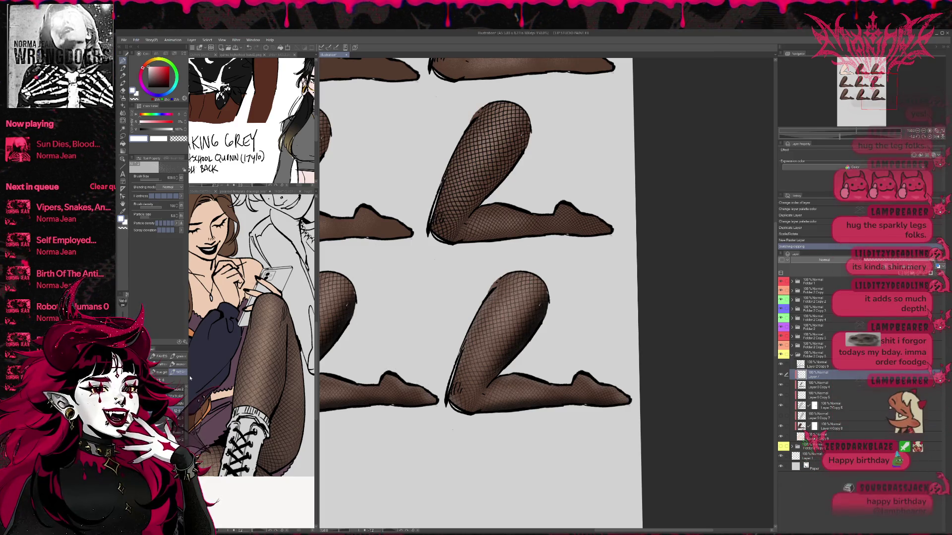
pyautogui.press('[')
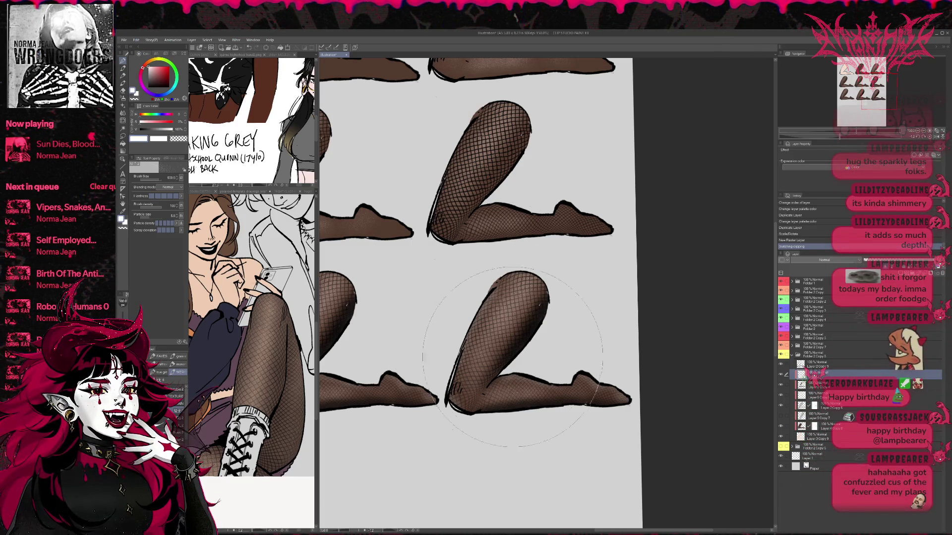
pyautogui.moveTo(500, 340); pyautogui.dragTo(533, 310)
pyautogui.press('[')
pyautogui.press('[')
pyautogui.press('[')
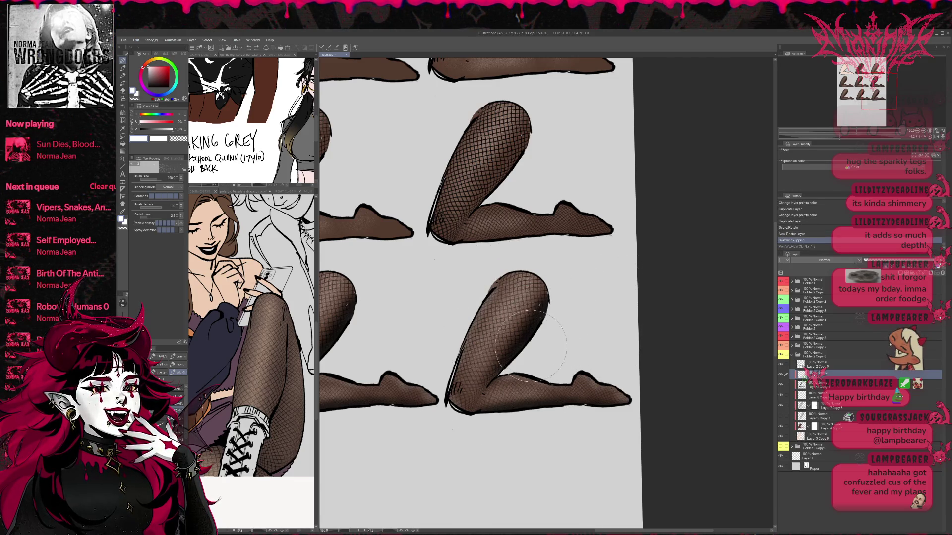
pyautogui.moveTo(542, 319)
pyautogui.mouseDown()
pyautogui.moveTo(503, 300)
pyautogui.moveTo(516, 372)
pyautogui.moveTo(541, 308)
pyautogui.moveTo(555, 298)
pyautogui.mouseUp()
pyautogui.press('[')
pyautogui.hotkey('ctrl', 'z')
pyautogui.moveTo(471, 406)
pyautogui.mouseDown()
pyautogui.moveTo(575, 416)
pyautogui.moveTo(494, 422)
pyautogui.mouseUp()
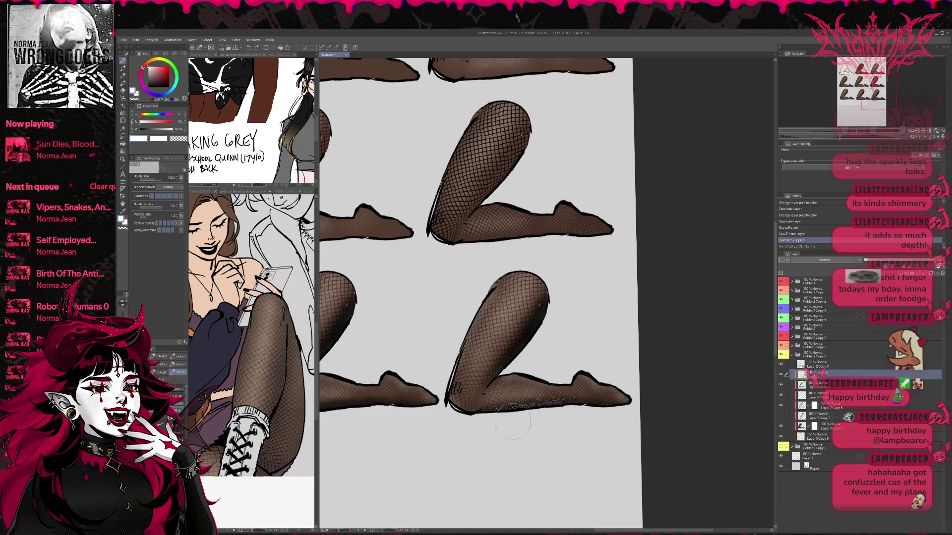
pyautogui.moveTo(533, 341)
pyautogui.mouseDown()
pyautogui.moveTo(530, 328)
pyautogui.moveTo(520, 350)
pyautogui.mouseUp()
# Step: Spray white sparkly speckles along the thigh's right edge and across the upper thigh
pyautogui.scroll(5, 518, 380)
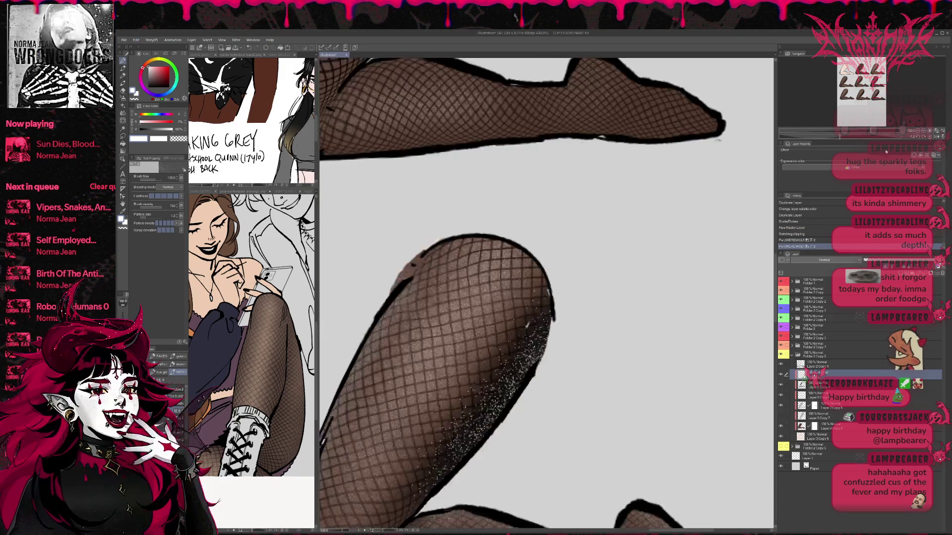
pyautogui.moveTo(555, 209)
pyautogui.mouseDown()
pyautogui.moveTo(531, 247)
pyautogui.moveTo(550, 255)
pyautogui.moveTo(561, 193)
pyautogui.moveTo(516, 270)
pyautogui.mouseUp()
pyautogui.moveTo(603, 453); pyautogui.dragTo(678, 505)
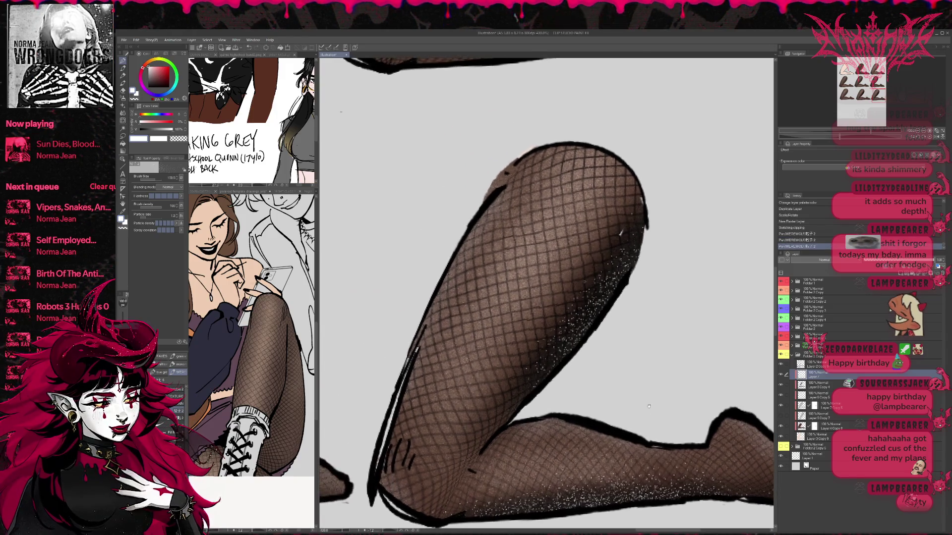
pyautogui.press('[')
pyautogui.press('[')
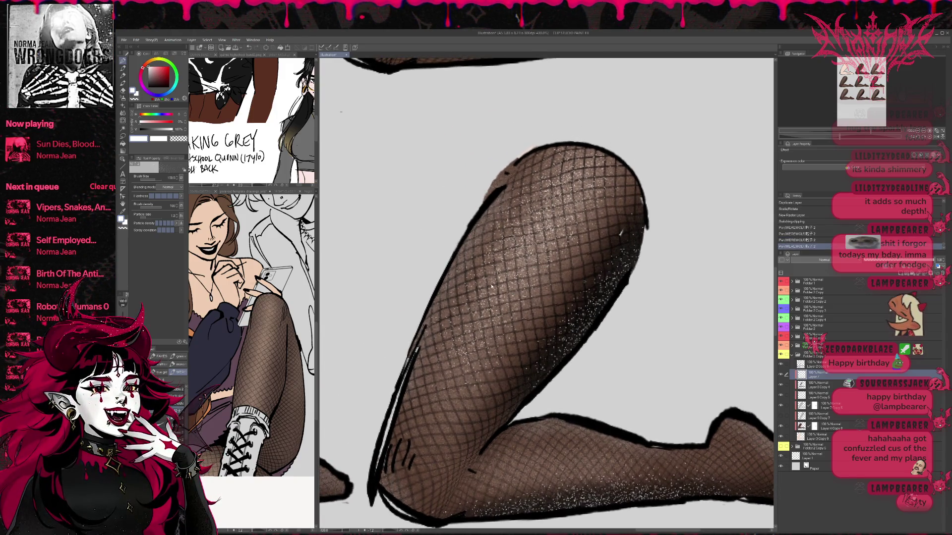
pyautogui.moveTo(571, 199); pyautogui.dragTo(496, 258)
pyautogui.hotkey('ctrl', 'z')
pyautogui.moveTo(545, 203)
pyautogui.mouseDown()
pyautogui.moveTo(541, 174)
pyautogui.moveTo(610, 173)
pyautogui.mouseUp()
pyautogui.moveTo(593, 245); pyautogui.dragTo(543, 168)
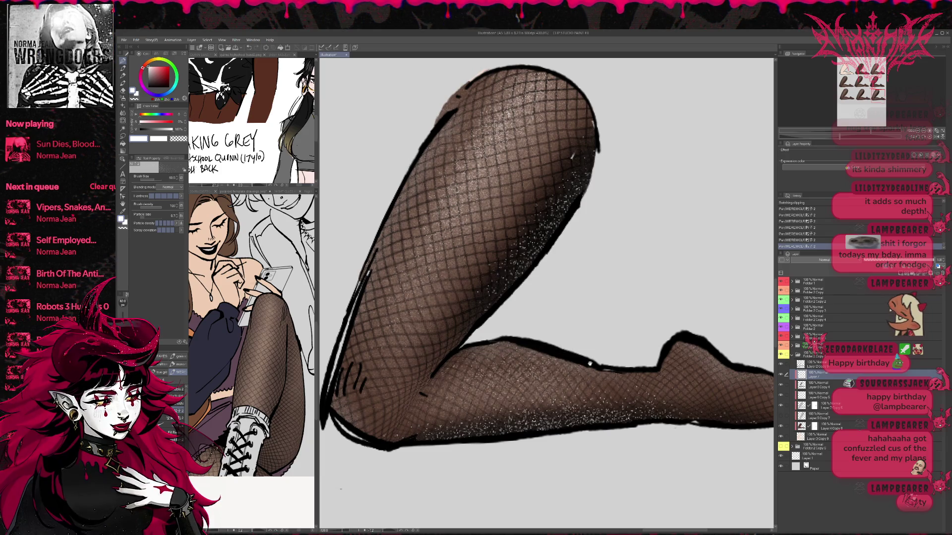
pyautogui.moveTo(456, 254); pyautogui.dragTo(481, 278)
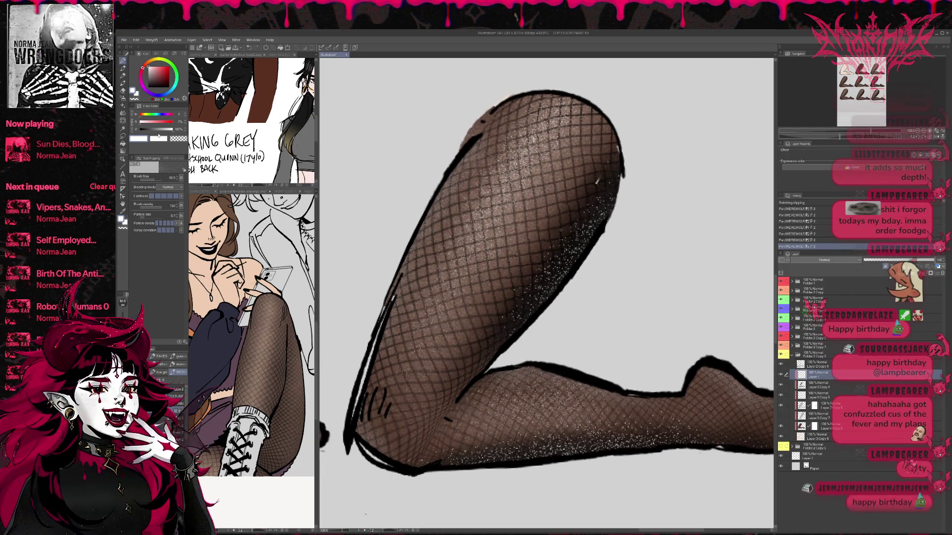
pyautogui.press('b')
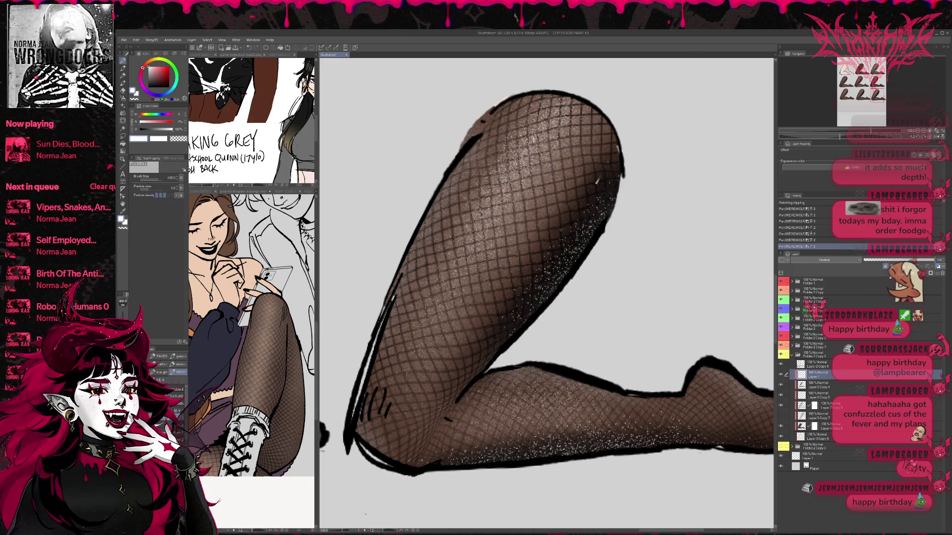
pyautogui.hotkey('ctrl', 'z')
pyautogui.press('[')
pyautogui.press('[')
pyautogui.press('[')
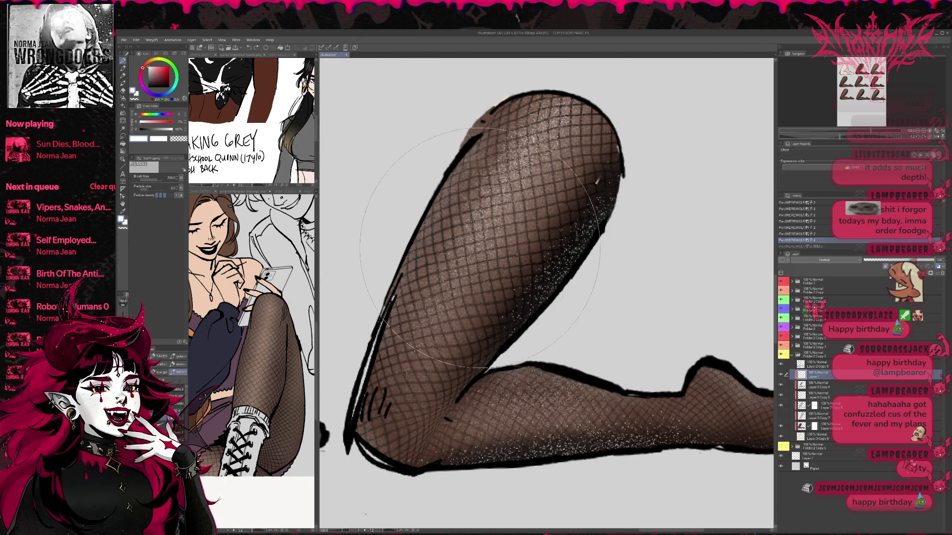
pyautogui.hotkey('ctrl', 'y')
pyautogui.click(925, 132)
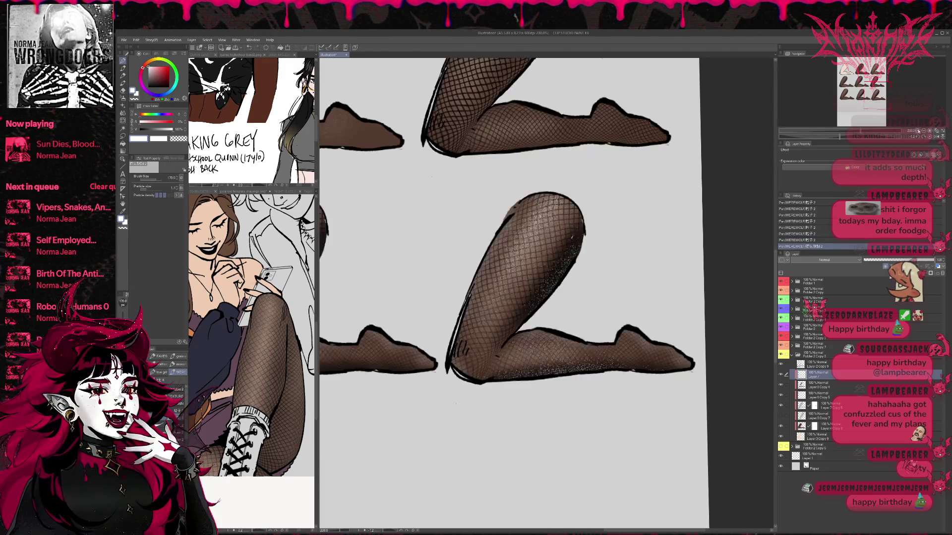
# Step: On the layer below the sparkles, spray black to darken the fishnet at the foot and knee
pyautogui.scroll(1, 584, 358)
pyautogui.scroll(1, 584, 357)
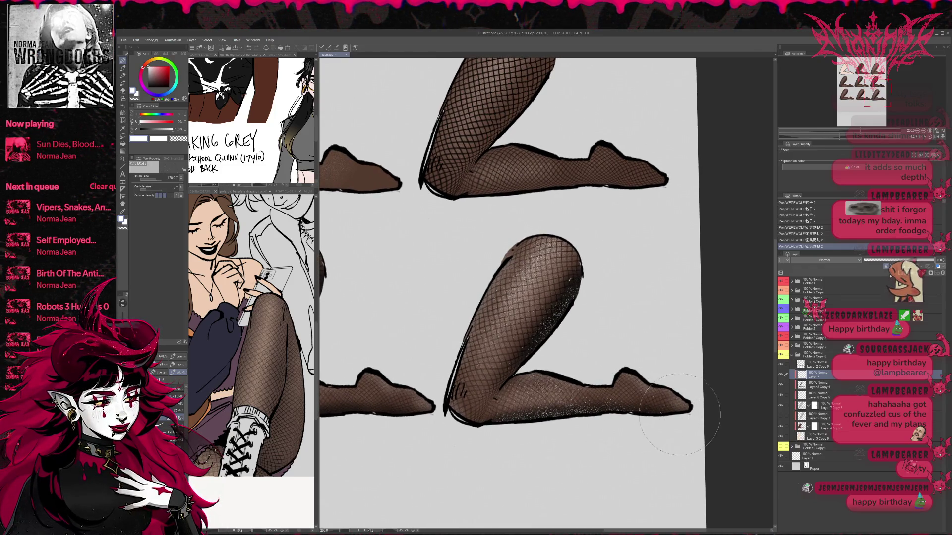
pyautogui.click(786, 383)
pyautogui.press('x')
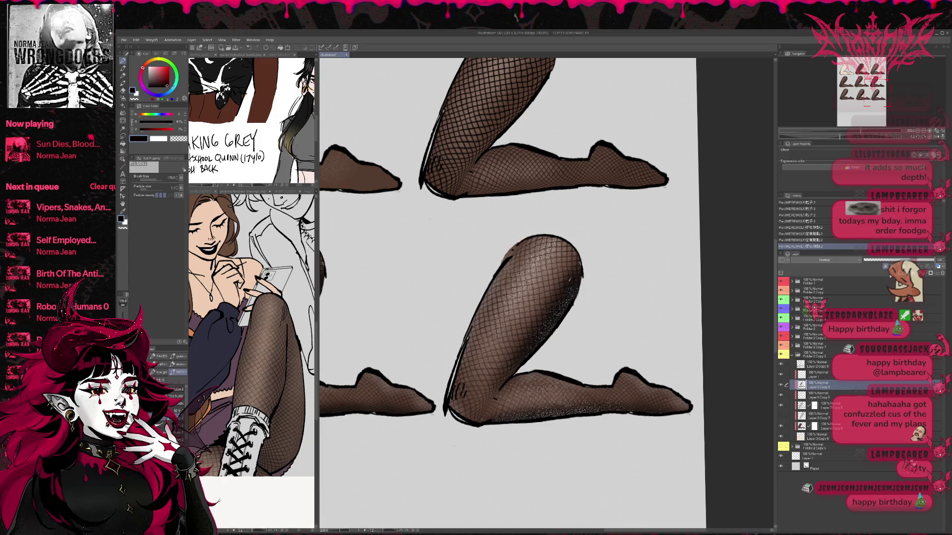
pyautogui.press('b')
pyautogui.moveTo(647, 397)
pyautogui.mouseDown()
pyautogui.moveTo(640, 390)
pyautogui.moveTo(677, 406)
pyautogui.mouseUp()
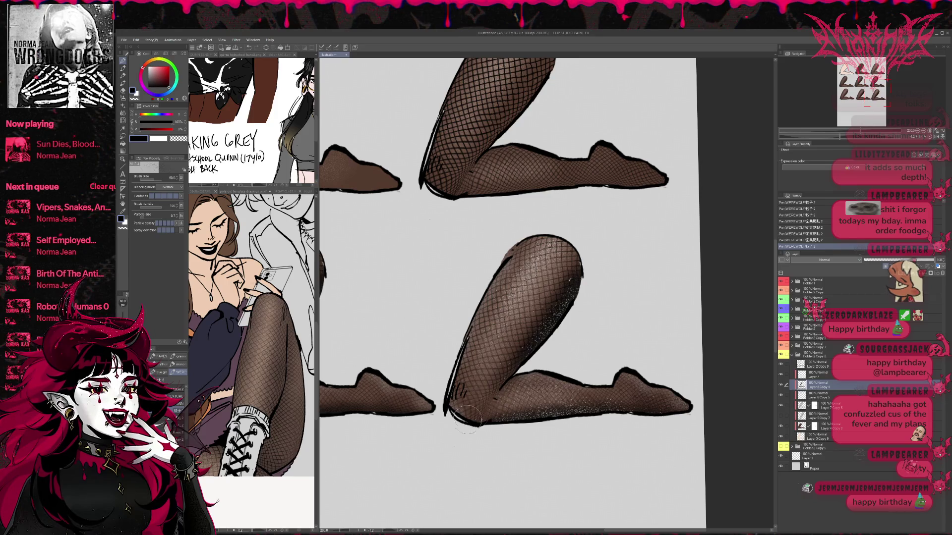
pyautogui.moveTo(458, 404)
pyautogui.mouseDown()
pyautogui.moveTo(511, 392)
pyautogui.moveTo(455, 413)
pyautogui.mouseUp()
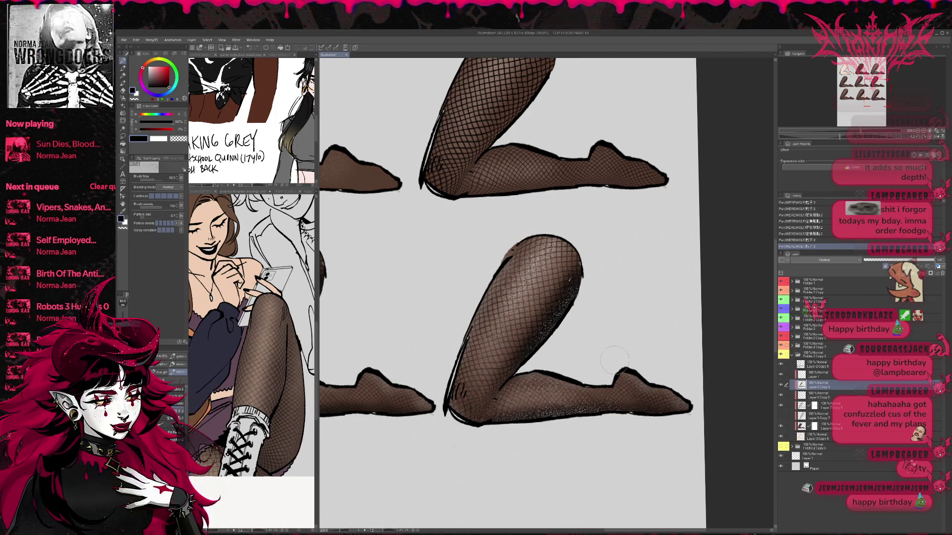
pyautogui.click(918, 132)
pyautogui.moveTo(645, 396); pyautogui.dragTo(703, 339)
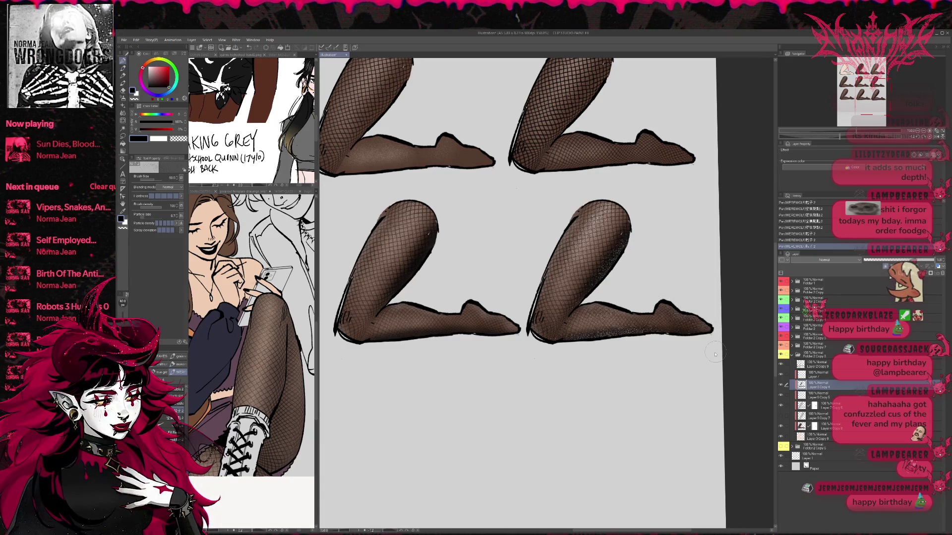
pyautogui.hotkey('ctrl', 'z')
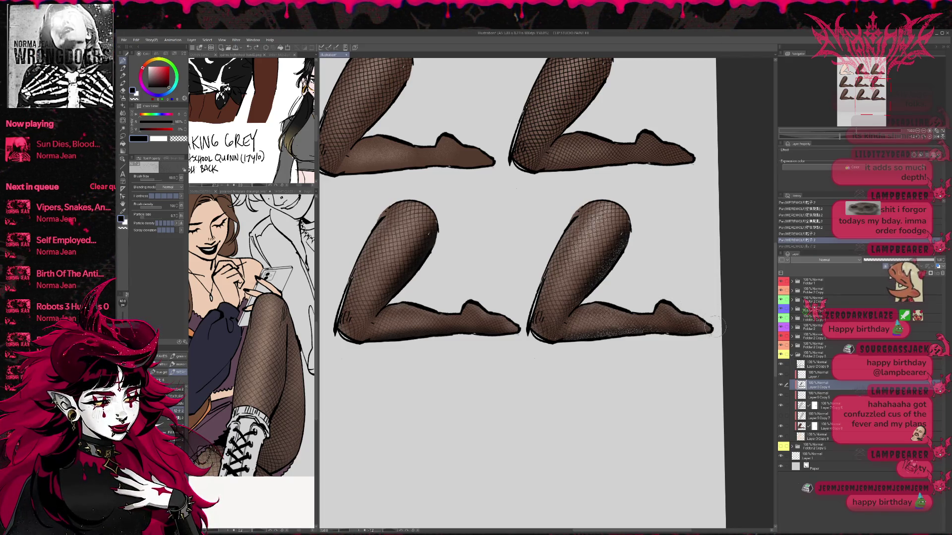
pyautogui.hotkey('ctrl', 'y')
pyautogui.hscroll(-3, 694, 332)
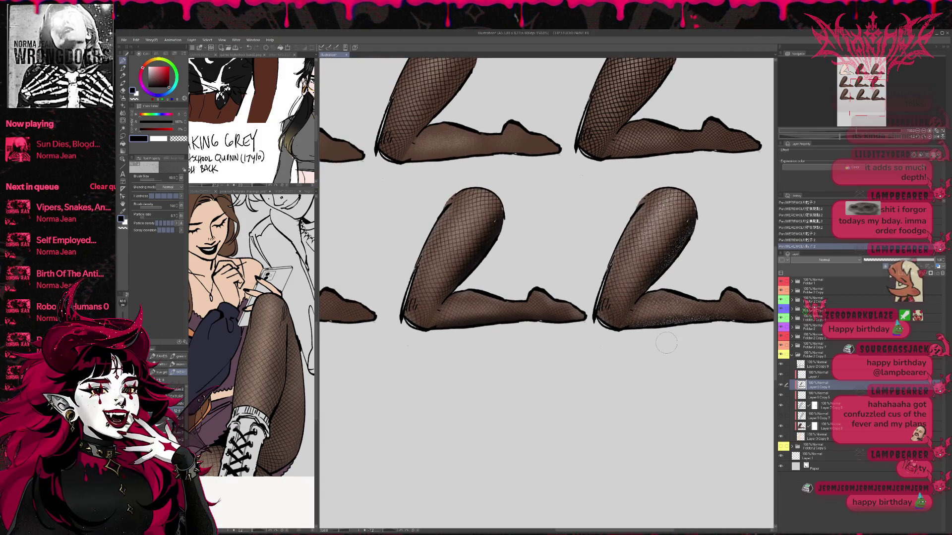
pyautogui.scroll(-5, 666, 343)
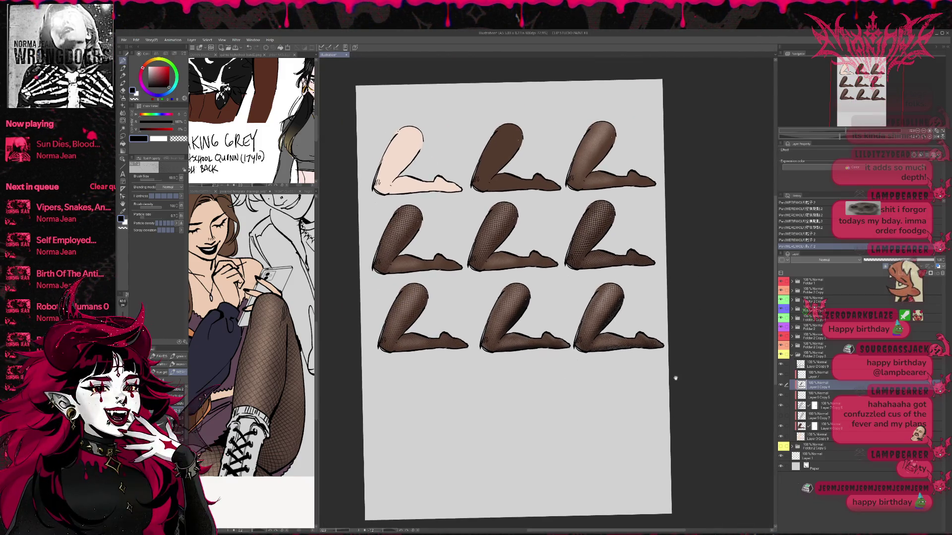
# Step: Place a copy of Folder 2 Copy 8 in a new fourth row at left and hide its brown layer
pyautogui.click(808, 356)
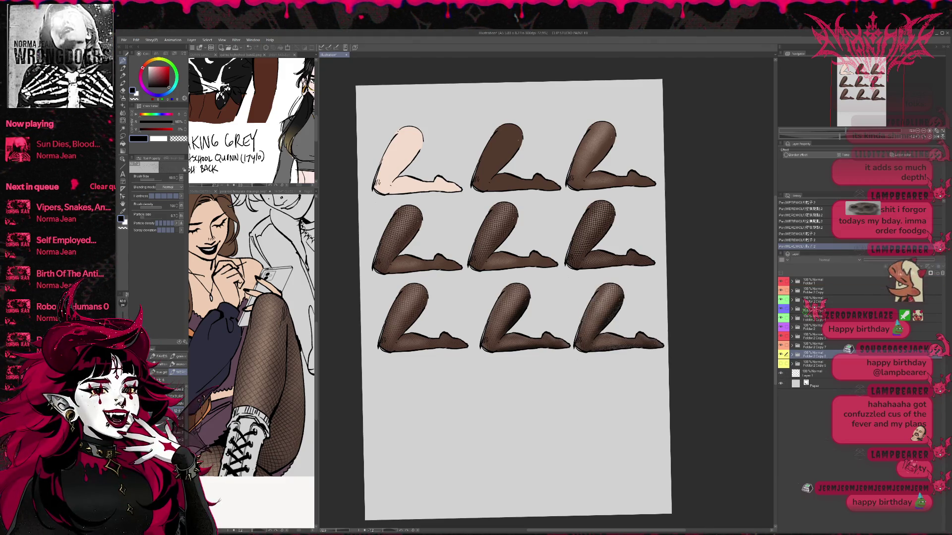
pyautogui.hotkey('ctrl', 't')
pyautogui.moveTo(619, 344)
pyautogui.mouseDown()
pyautogui.moveTo(421, 446)
pyautogui.moveTo(445, 439)
pyautogui.mouseUp()
pyautogui.press('Return')
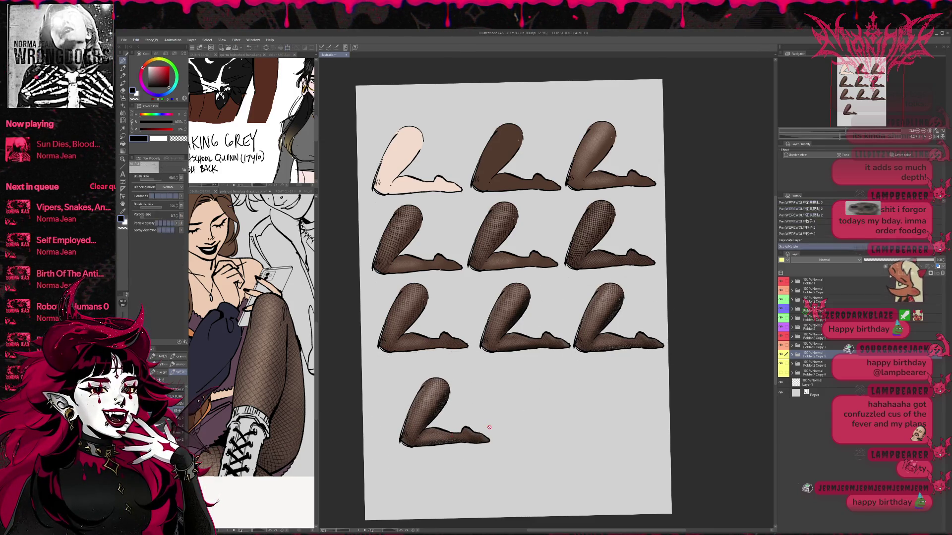
pyautogui.scroll(2, 532, 400)
pyautogui.click(795, 356)
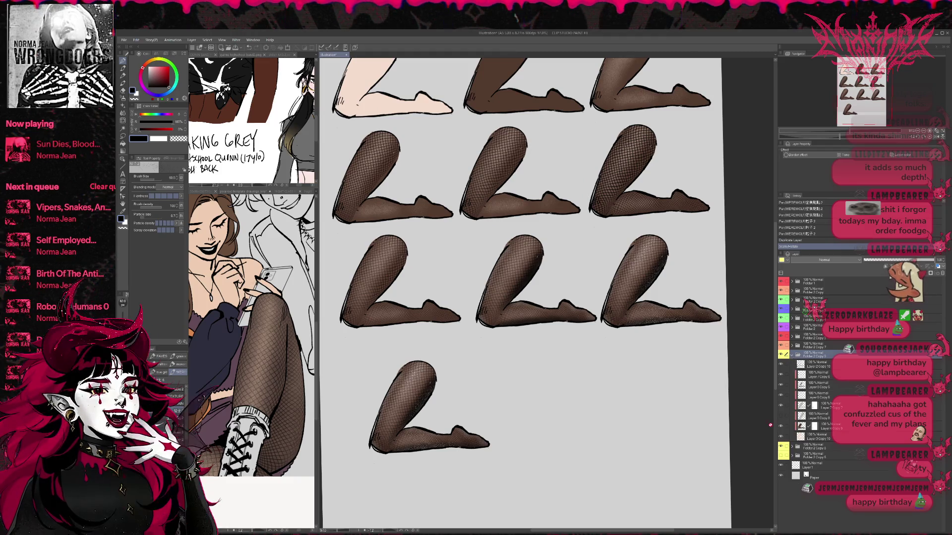
pyautogui.click(782, 428)
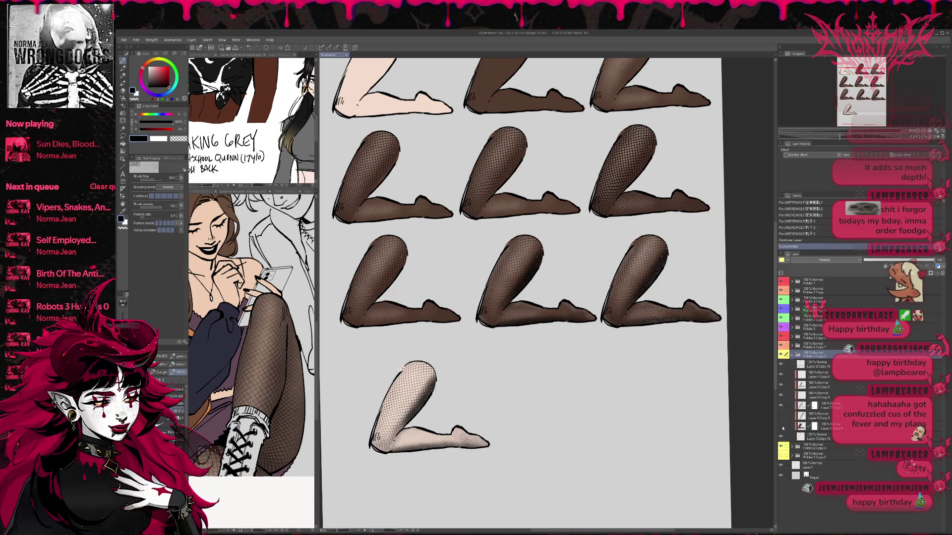
# Step: Toggle the pale leg's brown tint and fishnet layers to compare tones, keeping the warmer skin tone
pyautogui.scroll(2, 546, 412)
pyautogui.scroll(1, 545, 392)
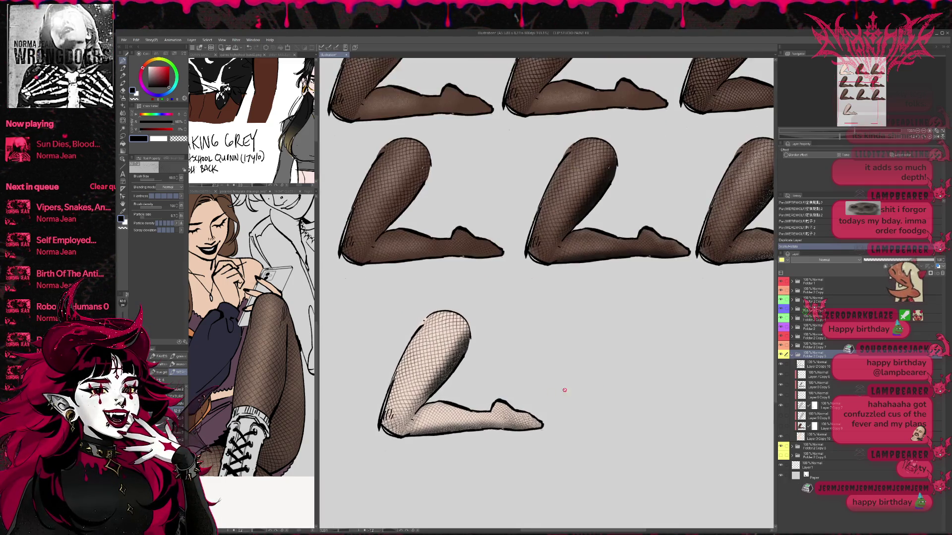
pyautogui.scroll(1, 586, 395)
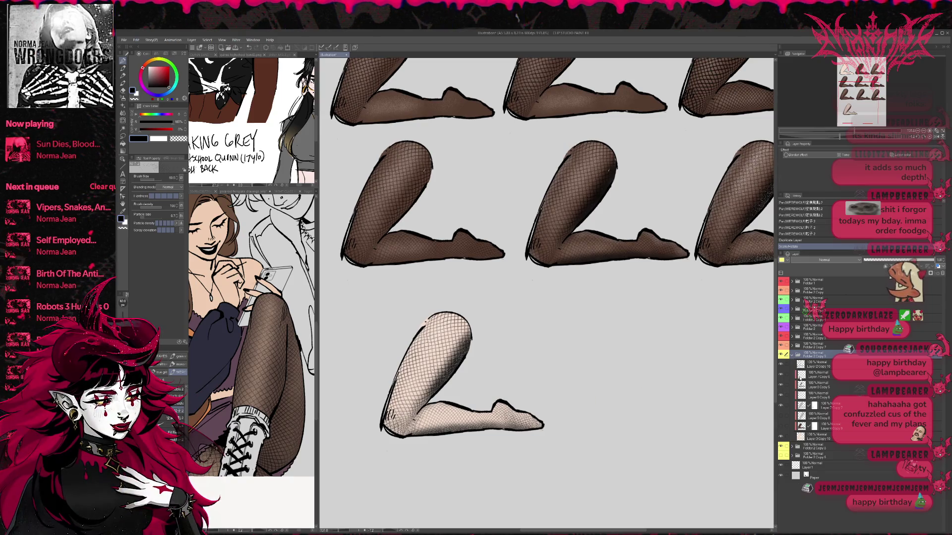
pyautogui.click(782, 386)
pyautogui.click(782, 386)
pyautogui.click(782, 387)
pyautogui.click(782, 388)
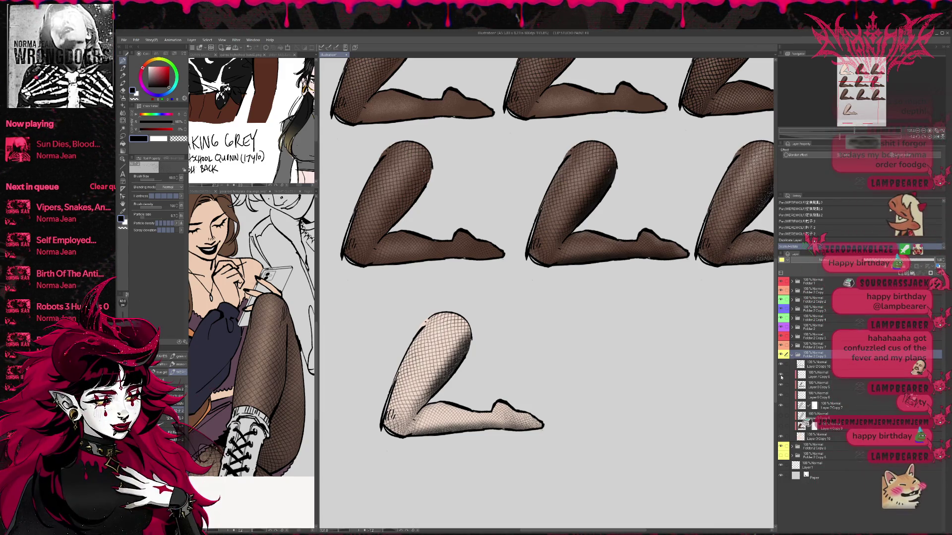
pyautogui.click(782, 387)
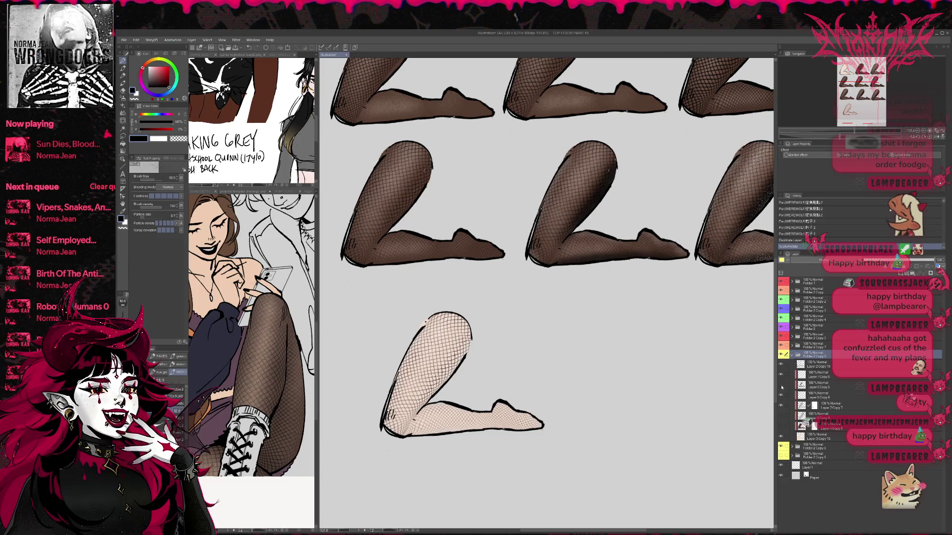
pyautogui.click(782, 387)
pyautogui.click(782, 387)
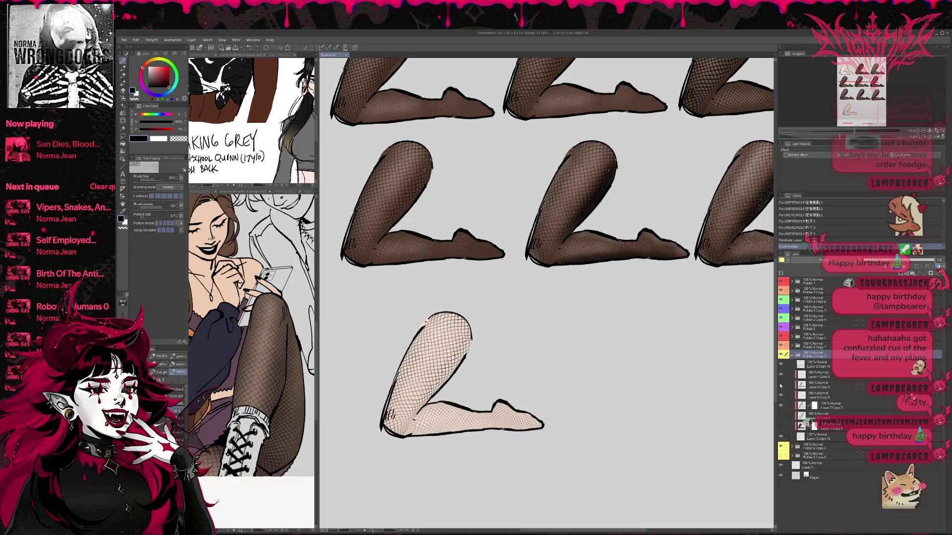
pyautogui.click(782, 426)
pyautogui.click(782, 424)
pyautogui.click(782, 420)
pyautogui.click(783, 419)
pyautogui.click(781, 406)
pyautogui.click(782, 406)
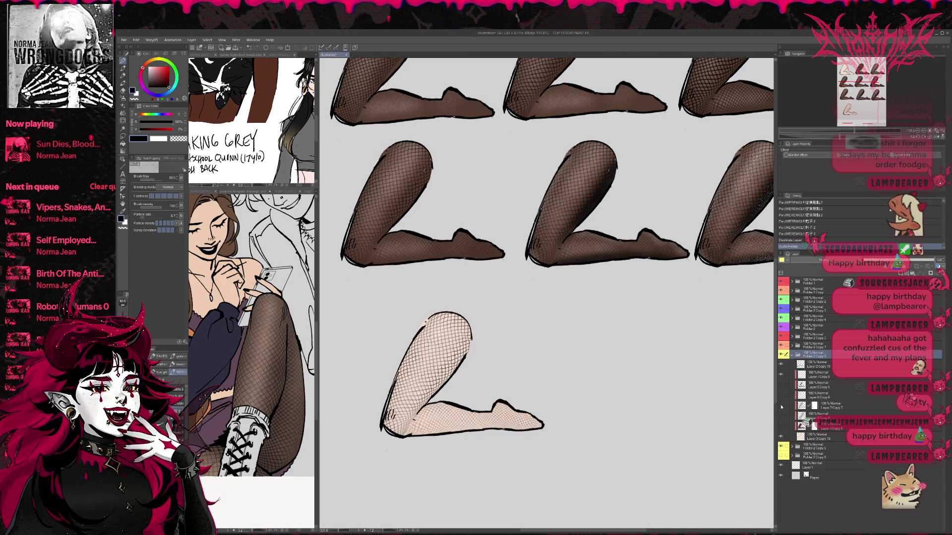
pyautogui.click(781, 406)
pyautogui.click(782, 405)
pyautogui.click(782, 385)
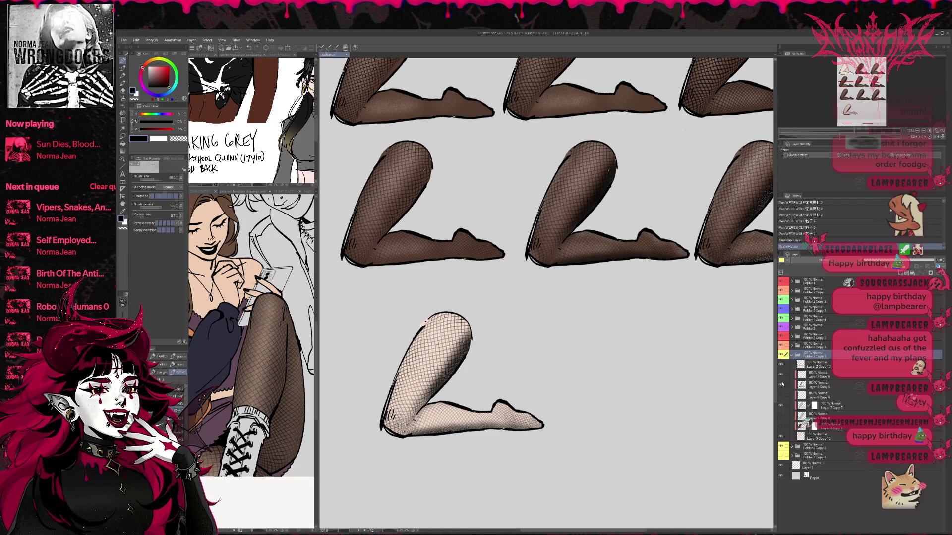
pyautogui.click(782, 385)
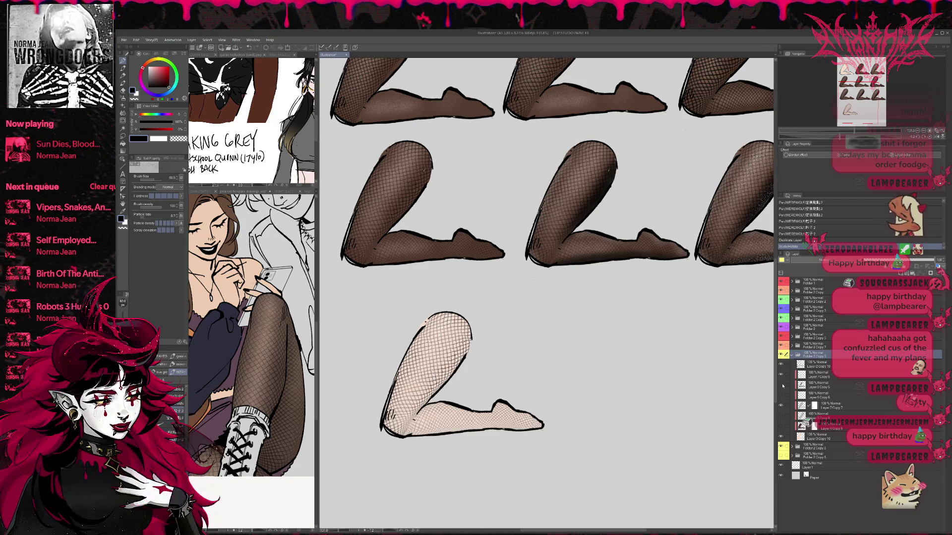
pyautogui.click(782, 385)
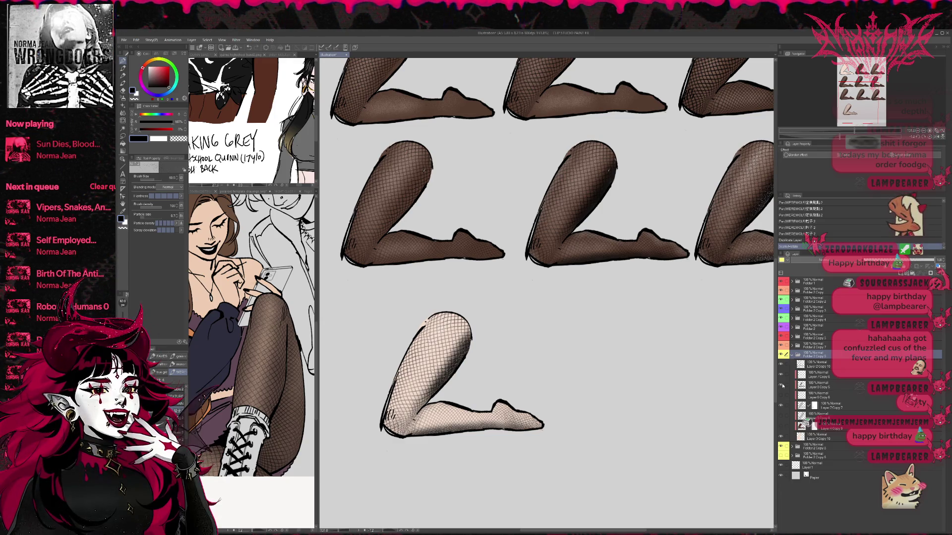
pyautogui.click(783, 385)
# Step: Add a shading layer above Layer 3 Copy 10 and shade the lower leg's bottom contour in darker peach
pyautogui.click(820, 438)
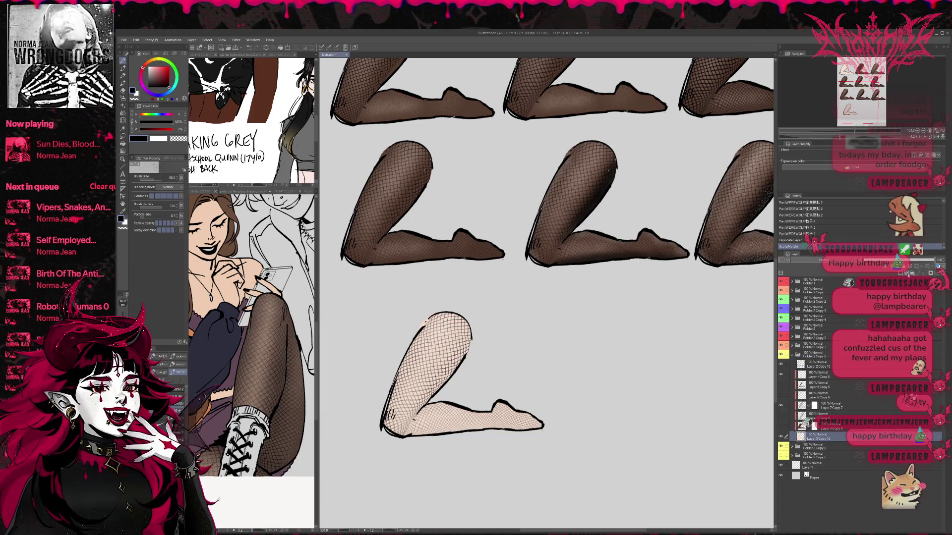
pyautogui.click(901, 274)
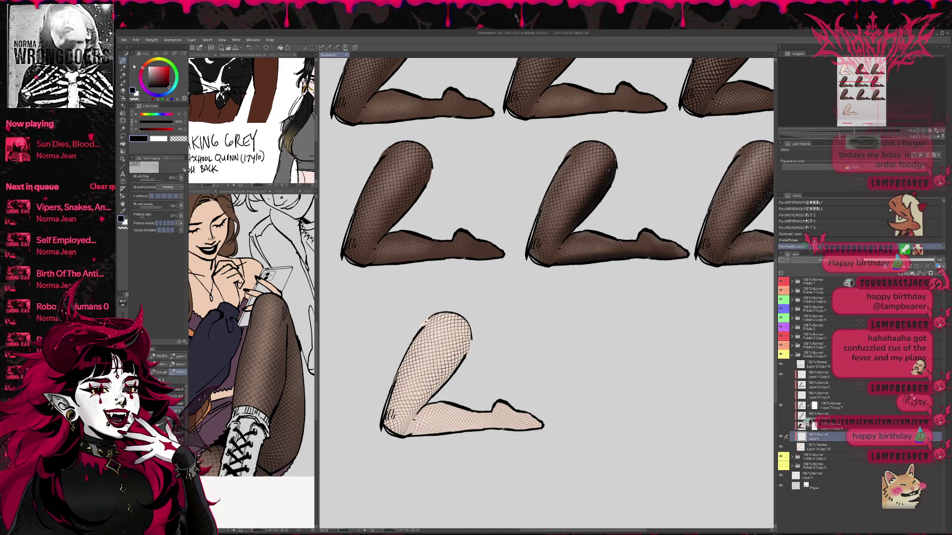
pyautogui.keyDown('alt'); pyautogui.click(446, 346); pyautogui.keyUp('alt')
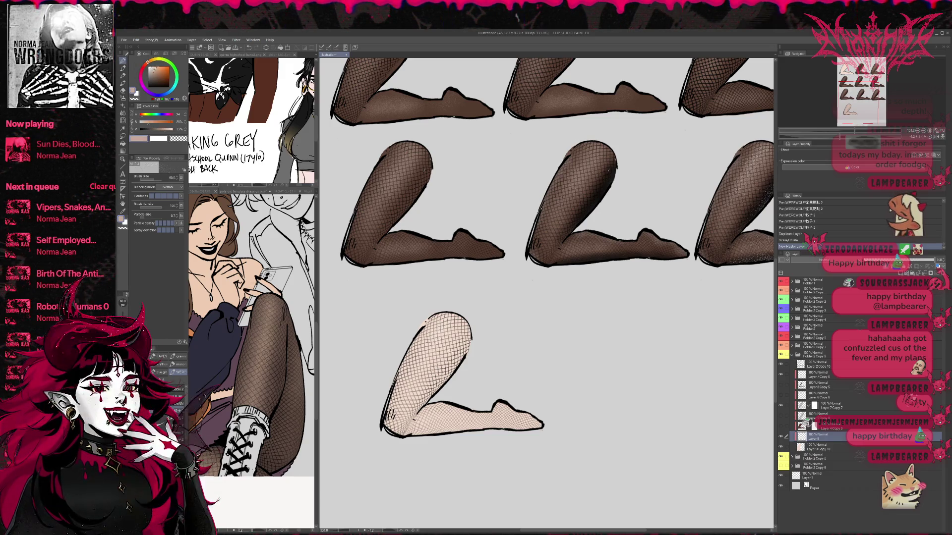
pyautogui.click(145, 66)
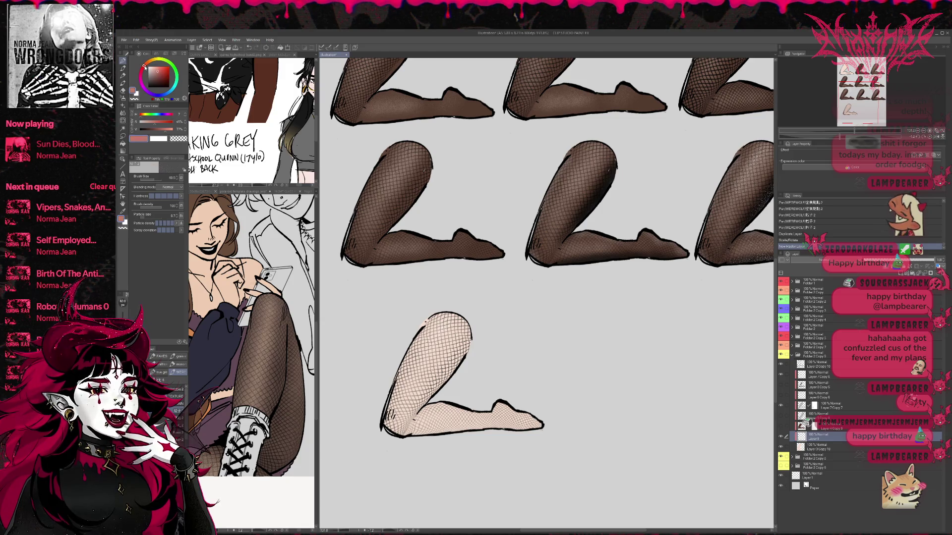
pyautogui.click(156, 74)
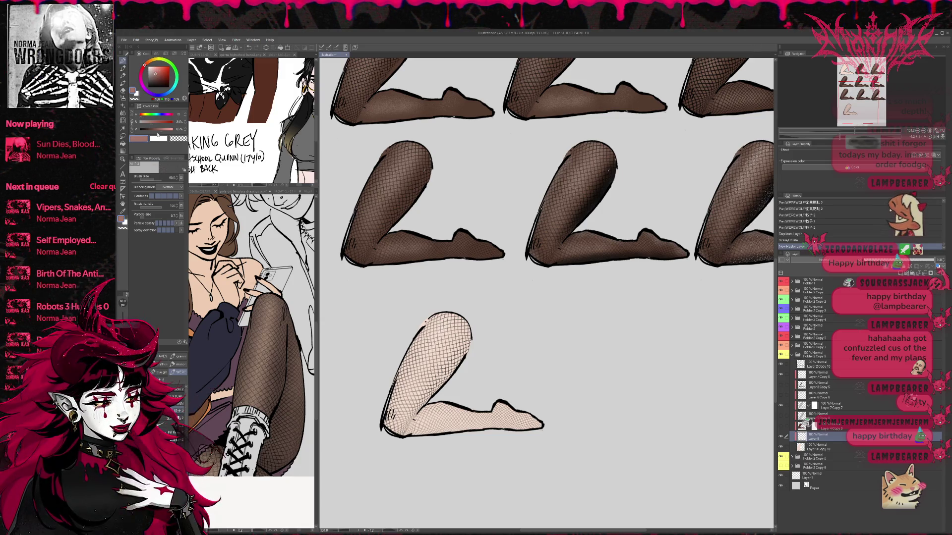
pyautogui.click(168, 423)
pyautogui.moveTo(398, 430); pyautogui.dragTo(493, 428)
pyautogui.moveTo(434, 432); pyautogui.dragTo(530, 426)
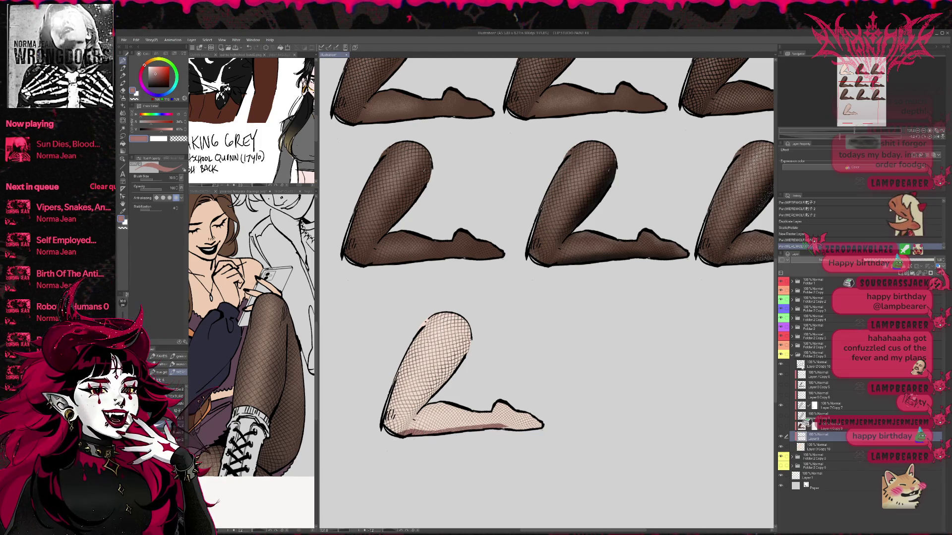
# Step: Shade the foot's bottom edge, inner knee-to-calf line, heel, sole and inner shin
pyautogui.click(782, 406)
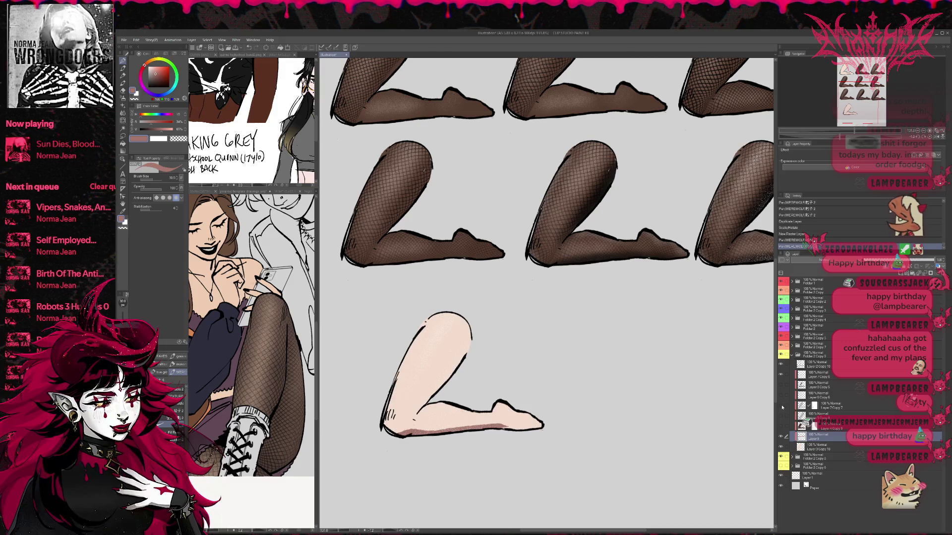
pyautogui.click(782, 376)
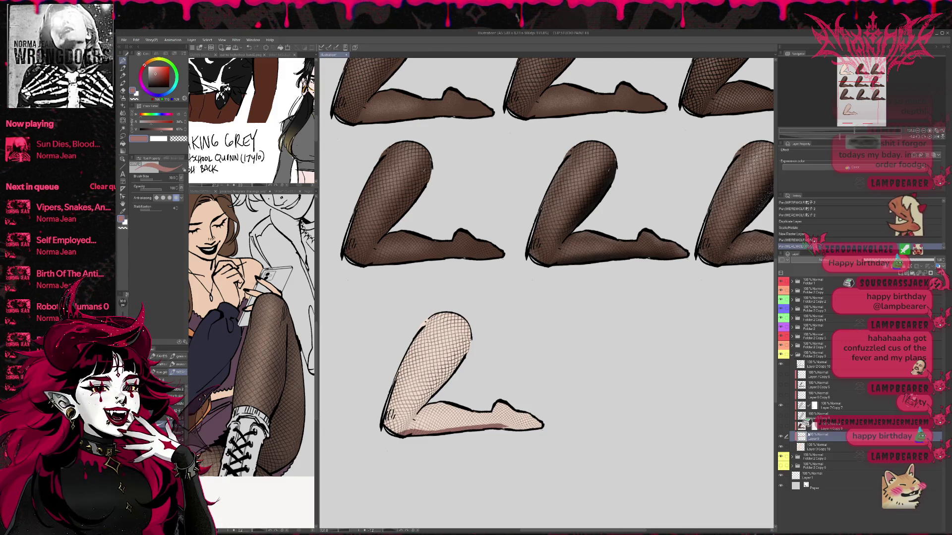
pyautogui.moveTo(498, 428)
pyautogui.mouseDown()
pyautogui.moveTo(532, 426)
pyautogui.moveTo(520, 412)
pyautogui.moveTo(539, 422)
pyautogui.mouseUp()
pyautogui.moveTo(449, 383)
pyautogui.mouseDown()
pyautogui.moveTo(414, 419)
pyautogui.moveTo(470, 338)
pyautogui.mouseUp()
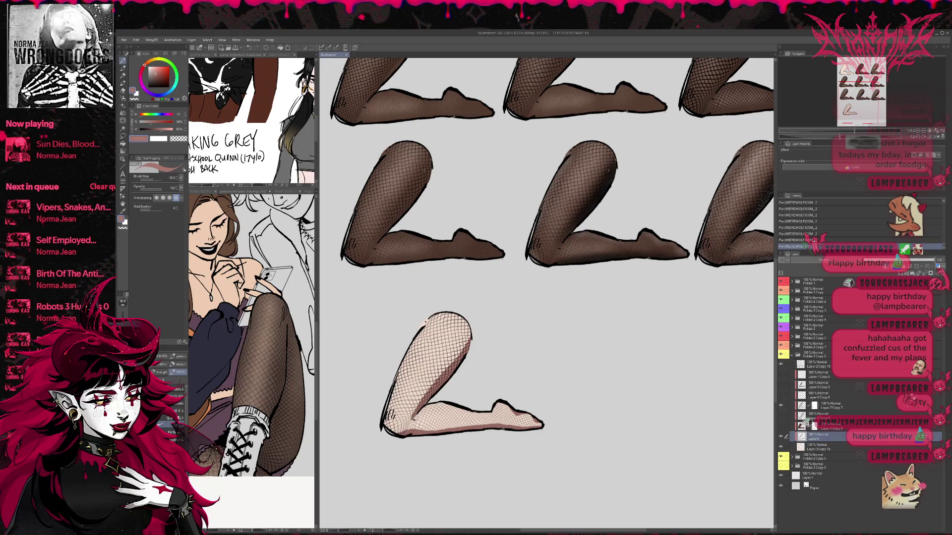
pyautogui.moveTo(390, 426); pyautogui.dragTo(452, 431)
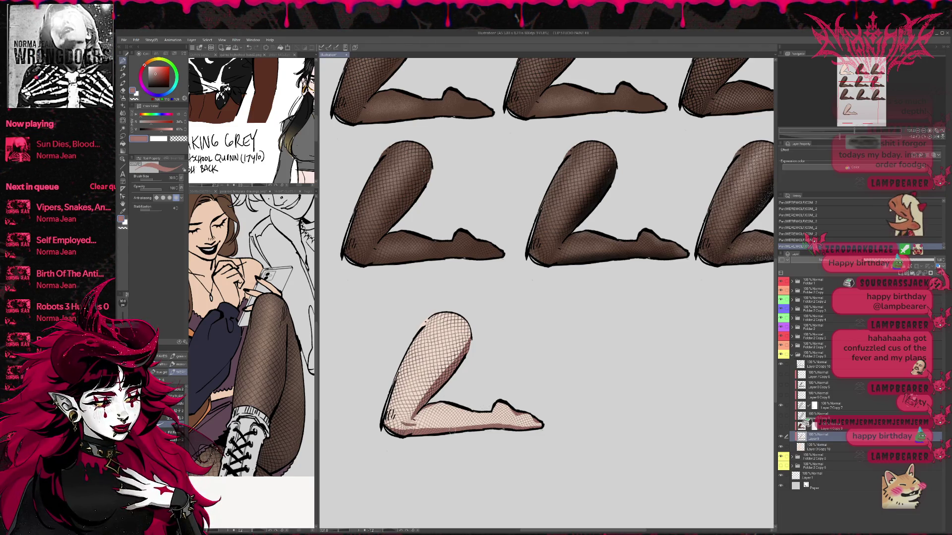
pyautogui.moveTo(510, 423); pyautogui.dragTo(542, 428)
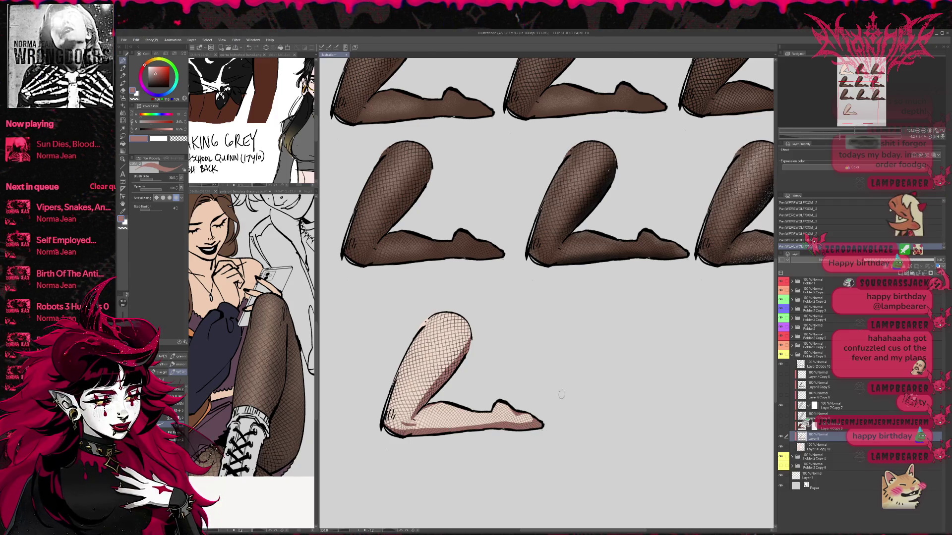
pyautogui.moveTo(409, 419); pyautogui.dragTo(461, 352)
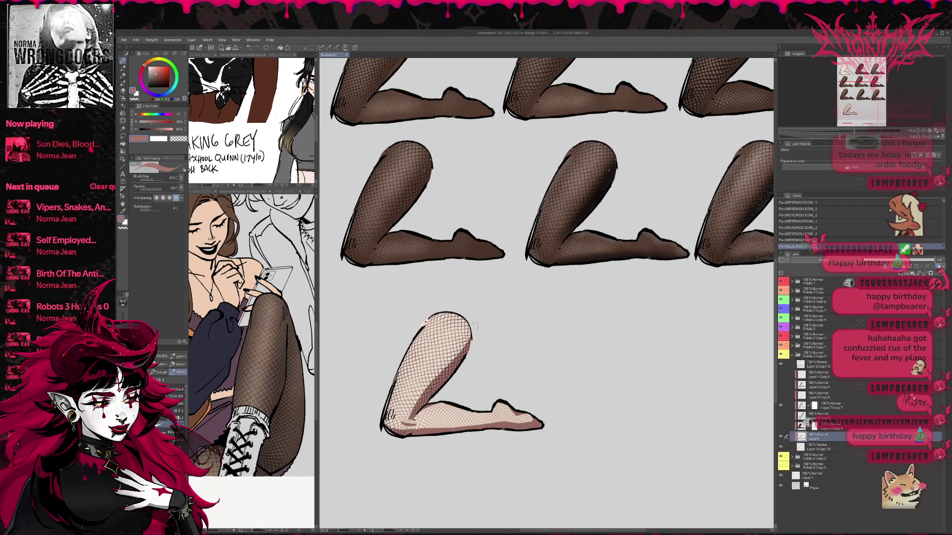
# Step: Erase excess shading from the inner shin, lower shin and foot
pyautogui.press('e')
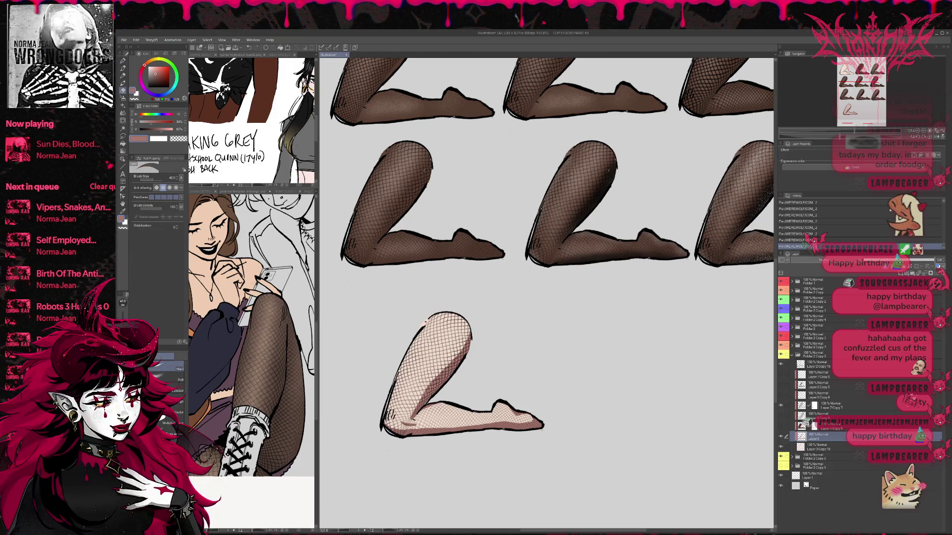
pyautogui.moveTo(421, 399); pyautogui.dragTo(460, 353)
pyautogui.moveTo(426, 397)
pyautogui.mouseDown()
pyautogui.moveTo(411, 430)
pyautogui.moveTo(391, 429)
pyautogui.moveTo(416, 439)
pyautogui.moveTo(429, 405)
pyautogui.moveTo(450, 401)
pyautogui.mouseUp()
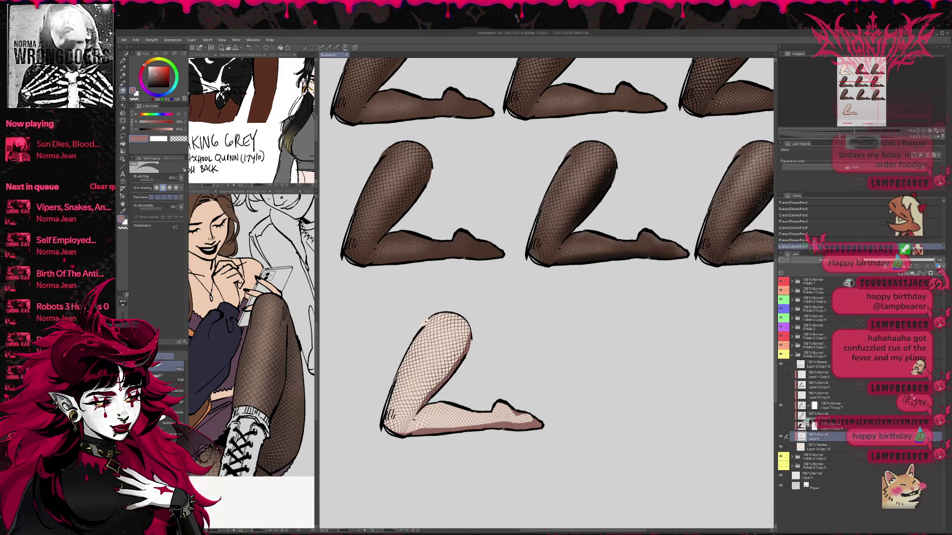
pyautogui.moveTo(425, 432); pyautogui.dragTo(452, 429)
pyautogui.moveTo(501, 404)
pyautogui.mouseDown()
pyautogui.moveTo(542, 422)
pyautogui.moveTo(538, 429)
pyautogui.mouseUp()
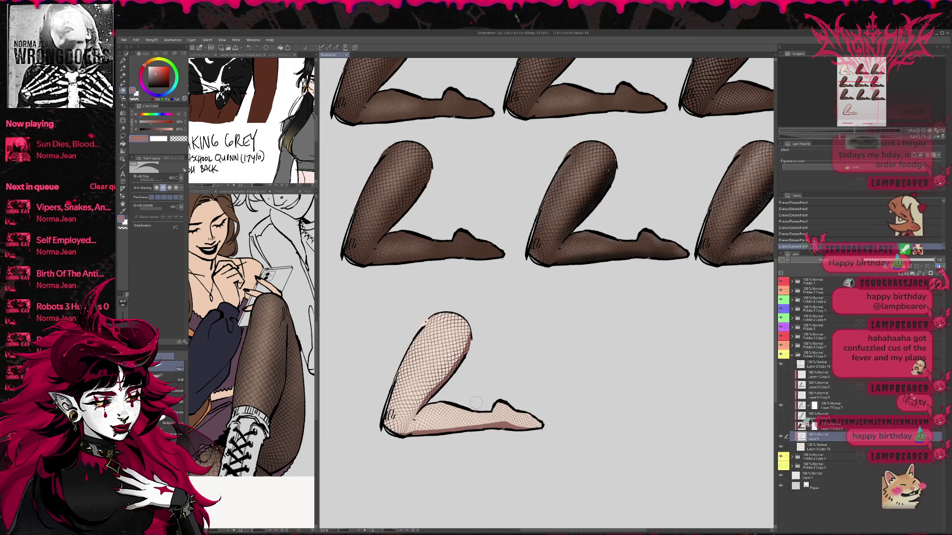
# Step: Brighten the shin with lighter peach and shade the lower calf and foot
pyautogui.press('p')
pyautogui.keyDown('alt'); pyautogui.click(456, 367); pyautogui.keyUp('alt')
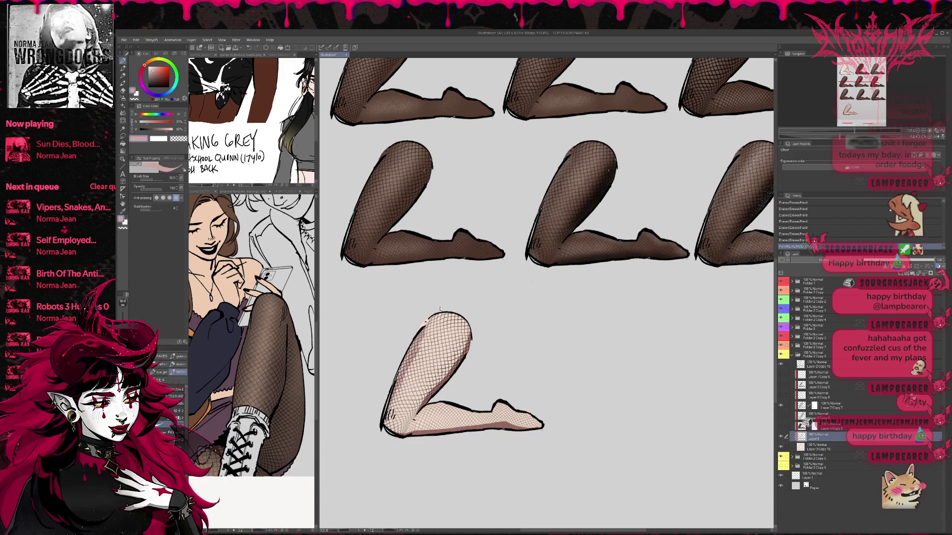
pyautogui.moveTo(427, 324); pyautogui.dragTo(392, 409)
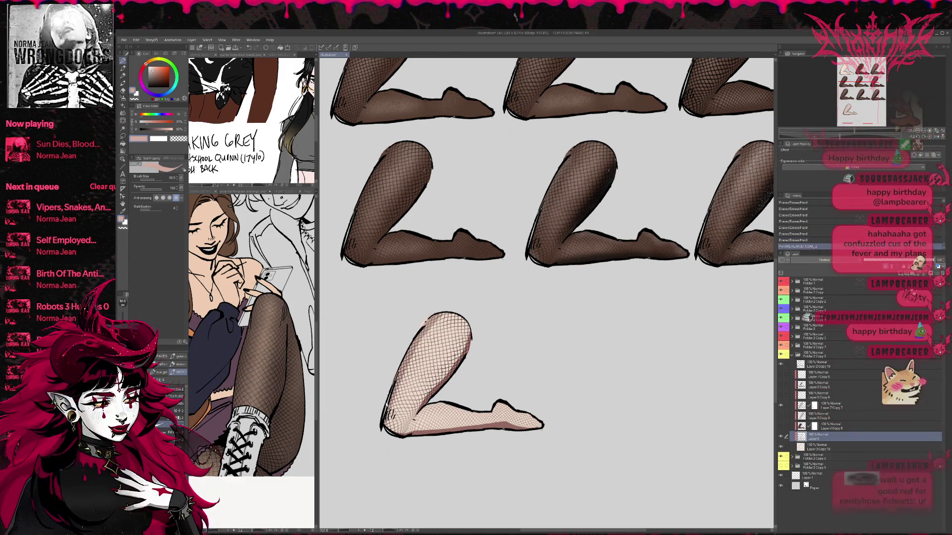
pyautogui.moveTo(406, 397)
pyautogui.mouseDown()
pyautogui.moveTo(424, 425)
pyautogui.moveTo(397, 431)
pyautogui.moveTo(417, 437)
pyautogui.mouseUp()
pyautogui.moveTo(496, 416)
pyautogui.mouseDown()
pyautogui.moveTo(500, 404)
pyautogui.moveTo(540, 424)
pyautogui.mouseUp()
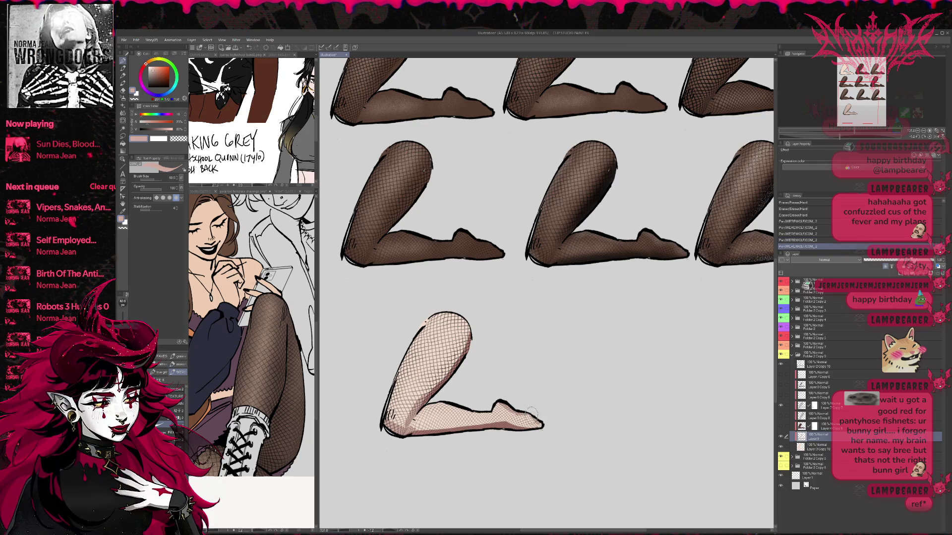
pyautogui.moveTo(427, 407); pyautogui.dragTo(491, 414)
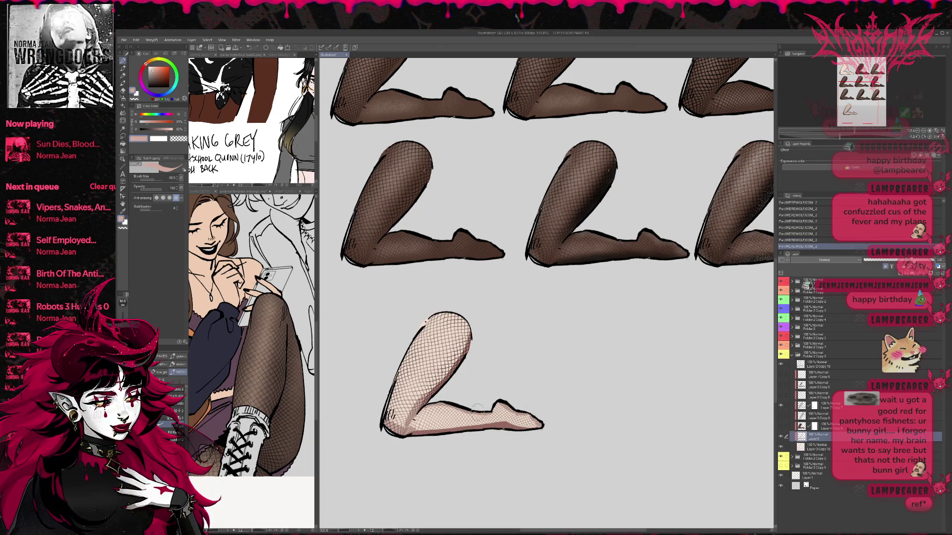
pyautogui.hotkey('ctrl', 'z')
pyautogui.hotkey('ctrl', 'z')
pyautogui.hotkey('ctrl', 'z')
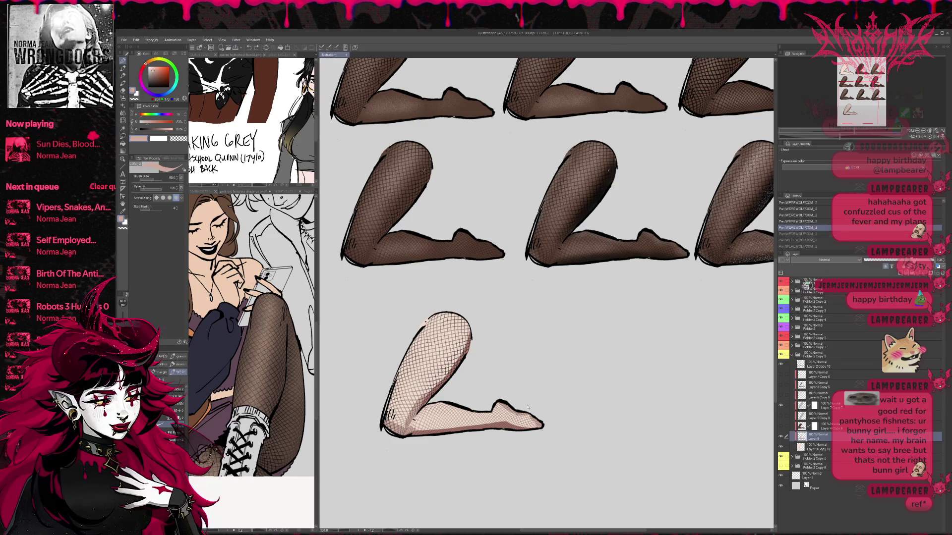
# Step: At about 57 opacity, softly shade the leg's bottom, thigh, knee and heel, then hide the fishnet
pyautogui.click(154, 189)
pyautogui.moveTo(461, 437)
pyautogui.mouseDown()
pyautogui.moveTo(446, 430)
pyautogui.moveTo(513, 426)
pyautogui.mouseUp()
pyautogui.moveTo(409, 432)
pyautogui.mouseDown()
pyautogui.moveTo(528, 424)
pyautogui.moveTo(521, 421)
pyautogui.mouseUp()
pyautogui.moveTo(427, 392); pyautogui.dragTo(472, 328)
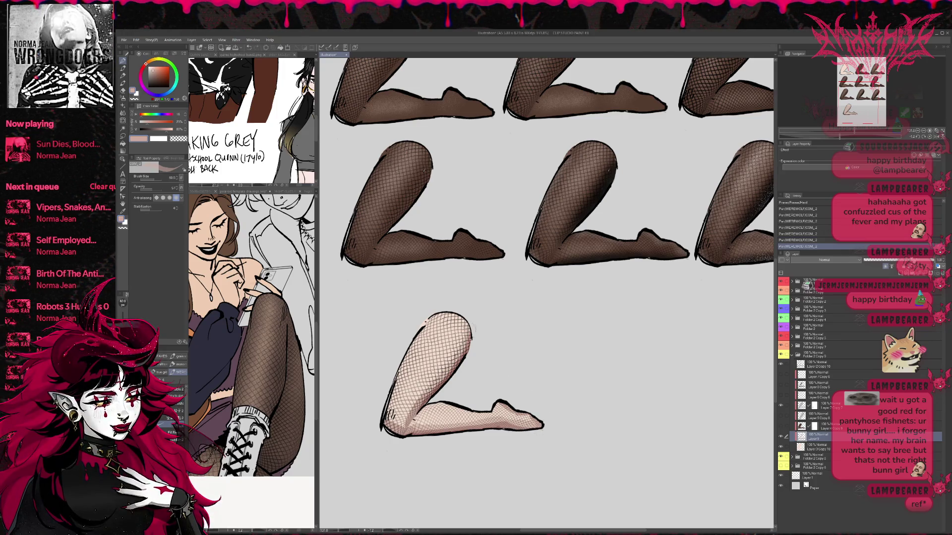
pyautogui.moveTo(386, 428); pyautogui.dragTo(404, 417)
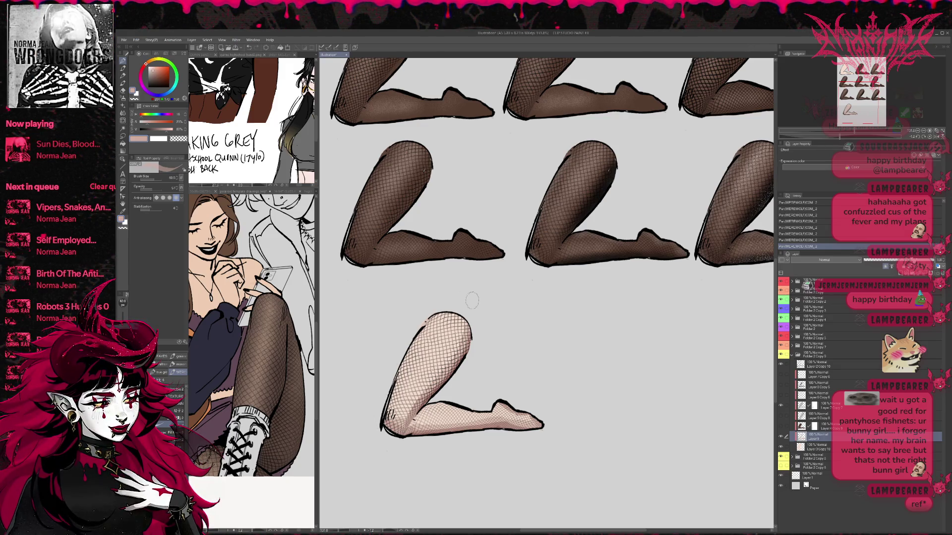
pyautogui.click(782, 408)
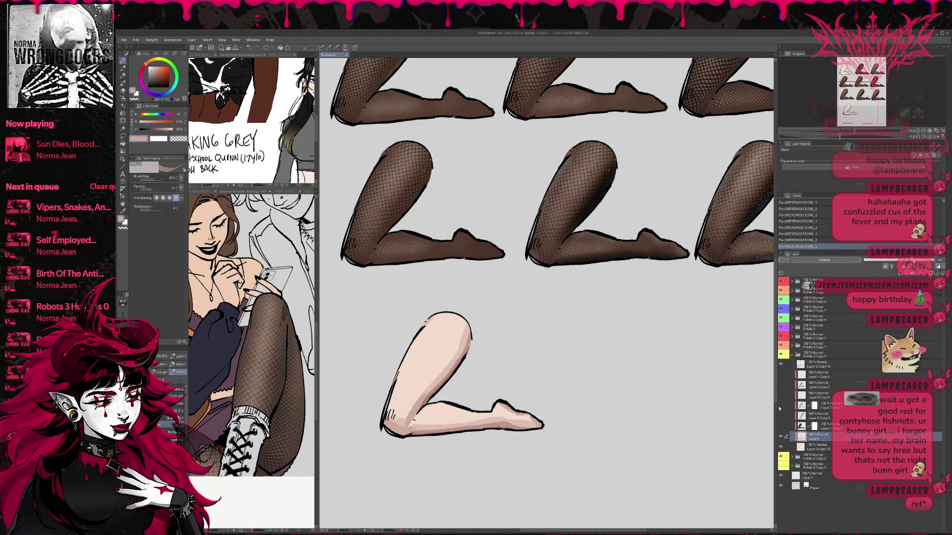
# Step: Shade the knee crease, foot and back of thigh in darker pinkish-brown, then show the fishnet again
pyautogui.moveTo(409, 425)
pyautogui.mouseDown()
pyautogui.moveTo(442, 406)
pyautogui.moveTo(466, 412)
pyautogui.mouseUp()
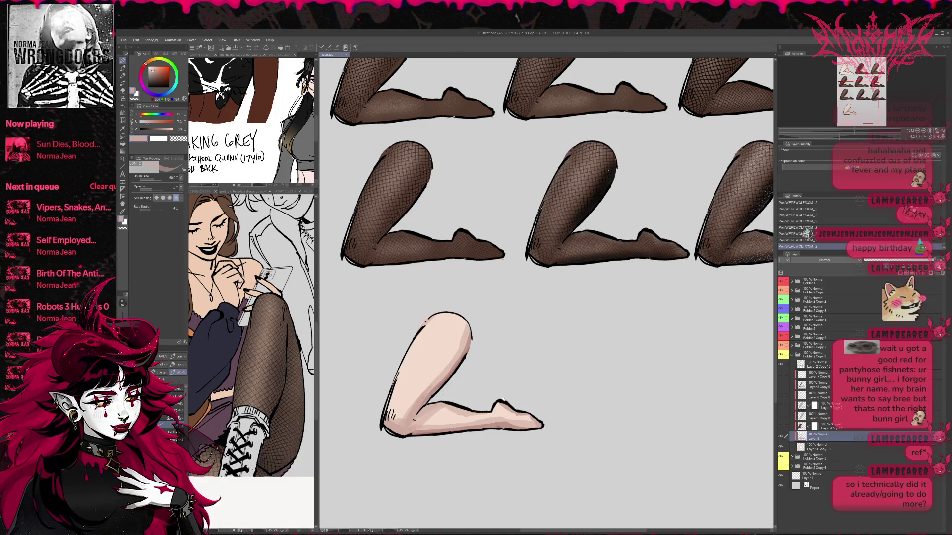
pyautogui.hotkey('ctrl', 'z')
pyautogui.moveTo(454, 404)
pyautogui.mouseDown()
pyautogui.moveTo(543, 424)
pyautogui.moveTo(469, 417)
pyautogui.moveTo(538, 421)
pyautogui.moveTo(471, 431)
pyautogui.moveTo(545, 426)
pyautogui.mouseUp()
pyautogui.click(158, 74)
pyautogui.scroll(1, 535, 393)
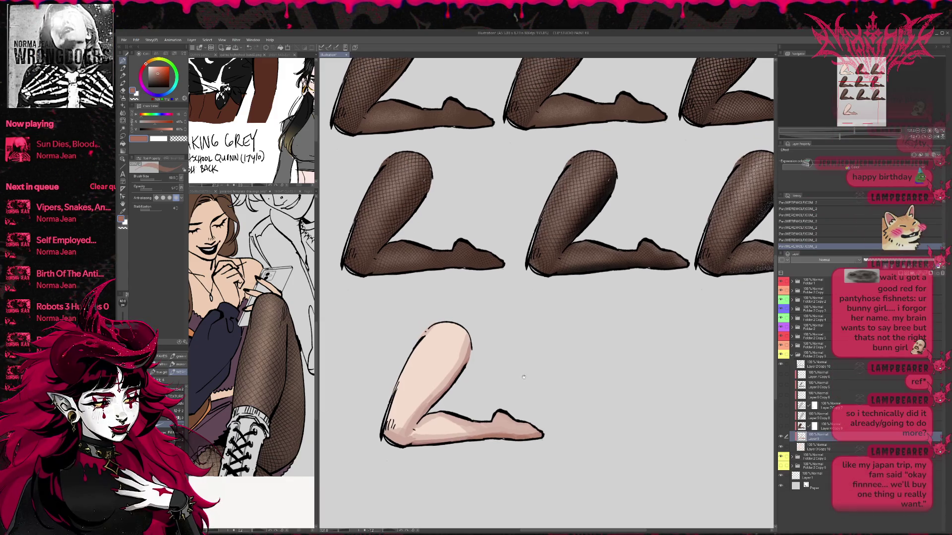
pyautogui.moveTo(437, 402)
pyautogui.mouseDown()
pyautogui.moveTo(469, 353)
pyautogui.moveTo(461, 378)
pyautogui.mouseUp()
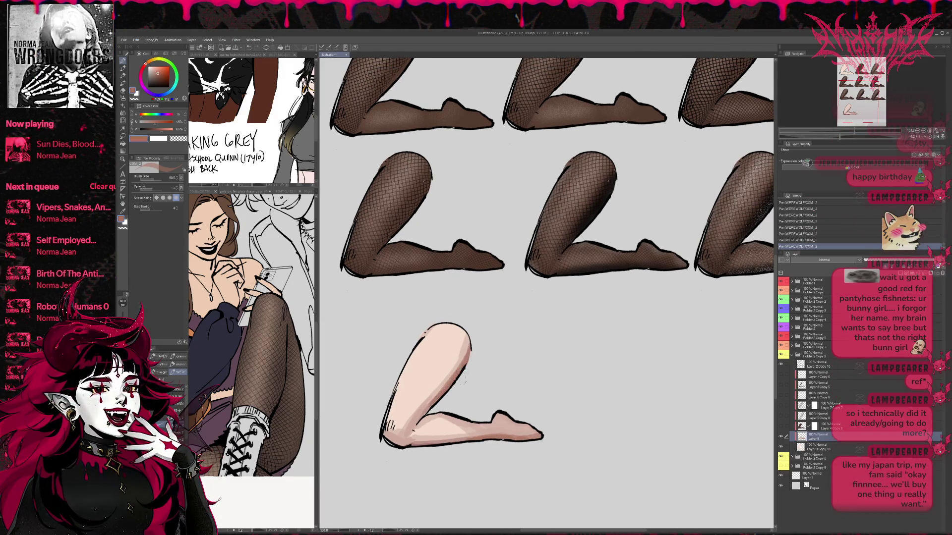
pyautogui.moveTo(432, 406); pyautogui.dragTo(414, 429)
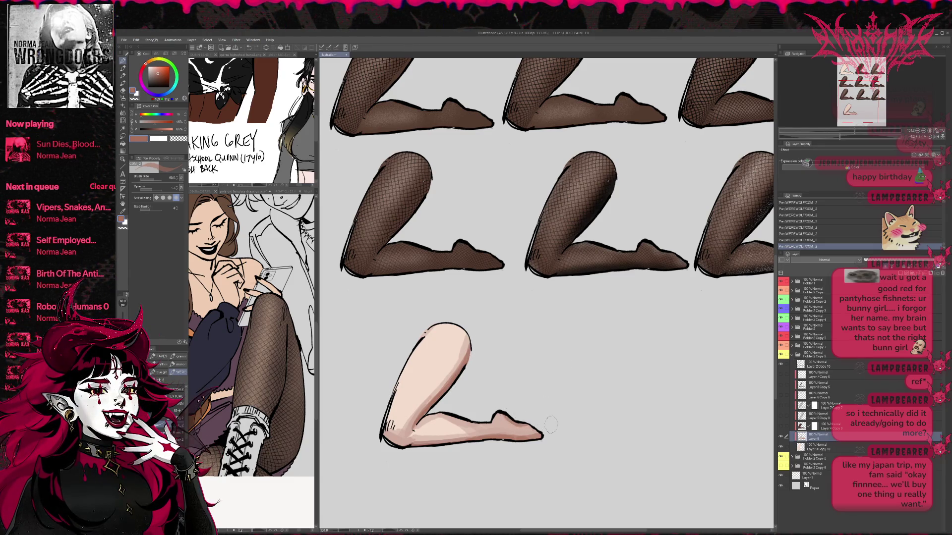
pyautogui.click(781, 417)
pyautogui.click(781, 405)
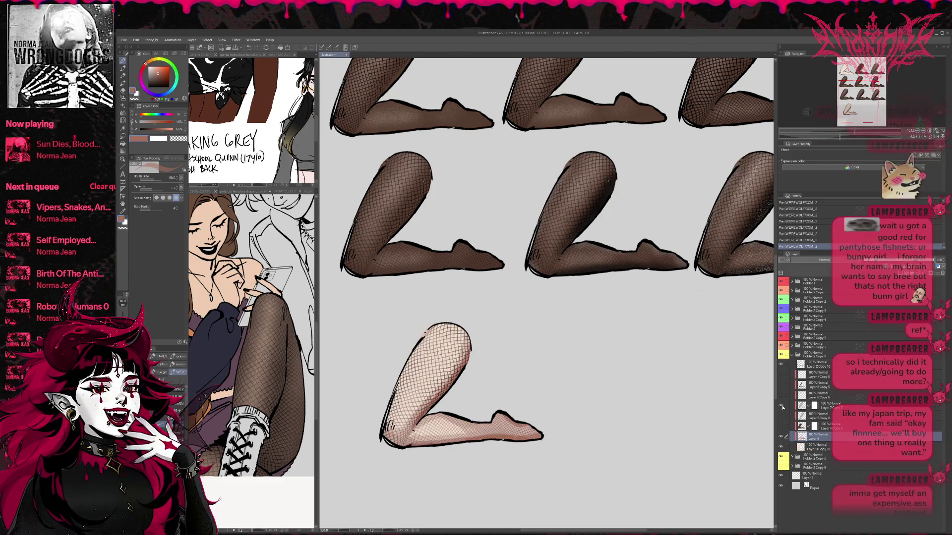
# Step: Set the fishnet layer to Multiply and tint it red using Layer color
pyautogui.click(813, 405)
pyautogui.hotkey('shift', 'alt', 'm')
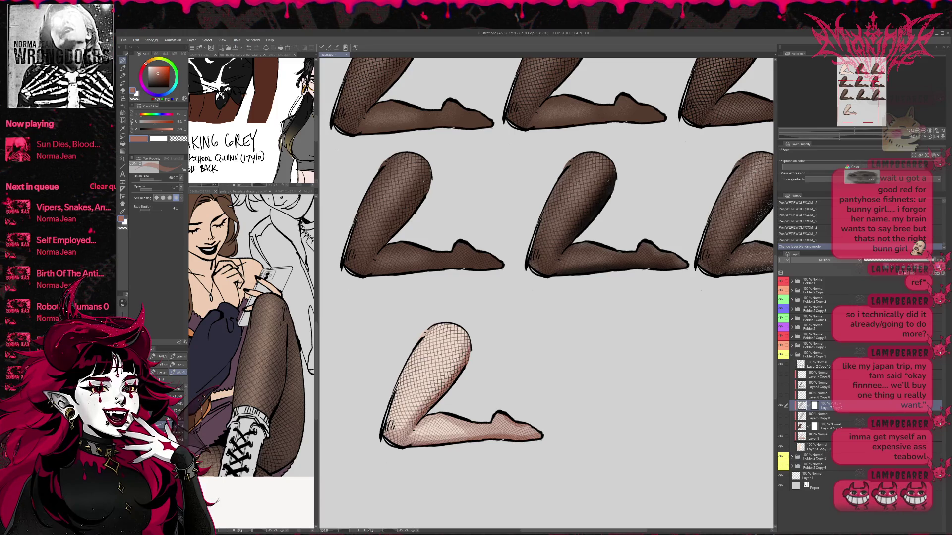
pyautogui.click(934, 155)
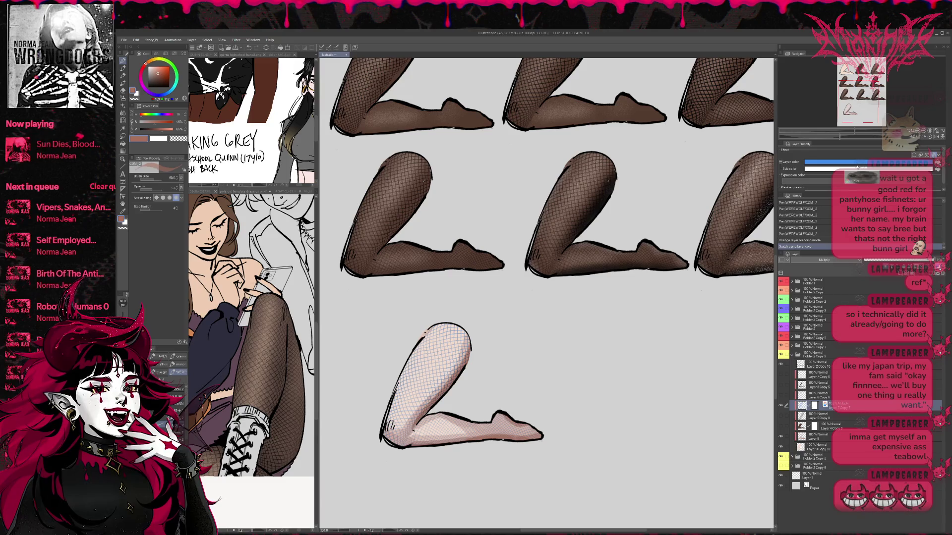
pyautogui.click(785, 353)
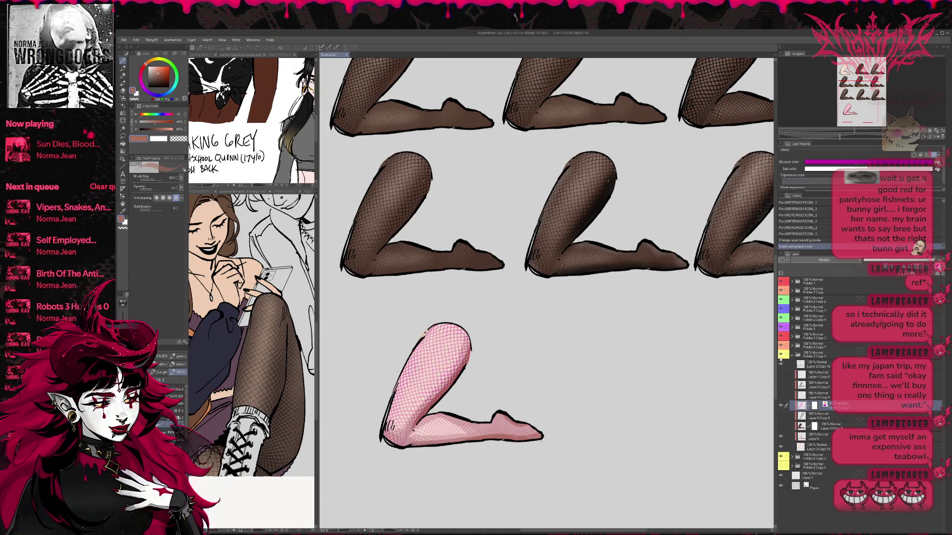
pyautogui.click(788, 344)
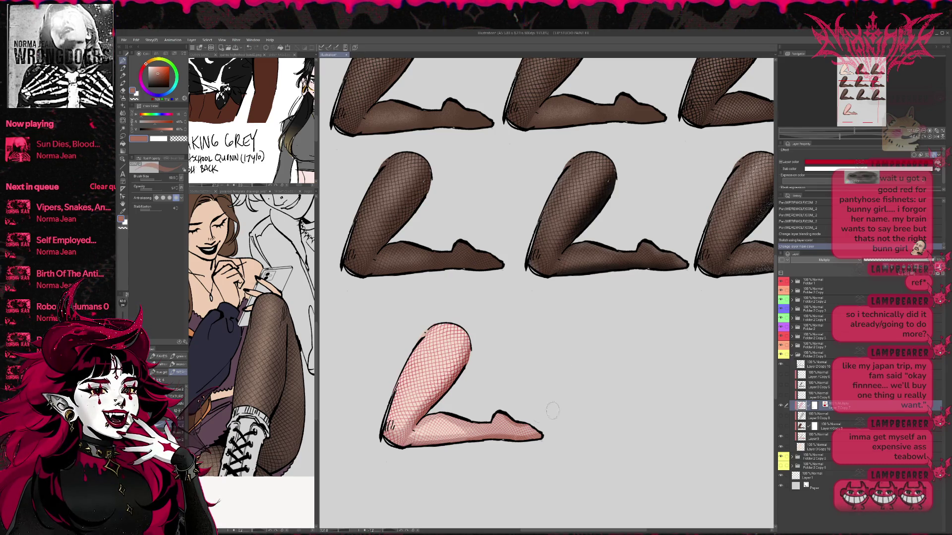
# Step: Compare the pink leg with and without the red fishnet, then collapse its folder
pyautogui.hotkey('ctrl', ',')
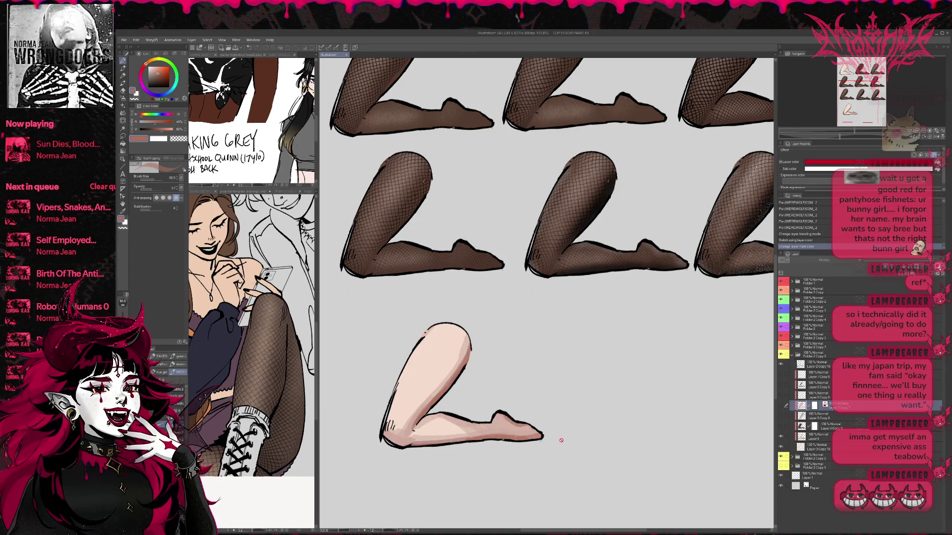
pyautogui.scroll(4, 539, 440)
pyautogui.moveTo(385, 423); pyautogui.dragTo(577, 422)
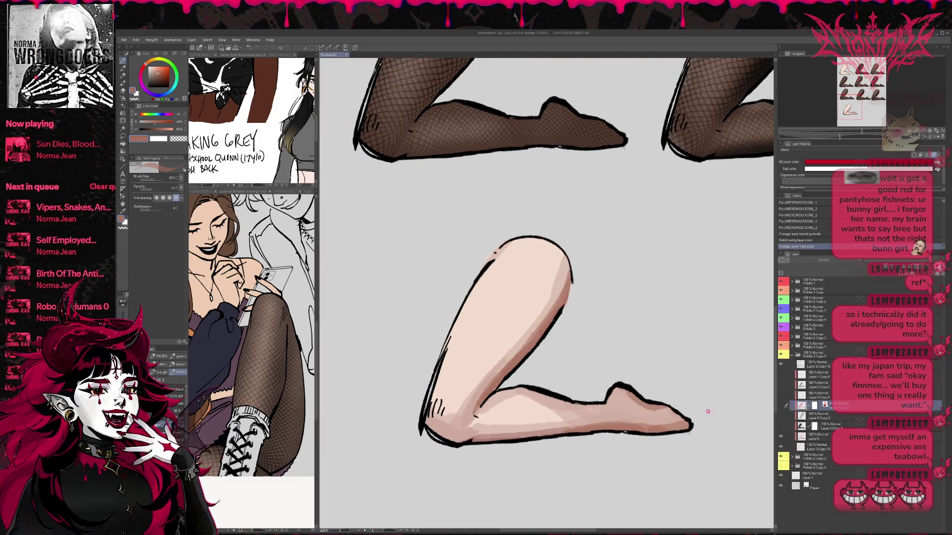
pyautogui.click(781, 406)
pyautogui.scroll(-3, 561, 408)
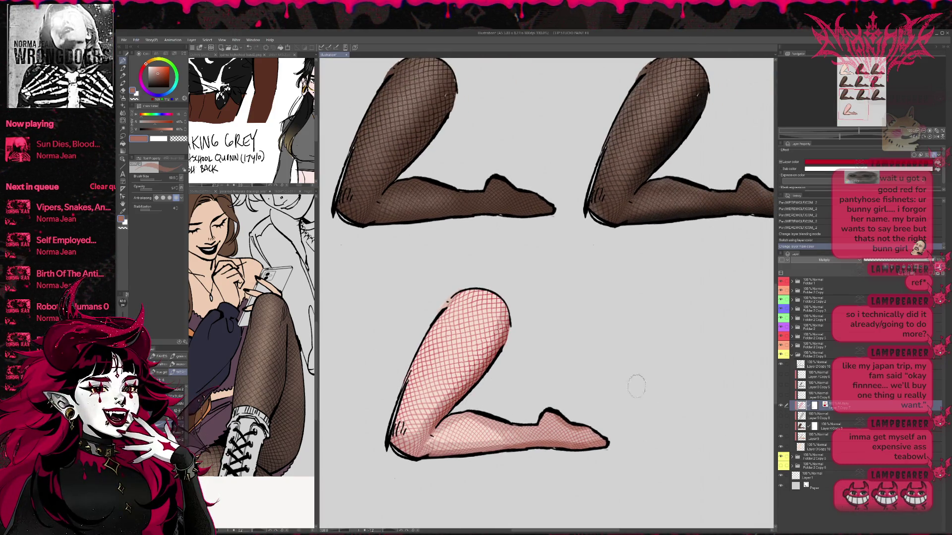
pyautogui.scroll(6, 439, 399)
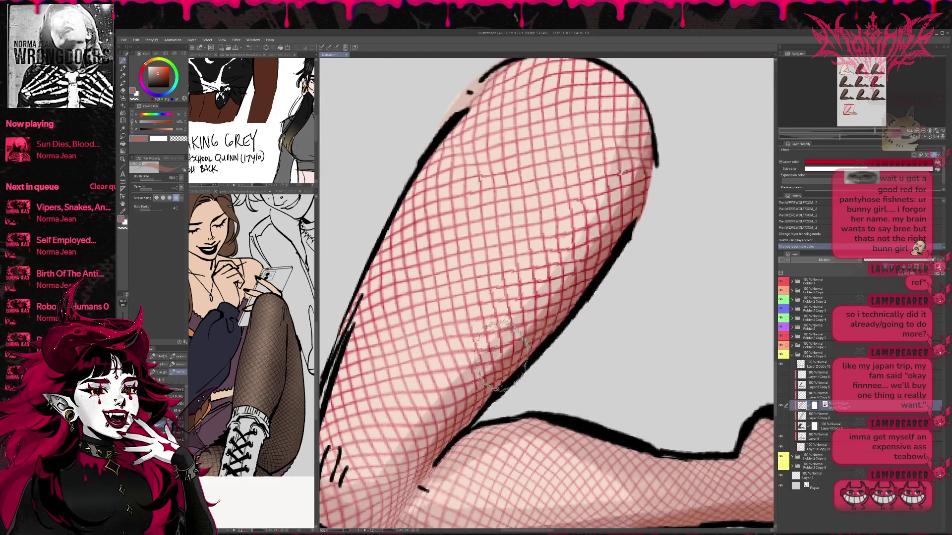
pyautogui.scroll(-7, 496, 354)
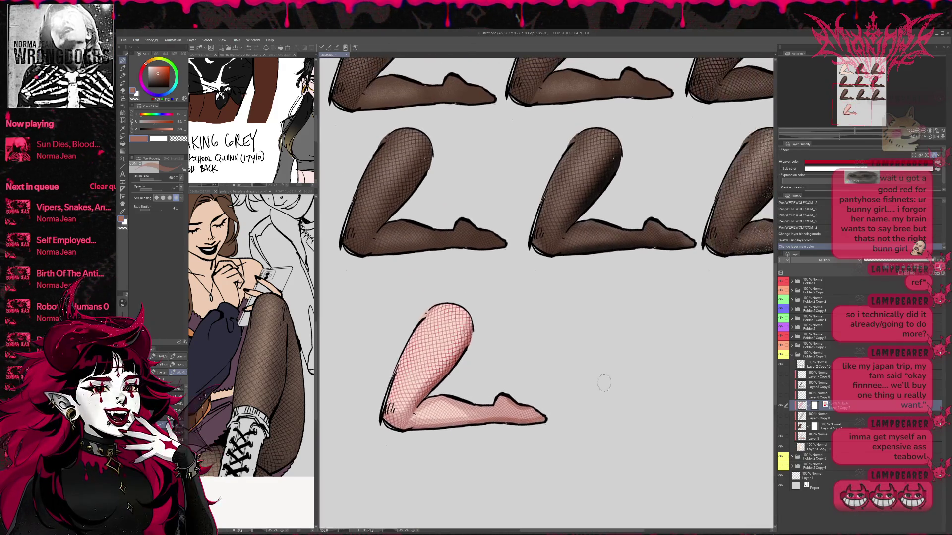
pyautogui.scroll(-3, 604, 382)
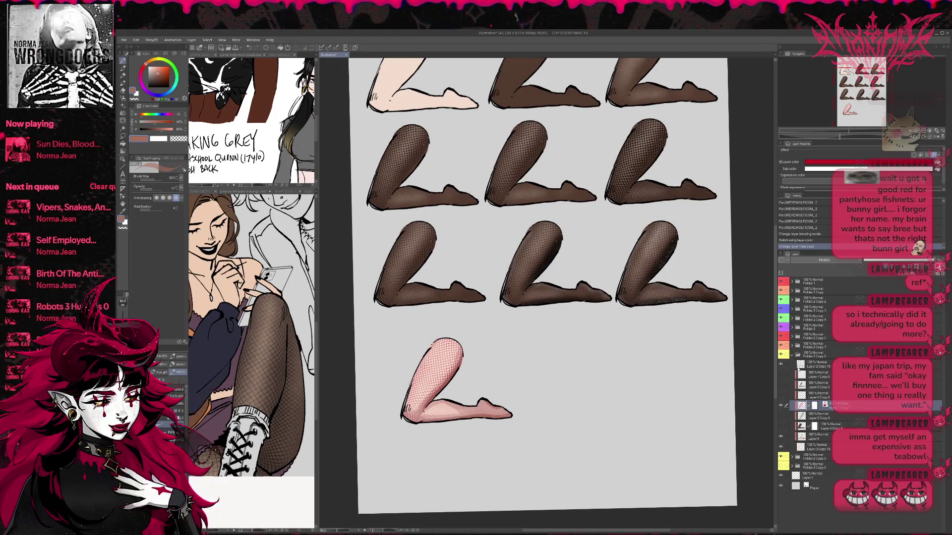
pyautogui.click(793, 356)
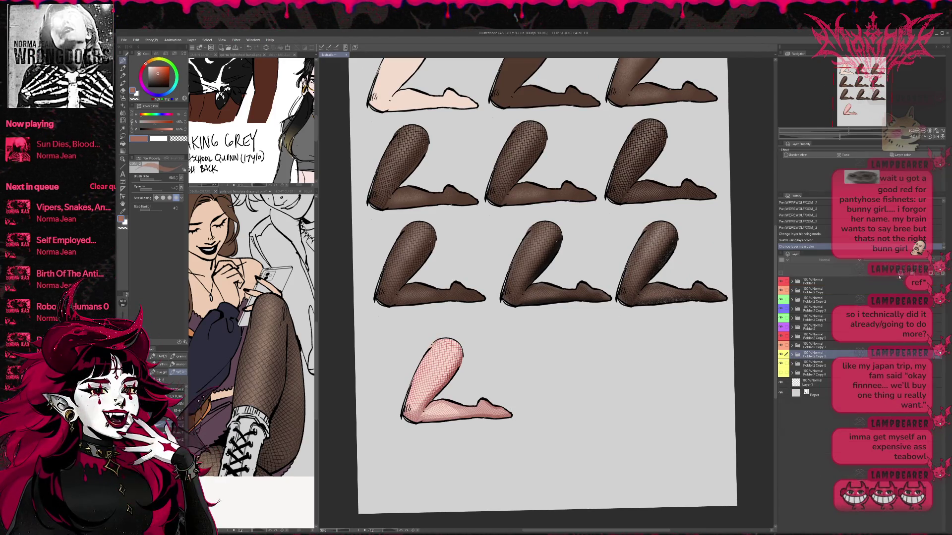
# Step: Duplicate the pink leg's folder and move the copy right beside the original
pyautogui.hotkey('ctrl', 'j')
pyautogui.hotkey('ctrl', 't')
pyautogui.moveTo(487, 394); pyautogui.dragTo(611, 394)
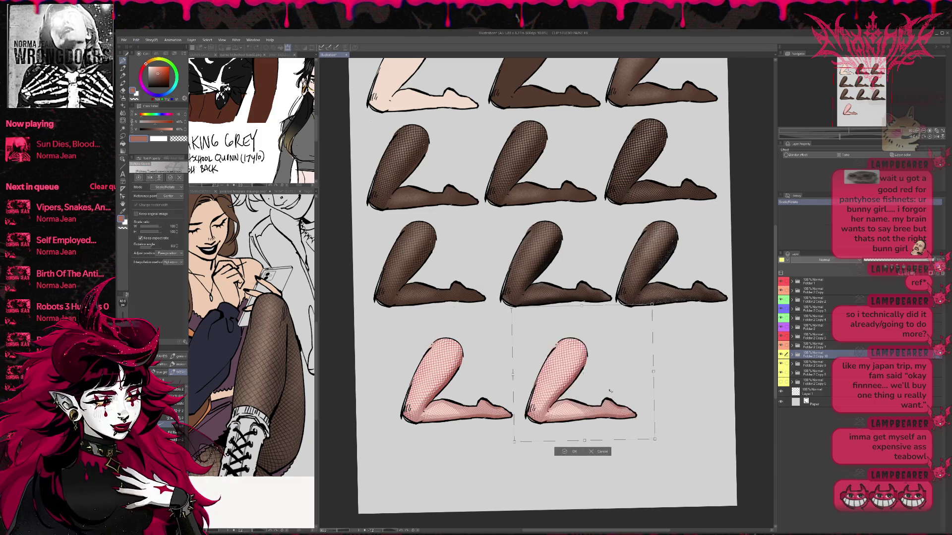
pyautogui.click(565, 452)
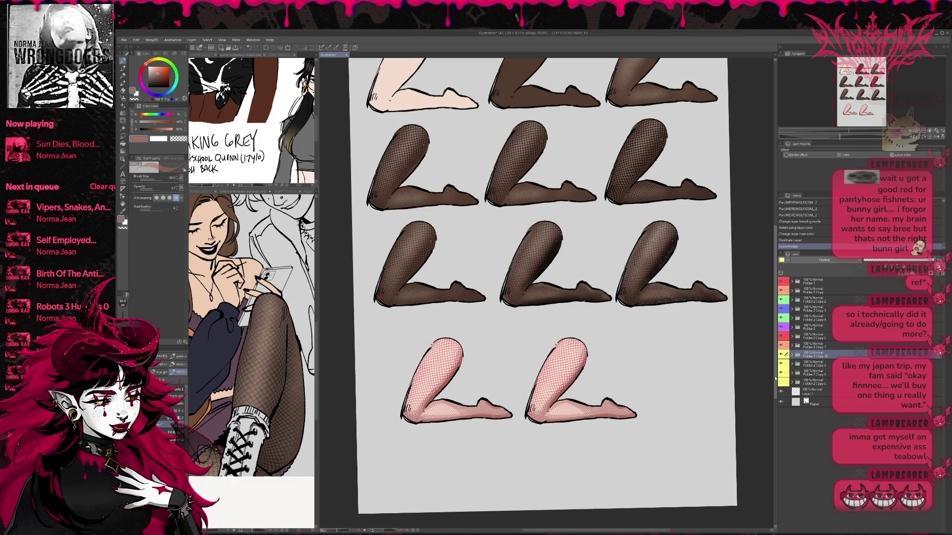
# Step: On the copied leg, hide both fishnet layers and show the brown tights layer
pyautogui.click(792, 356)
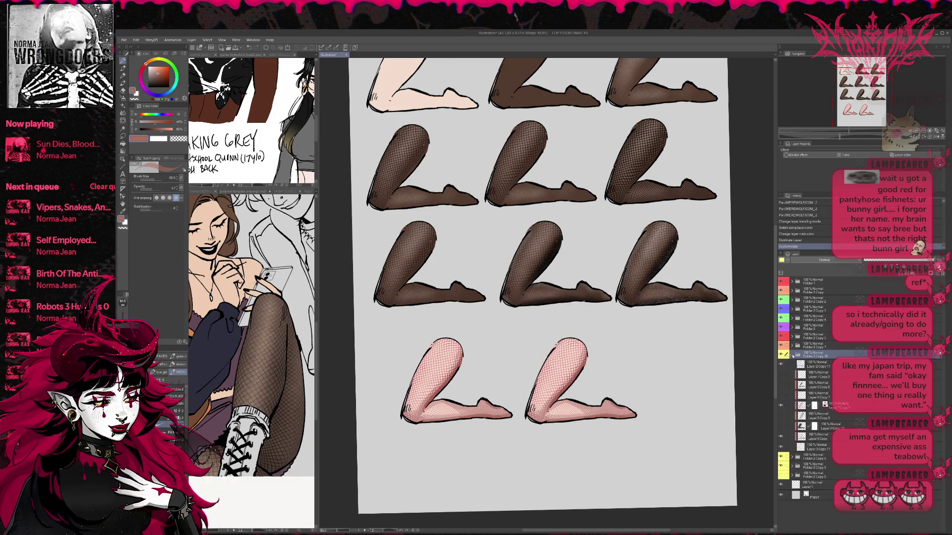
pyautogui.click(782, 438)
pyautogui.click(781, 427)
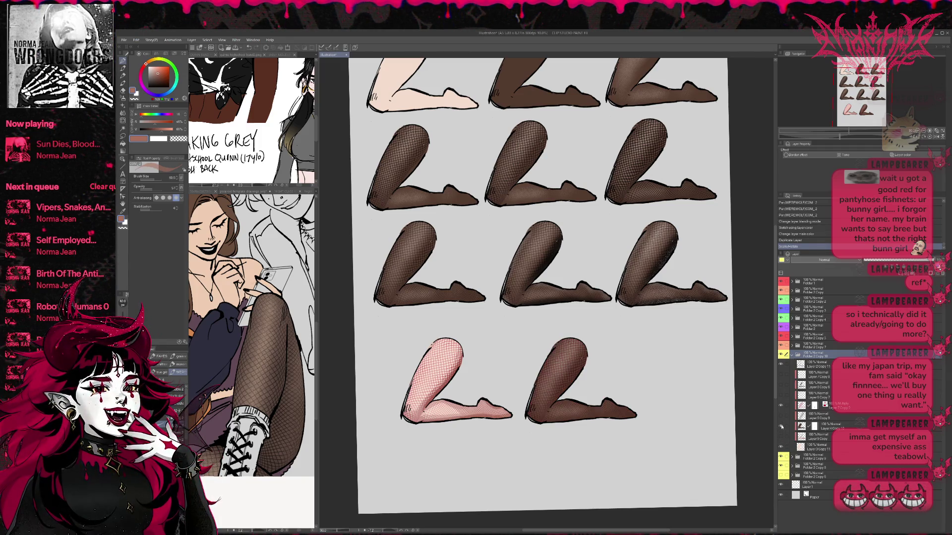
pyautogui.click(782, 406)
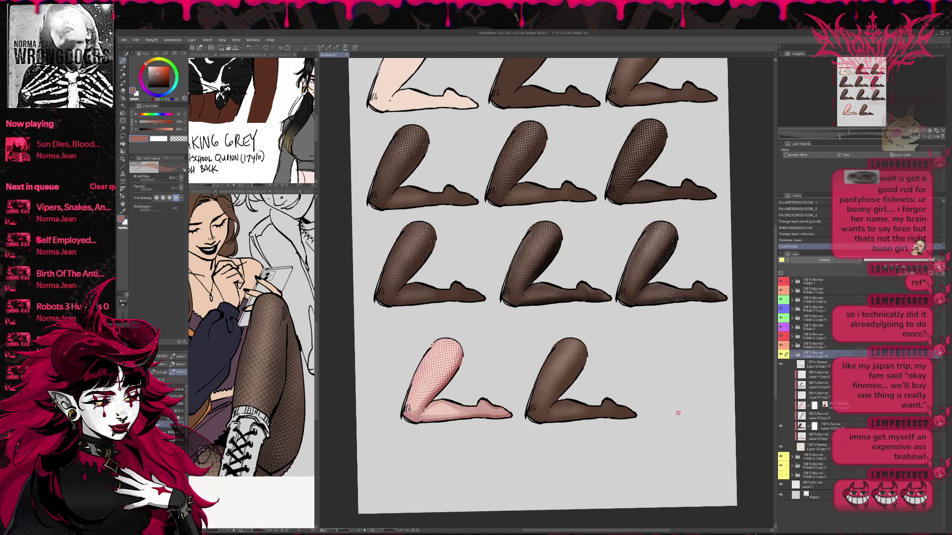
pyautogui.scroll(3, 679, 412)
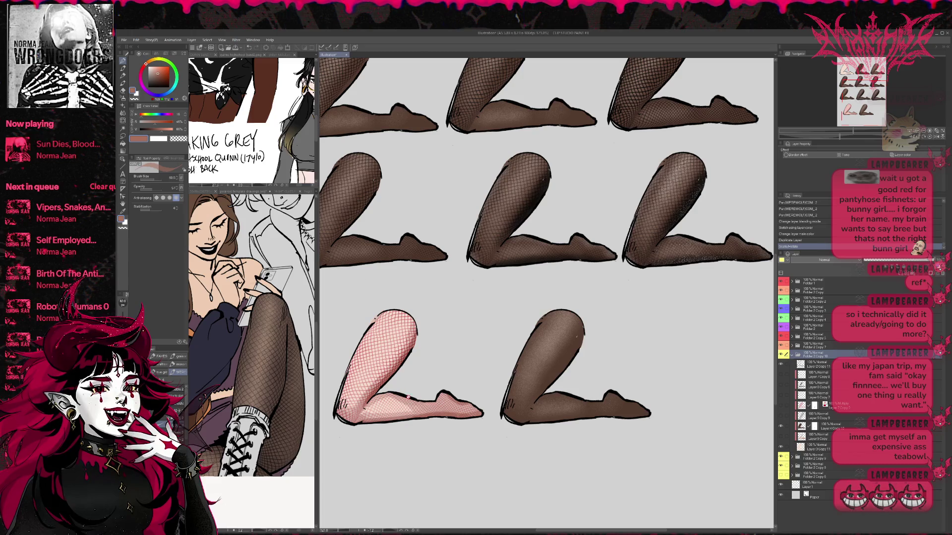
pyautogui.moveTo(614, 357); pyautogui.dragTo(629, 372)
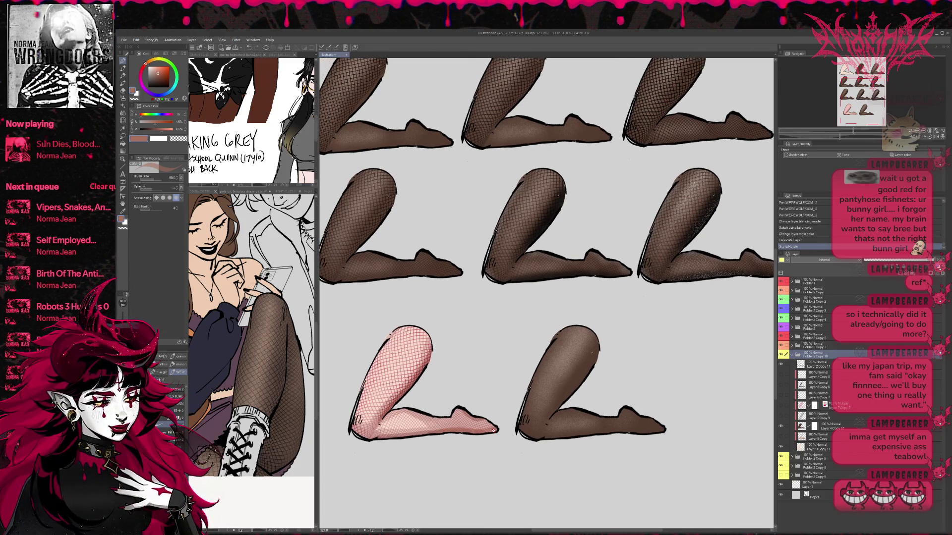
# Step: Toggle the bottom-middle leg's shading layers on and off to compare the looks
pyautogui.click(780, 385)
pyautogui.click(780, 378)
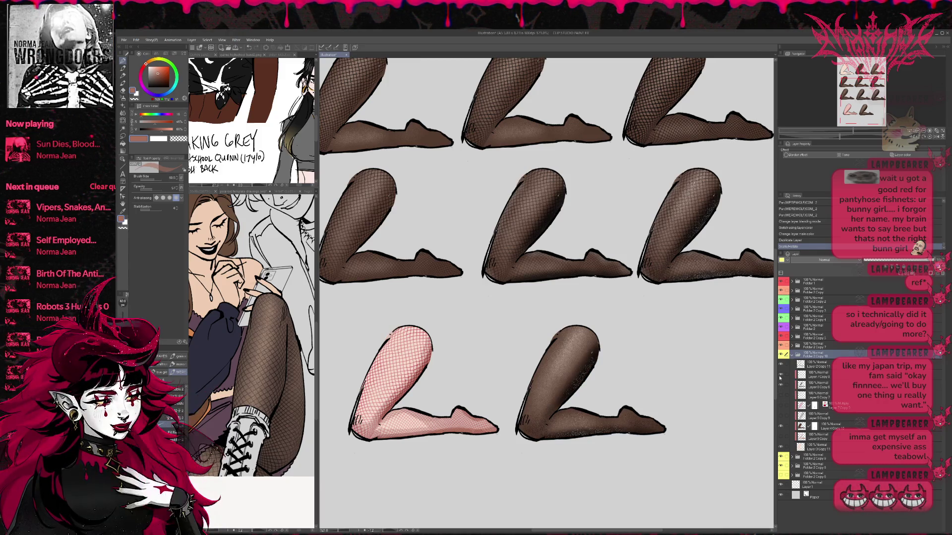
pyautogui.click(781, 377)
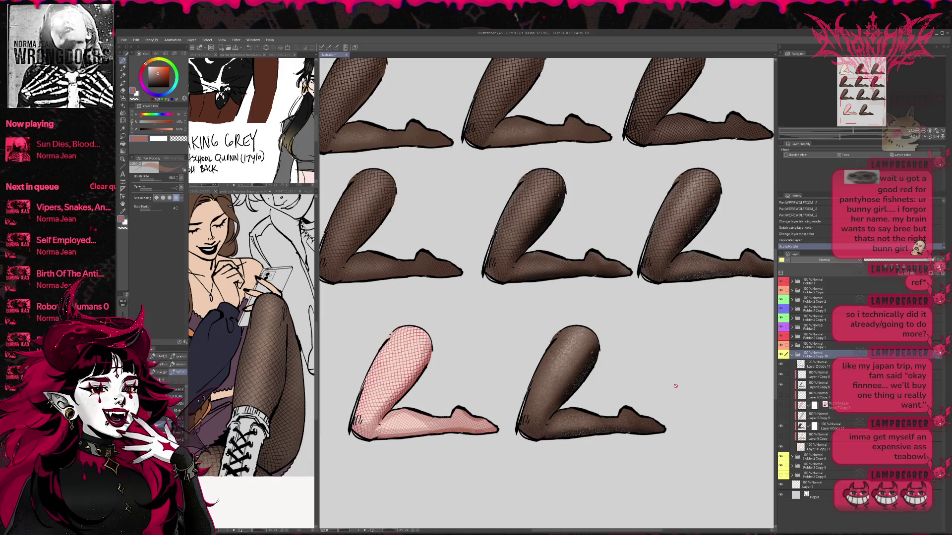
pyautogui.scroll(3, 676, 387)
pyautogui.click(782, 379)
pyautogui.click(781, 379)
pyautogui.click(782, 379)
pyautogui.click(782, 396)
pyautogui.click(782, 396)
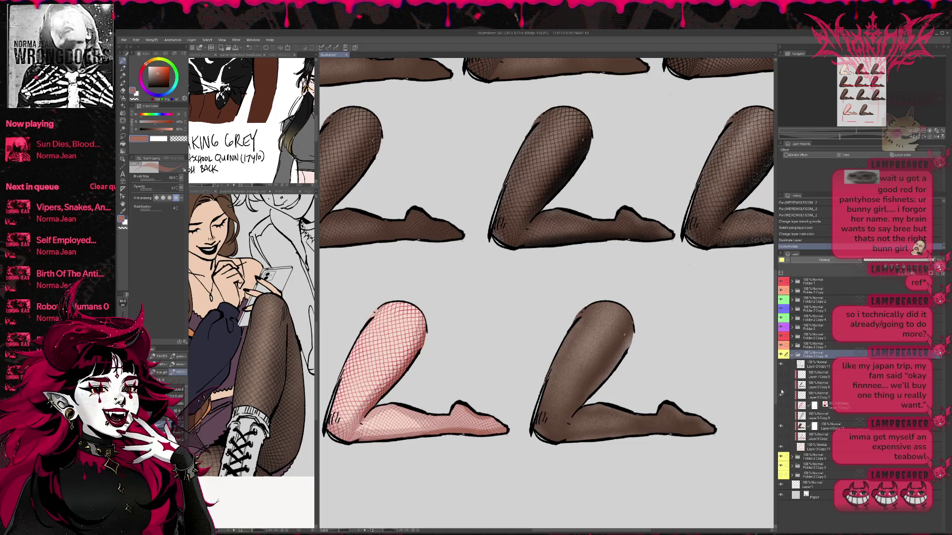
pyautogui.click(782, 387)
pyautogui.click(781, 396)
pyautogui.click(780, 396)
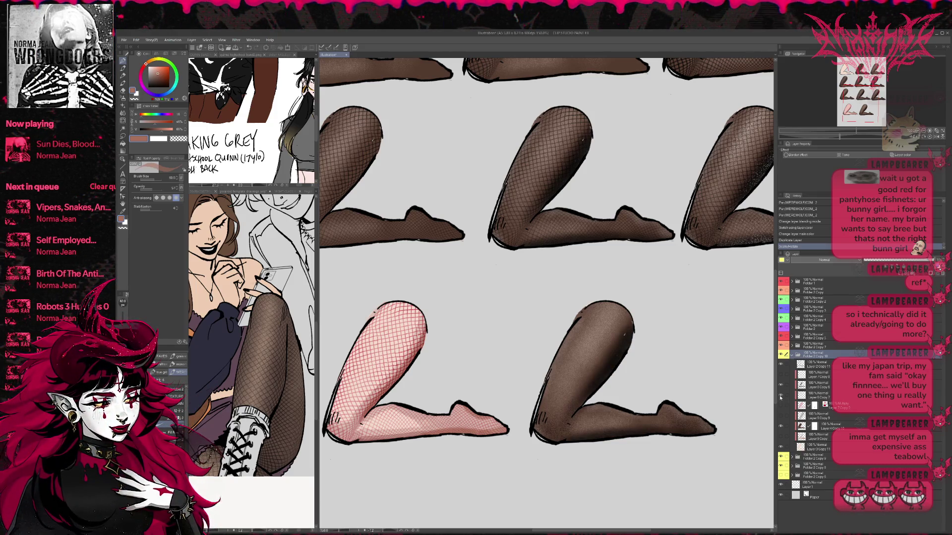
pyautogui.click(781, 396)
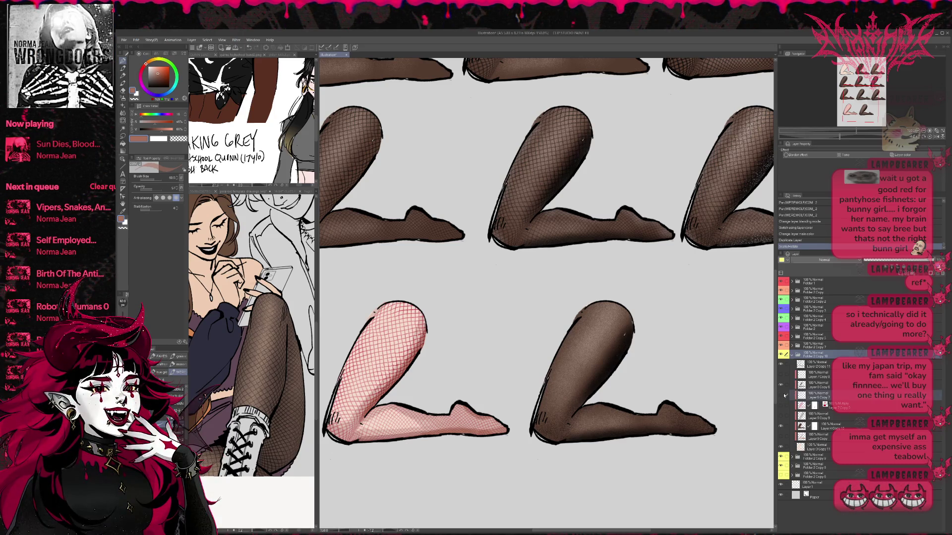
# Step: Lower the bottom-middle leg's layer opacity and hide its speckled fishnet texture
pyautogui.click(824, 427)
pyautogui.click(902, 260)
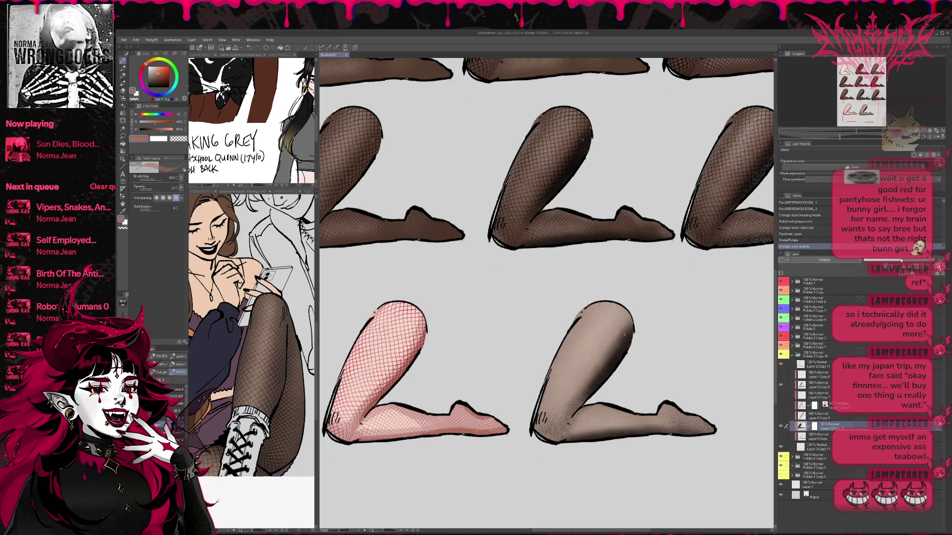
pyautogui.click(904, 260)
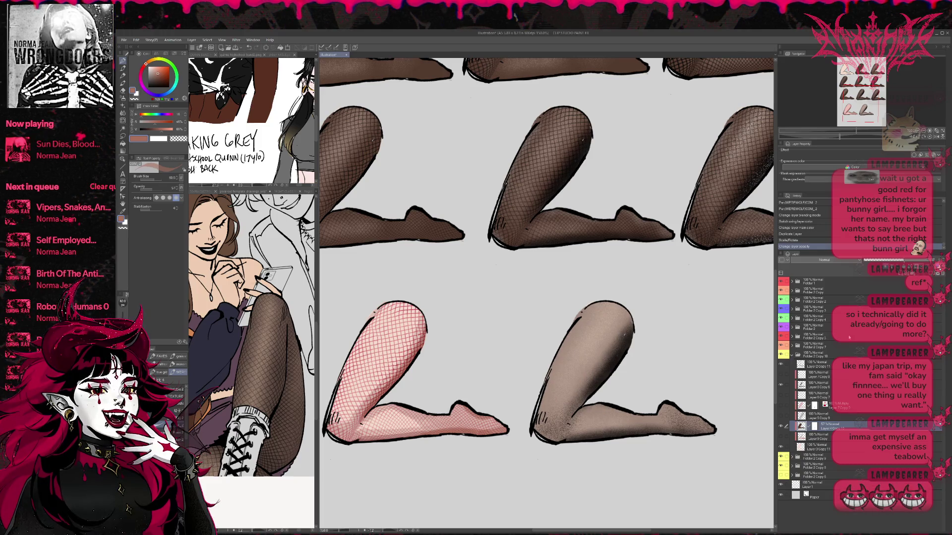
pyautogui.click(785, 386)
pyautogui.click(781, 387)
pyautogui.click(813, 386)
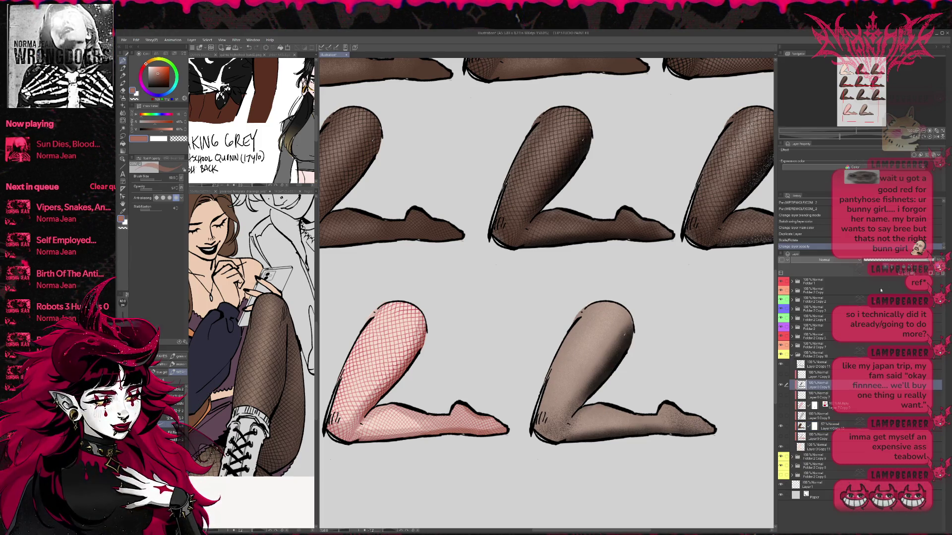
pyautogui.click(881, 260)
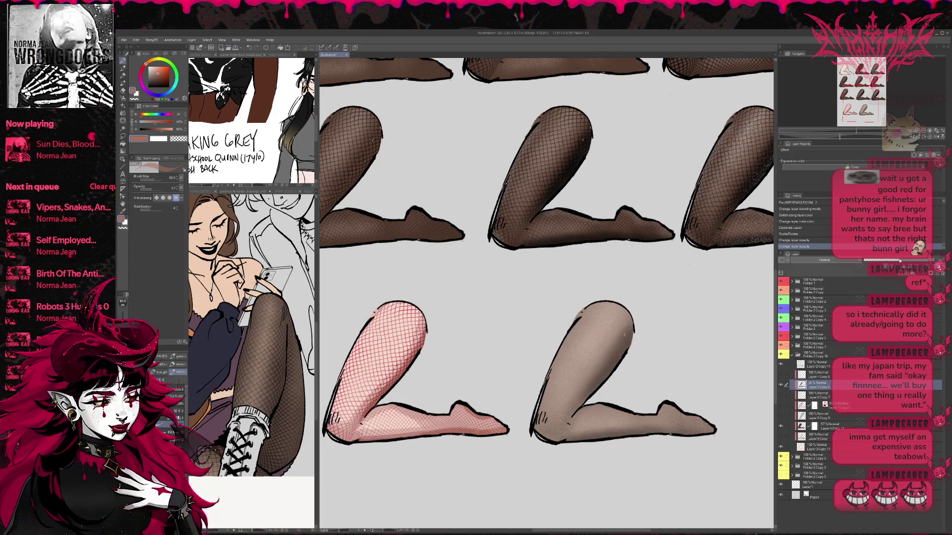
pyautogui.click(833, 425)
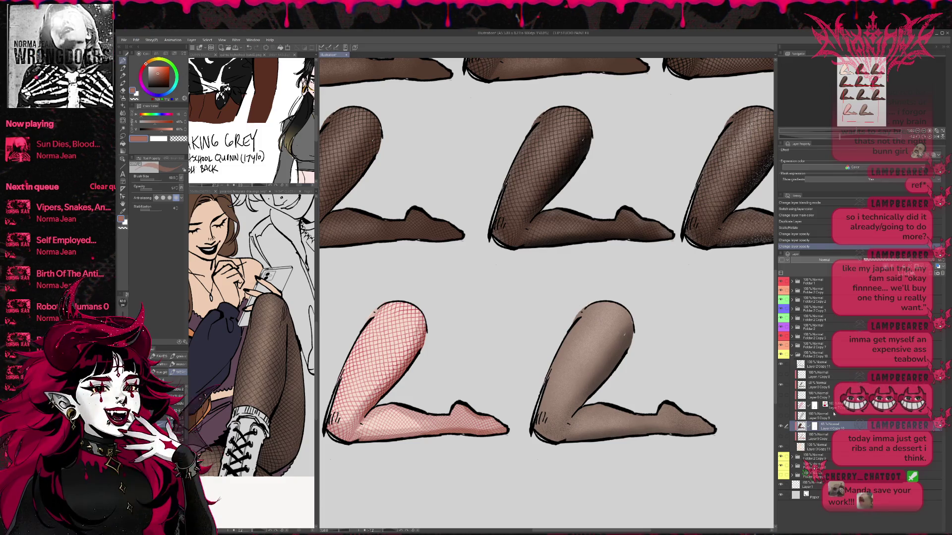
pyautogui.click(838, 384)
pyautogui.scroll(2, 555, 365)
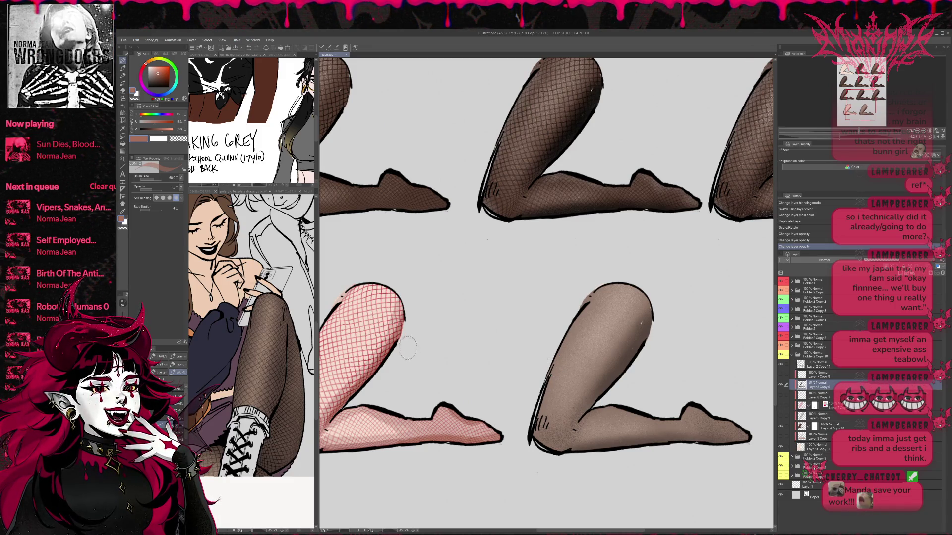
# Step: Sample a pale skin tone, briefly try the Airbrush, then return to the pen
pyautogui.keyDown('alt'); pyautogui.click(375, 322); pyautogui.keyUp('alt')
pyautogui.moveTo(627, 369); pyautogui.dragTo(562, 364)
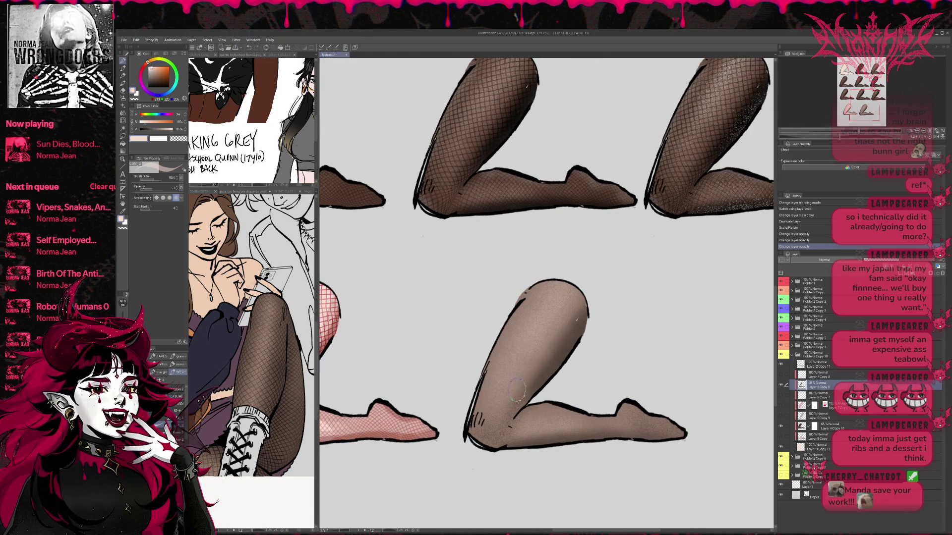
pyautogui.click(123, 97)
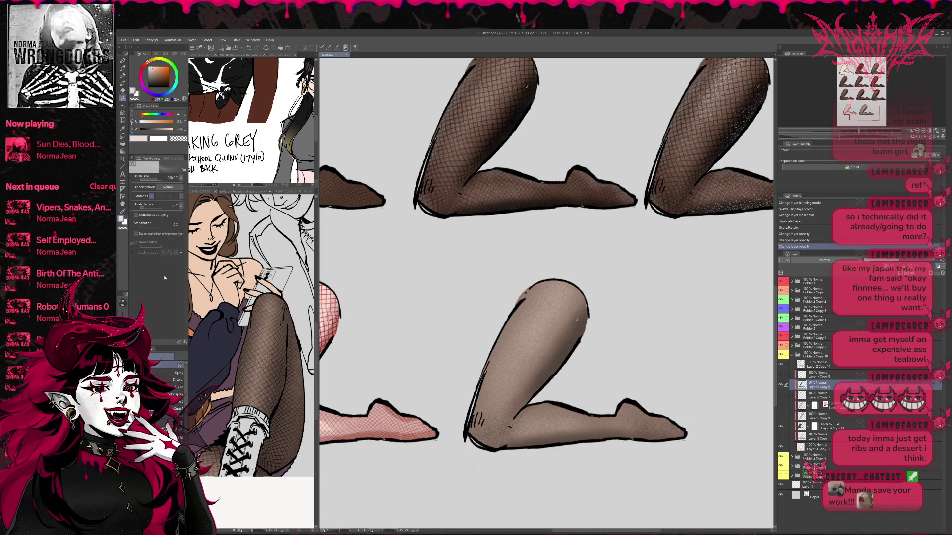
pyautogui.click(122, 61)
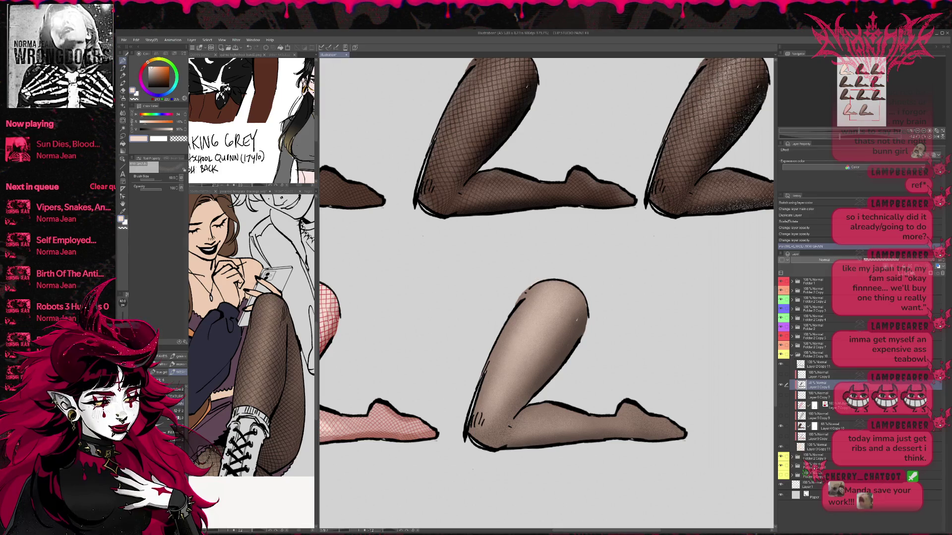
pyautogui.moveTo(545, 297)
pyautogui.mouseDown()
pyautogui.moveTo(500, 300)
pyautogui.moveTo(517, 290)
pyautogui.mouseUp()
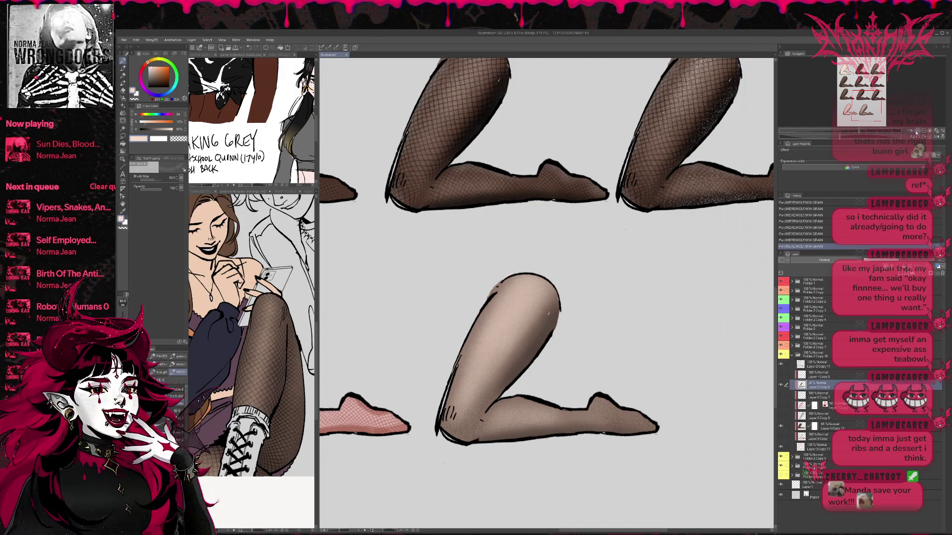
pyautogui.moveTo(918, 133); pyautogui.dragTo(903, 144)
pyautogui.scroll(3, 695, 439)
pyautogui.scroll(-3, 695, 439)
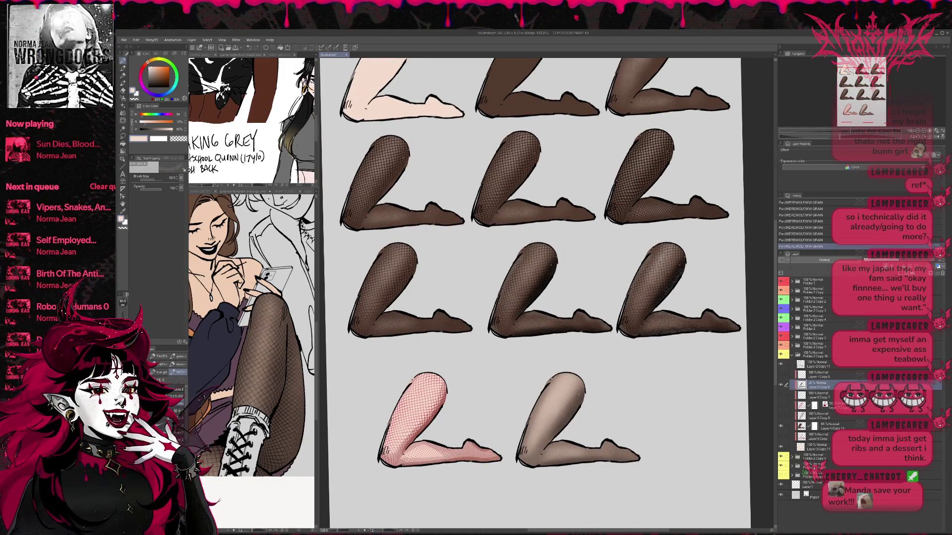
# Step: Straighten the tilted page view and reposition the whole sheet on screen
pyautogui.scroll(-3, 600, 401)
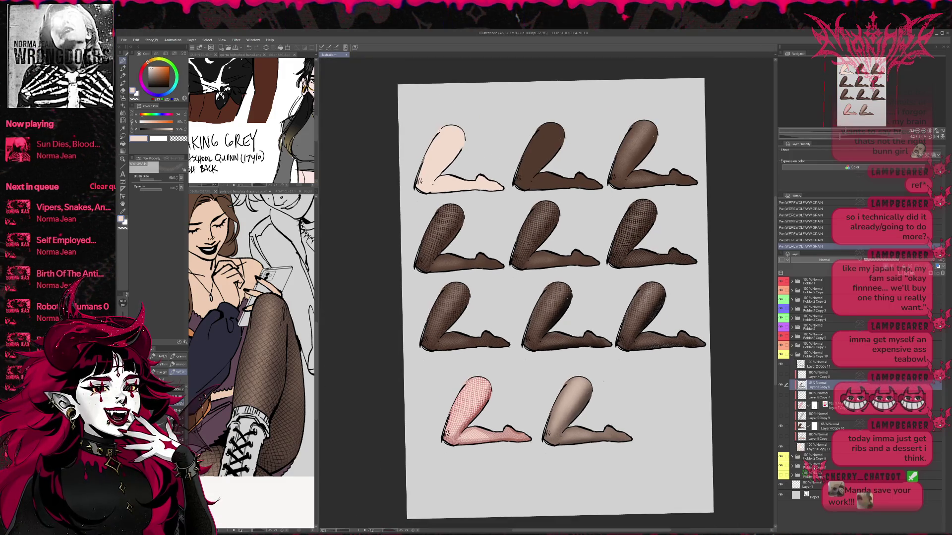
pyautogui.scroll(2, 581, 391)
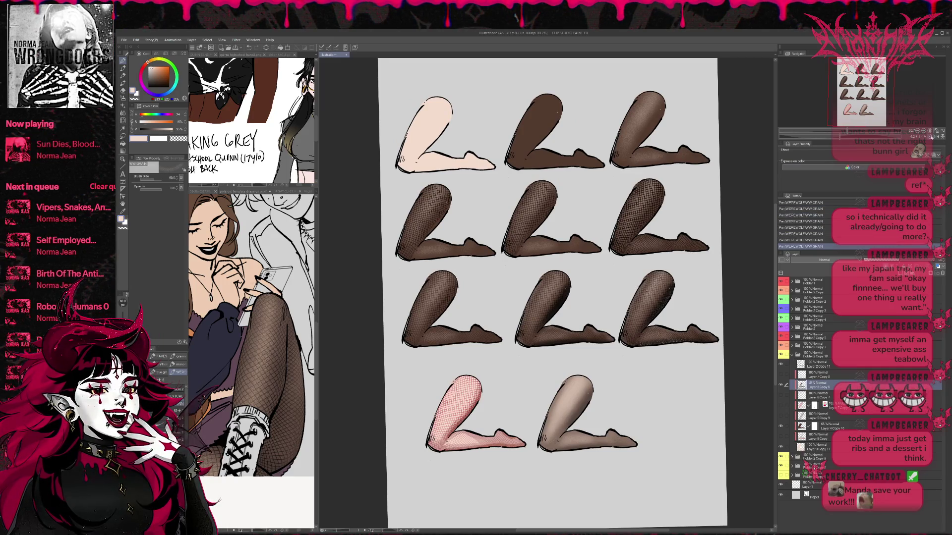
pyautogui.hotkey('ctrl', '@')
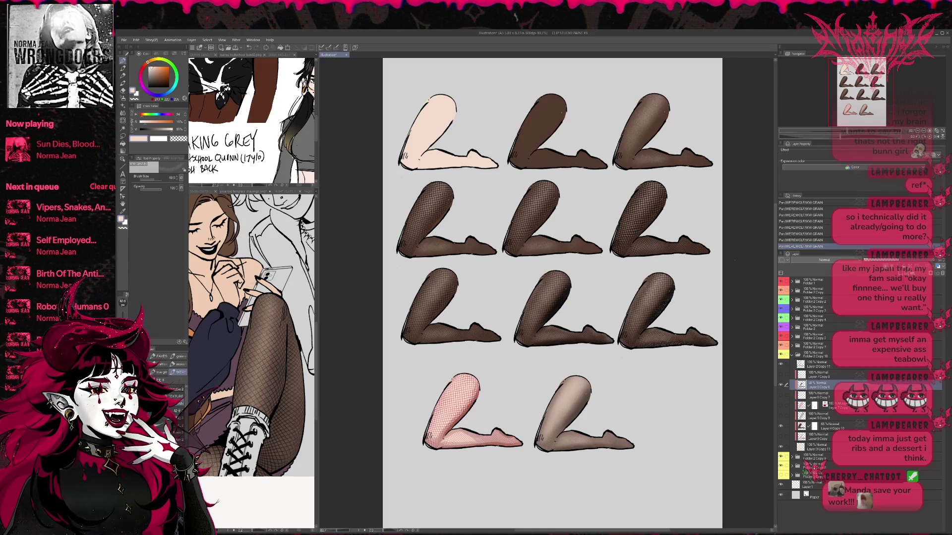
pyautogui.scroll(1, 723, 272)
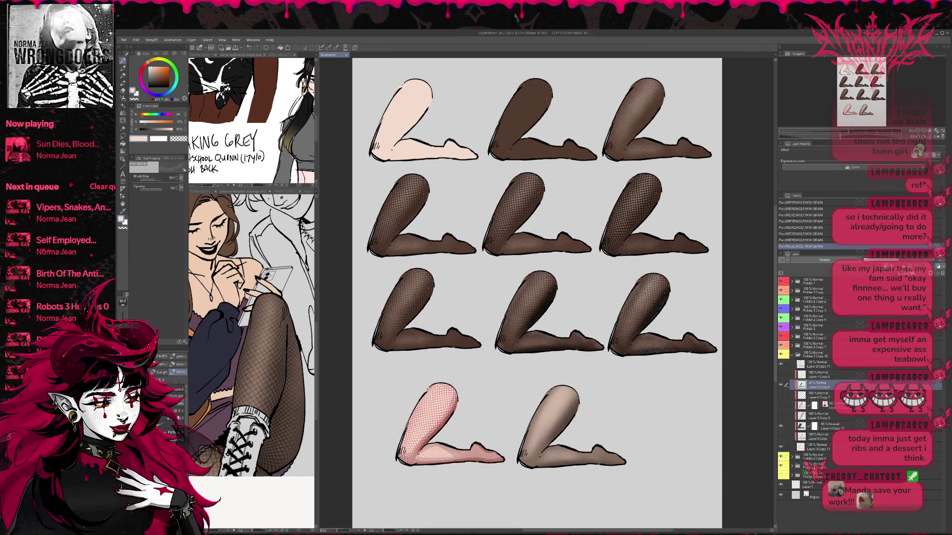
pyautogui.moveTo(692, 219); pyautogui.dragTo(721, 272)
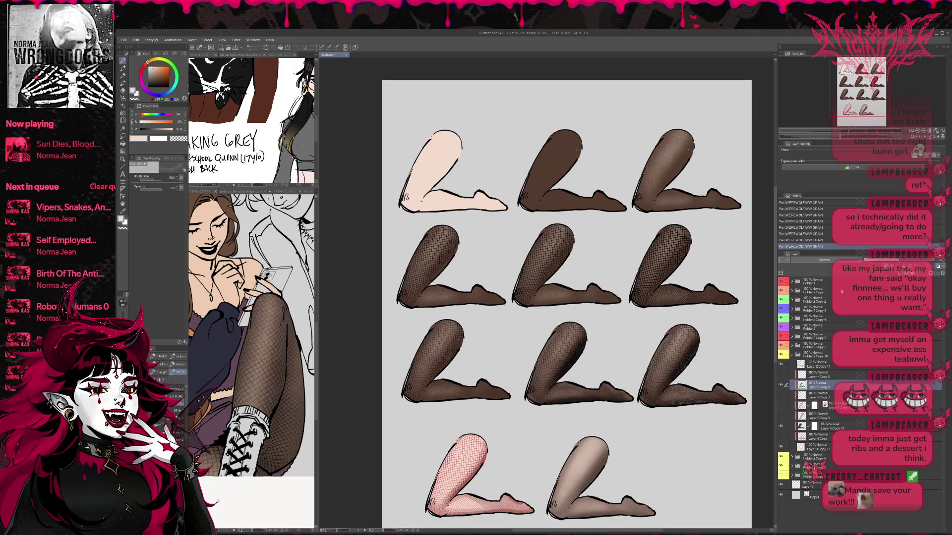
# Step: Select the top folder and add a new blank raster layer above it
pyautogui.click(848, 282)
pyautogui.hotkey('ctrl', 'shift', 'n')
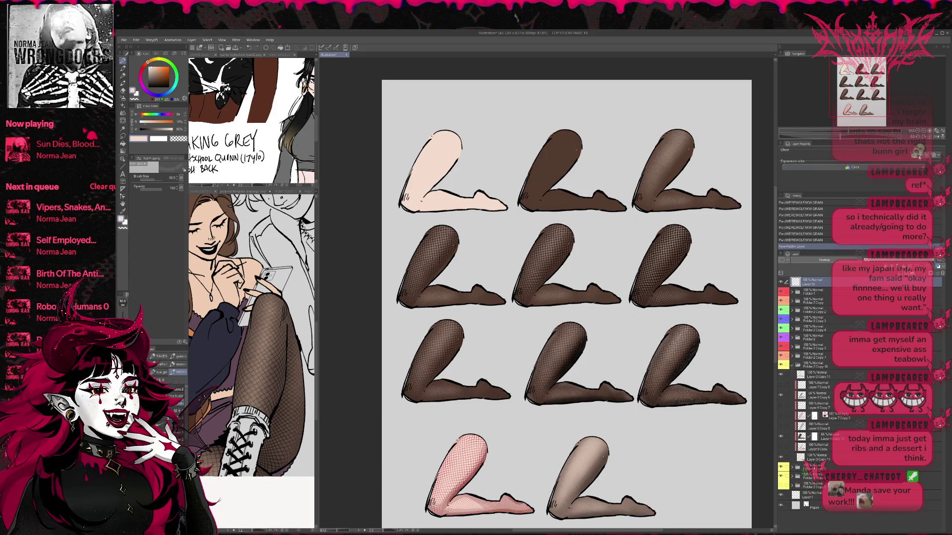
pyautogui.hotkey('ctrl', '+')
pyautogui.hotkey('ctrl', '+')
pyautogui.moveTo(545, 248); pyautogui.dragTo(659, 474)
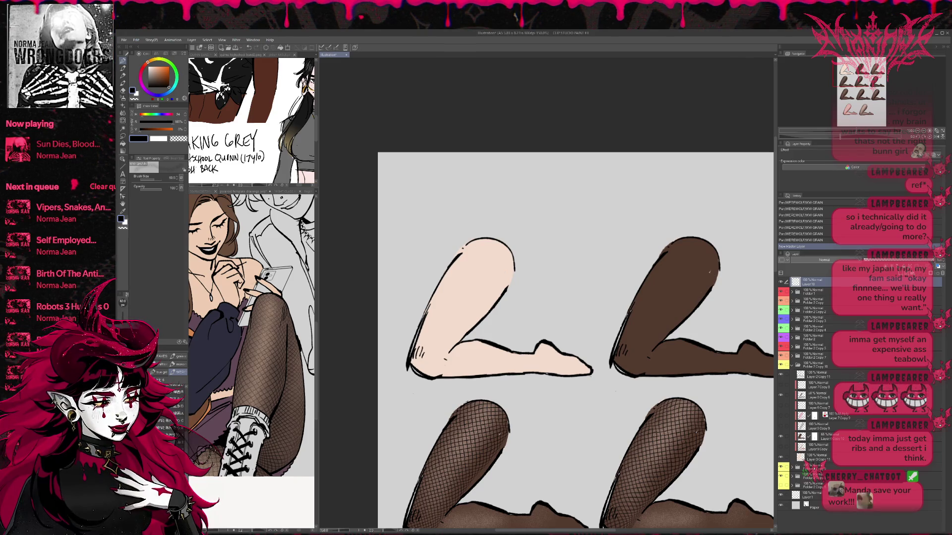
# Step: Test pen and brush strokes and sizes above the legs, undoing each trial
pyautogui.press('p')
pyautogui.moveTo(488, 238)
pyautogui.mouseDown()
pyautogui.moveTo(476, 213)
pyautogui.moveTo(523, 208)
pyautogui.moveTo(557, 219)
pyautogui.moveTo(571, 243)
pyautogui.mouseUp()
pyautogui.hotkey('ctrl', 'z')
pyautogui.press('[')
pyautogui.press(']')
pyautogui.hotkey('ctrl', 'z')
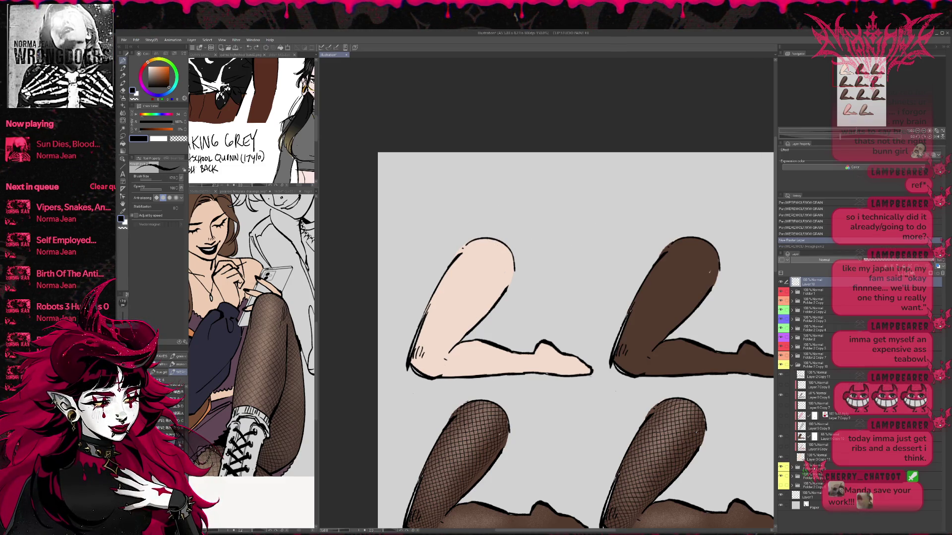
pyautogui.press('b')
pyautogui.press('b')
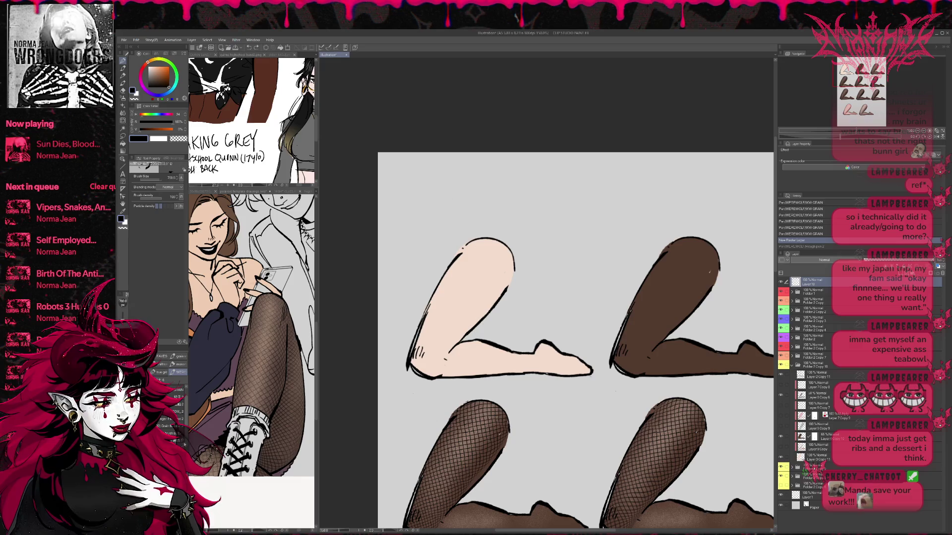
pyautogui.press('p')
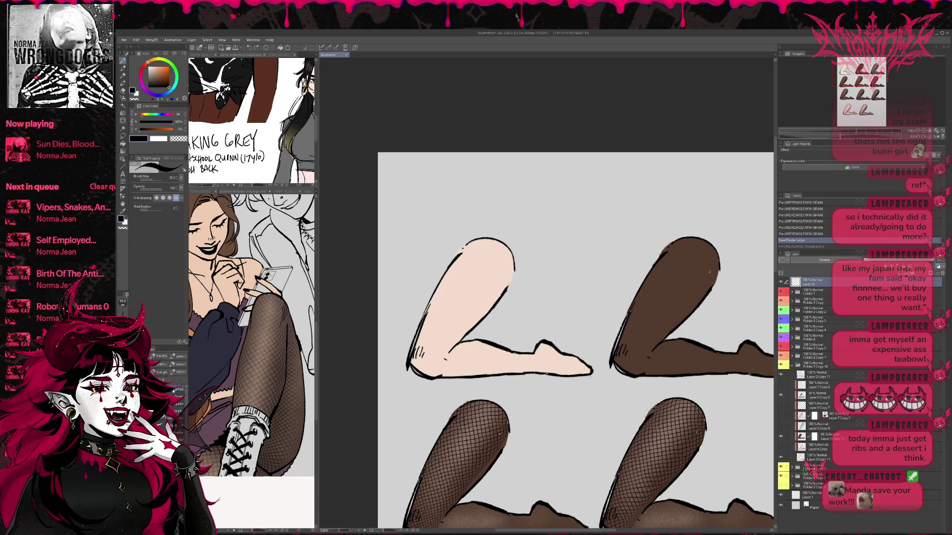
pyautogui.press('b')
pyautogui.moveTo(466, 202); pyautogui.dragTo(506, 200)
pyautogui.hotkey('ctrl', 'z')
pyautogui.press('[')
pyautogui.press('[')
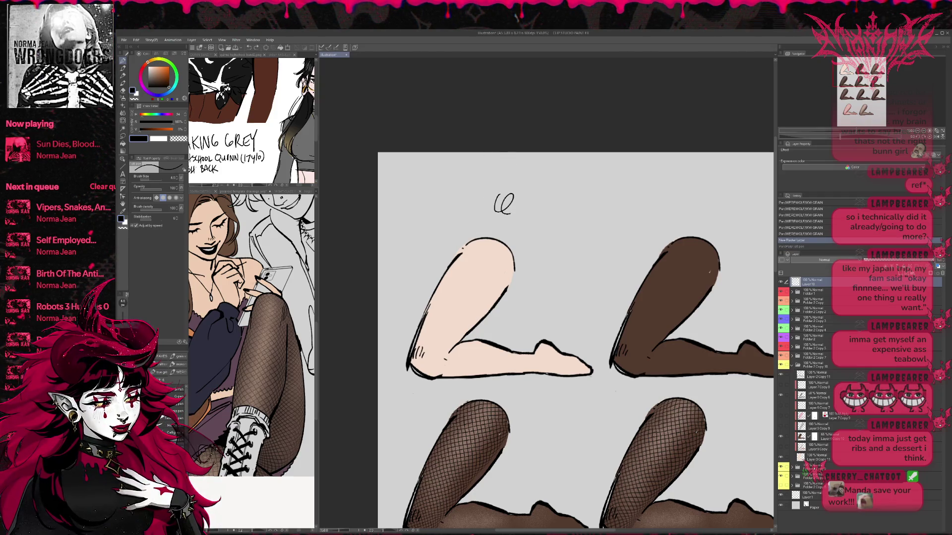
pyautogui.moveTo(549, 205); pyautogui.dragTo(575, 208)
pyautogui.hotkey('ctrl', 'z')
# Step: Zoom in on the blank area above the legs and try a letter T, undoing it
pyautogui.click(923, 132)
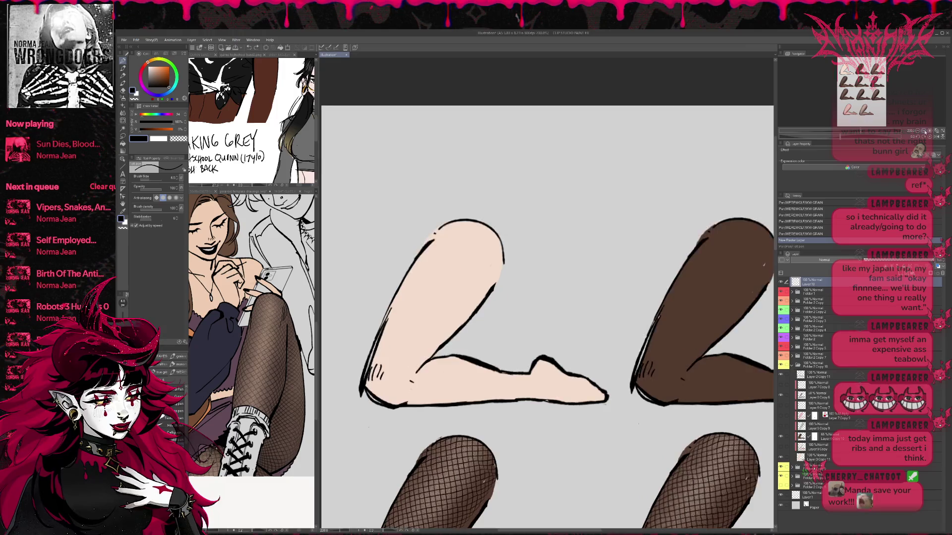
pyautogui.moveTo(653, 172); pyautogui.dragTo(693, 222)
pyautogui.hotkey('ctrl', '+')
pyautogui.moveTo(357, 65)
pyautogui.mouseDown()
pyautogui.moveTo(406, 233)
pyautogui.moveTo(442, 231)
pyautogui.moveTo(428, 269)
pyautogui.mouseUp()
pyautogui.hotkey('ctrl', 'z')
pyautogui.hotkey('ctrl', 'z')
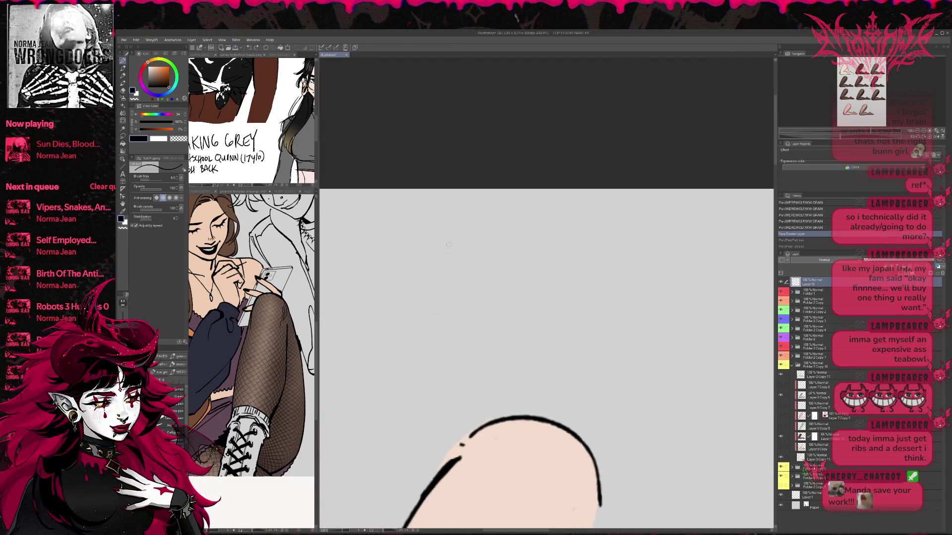
# Step: Hand-letter the word TIGHTS above the legs
pyautogui.moveTo(408, 239); pyautogui.dragTo(450, 236)
pyautogui.moveTo(425, 237)
pyautogui.mouseDown()
pyautogui.moveTo(427, 272)
pyautogui.moveTo(441, 271)
pyautogui.mouseUp()
pyautogui.moveTo(465, 237)
pyautogui.mouseDown()
pyautogui.moveTo(453, 250)
pyautogui.moveTo(484, 261)
pyautogui.mouseUp()
pyautogui.moveTo(491, 234)
pyautogui.mouseDown()
pyautogui.moveTo(490, 268)
pyautogui.moveTo(503, 268)
pyautogui.mouseUp()
pyautogui.moveTo(488, 256); pyautogui.dragTo(537, 235)
pyautogui.moveTo(520, 238); pyautogui.dragTo(522, 268)
pyautogui.moveTo(556, 232); pyautogui.dragTo(539, 262)
# Step: Write TUTORIAL after TIGHTS in the title
pyautogui.moveTo(539, 262); pyautogui.dragTo(454, 267)
pyautogui.moveTo(495, 237); pyautogui.dragTo(529, 233)
pyautogui.moveTo(512, 237); pyautogui.dragTo(511, 264)
pyautogui.moveTo(525, 238)
pyautogui.mouseDown()
pyautogui.moveTo(527, 260)
pyautogui.moveTo(540, 262)
pyautogui.mouseUp()
pyautogui.moveTo(545, 236)
pyautogui.mouseDown()
pyautogui.moveTo(574, 229)
pyautogui.moveTo(556, 264)
pyautogui.mouseUp()
pyautogui.moveTo(578, 235)
pyautogui.mouseDown()
pyautogui.moveTo(594, 237)
pyautogui.moveTo(571, 236)
pyautogui.mouseUp()
pyautogui.moveTo(601, 229)
pyautogui.mouseDown()
pyautogui.moveTo(607, 249)
pyautogui.moveTo(629, 261)
pyautogui.mouseUp()
pyautogui.moveTo(633, 231)
pyautogui.mouseDown()
pyautogui.moveTo(635, 259)
pyautogui.moveTo(668, 264)
pyautogui.mouseUp()
pyautogui.moveTo(647, 250); pyautogui.dragTo(699, 263)
pyautogui.moveTo(748, 230)
pyautogui.mouseDown()
pyautogui.moveTo(502, 254)
pyautogui.moveTo(499, 287)
pyautogui.mouseUp()
# Step: Continue the title with '(WORKS FOR'
pyautogui.moveTo(501, 252); pyautogui.dragTo(542, 251)
pyautogui.moveTo(557, 248)
pyautogui.mouseDown()
pyautogui.moveTo(557, 281)
pyautogui.moveTo(588, 268)
pyautogui.moveTo(591, 275)
pyautogui.mouseUp()
pyautogui.moveTo(591, 243); pyautogui.dragTo(590, 278)
pyautogui.moveTo(609, 255); pyautogui.dragTo(593, 267)
pyautogui.moveTo(631, 243)
pyautogui.mouseDown()
pyautogui.moveTo(609, 273)
pyautogui.moveTo(436, 272)
pyautogui.mouseUp()
pyautogui.moveTo(511, 259); pyautogui.dragTo(508, 291)
pyautogui.moveTo(508, 261); pyautogui.dragTo(532, 258)
pyautogui.moveTo(500, 278); pyautogui.dragTo(542, 263)
pyautogui.moveTo(560, 262)
pyautogui.mouseDown()
pyautogui.moveTo(560, 290)
pyautogui.moveTo(564, 278)
pyautogui.mouseUp()
pyautogui.moveTo(565, 275)
pyautogui.mouseDown()
pyautogui.moveTo(589, 290)
pyautogui.moveTo(518, 292)
pyautogui.moveTo(559, 307)
pyautogui.mouseUp()
# Step: Finish the title line with 'PS + CLIP)'
pyautogui.moveTo(551, 275)
pyautogui.mouseDown()
pyautogui.moveTo(576, 303)
pyautogui.moveTo(468, 293)
pyautogui.moveTo(512, 301)
pyautogui.moveTo(521, 290)
pyautogui.mouseUp()
pyautogui.moveTo(570, 274)
pyautogui.mouseDown()
pyautogui.moveTo(575, 299)
pyautogui.moveTo(593, 303)
pyautogui.mouseUp()
pyautogui.moveTo(604, 272); pyautogui.dragTo(604, 303)
pyautogui.moveTo(617, 272)
pyautogui.mouseDown()
pyautogui.moveTo(618, 305)
pyautogui.moveTo(623, 292)
pyautogui.moveTo(666, 307)
pyautogui.moveTo(673, 351)
pyautogui.mouseUp()
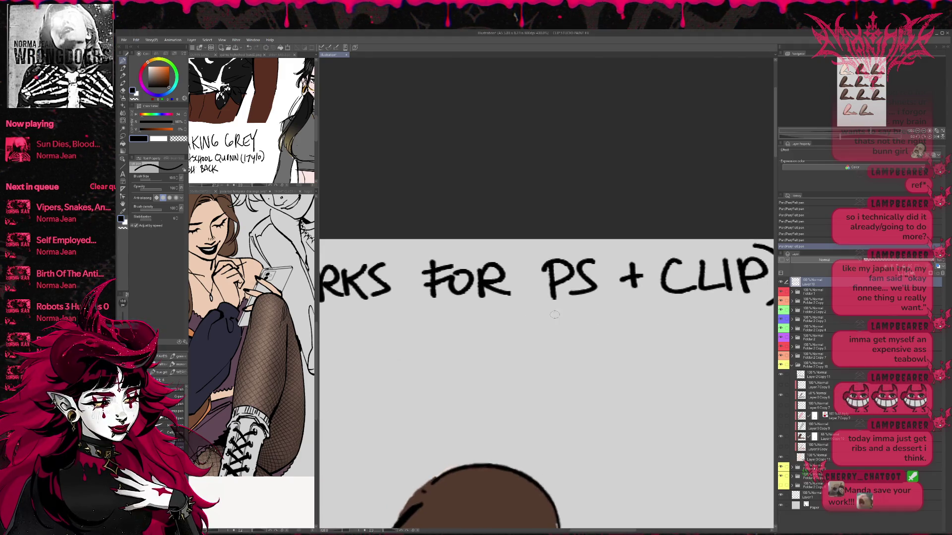
# Step: Draw an arrow pointing up at PS in the title
pyautogui.moveTo(571, 331); pyautogui.dragTo(571, 303)
pyautogui.moveTo(561, 316); pyautogui.dragTo(580, 313)
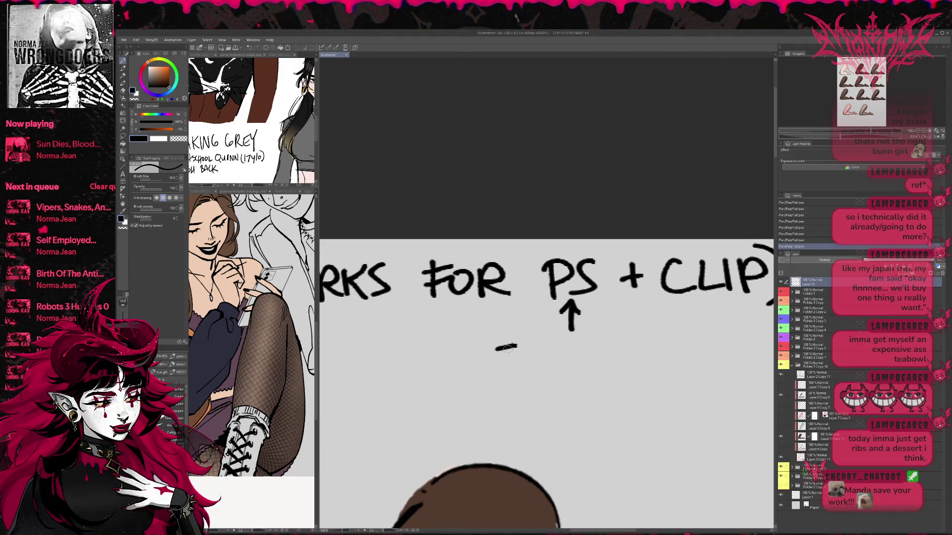
pyautogui.hotkey('ctrl', 'z')
# Step: Write TRANSFORM under the arrow
pyautogui.moveTo(491, 350)
pyautogui.mouseDown()
pyautogui.moveTo(515, 347)
pyautogui.moveTo(504, 373)
pyautogui.mouseUp()
pyautogui.moveTo(512, 349)
pyautogui.mouseDown()
pyautogui.moveTo(513, 372)
pyautogui.moveTo(528, 369)
pyautogui.mouseUp()
pyautogui.moveTo(527, 369)
pyautogui.mouseDown()
pyautogui.moveTo(541, 369)
pyautogui.moveTo(562, 341)
pyautogui.moveTo(563, 366)
pyautogui.mouseUp()
pyautogui.hotkey('ctrl', 'z')
pyautogui.click(586, 363)
pyautogui.moveTo(585, 341)
pyautogui.mouseDown()
pyautogui.moveTo(584, 358)
pyautogui.moveTo(603, 339)
pyautogui.mouseUp()
pyautogui.moveTo(586, 353); pyautogui.dragTo(606, 345)
pyautogui.moveTo(624, 343)
pyautogui.mouseDown()
pyautogui.moveTo(624, 367)
pyautogui.moveTo(641, 365)
pyautogui.mouseUp()
pyautogui.moveTo(646, 366)
pyautogui.mouseDown()
pyautogui.moveTo(648, 342)
pyautogui.moveTo(672, 366)
pyautogui.mouseUp()
# Step: Add an arrow below TRANSFORM and write MESH after it
pyautogui.moveTo(533, 388); pyautogui.dragTo(545, 388)
pyautogui.moveTo(531, 379)
pyautogui.mouseDown()
pyautogui.moveTo(529, 399)
pyautogui.moveTo(590, 400)
pyautogui.mouseUp()
pyautogui.moveTo(610, 373)
pyautogui.mouseDown()
pyautogui.moveTo(609, 400)
pyautogui.moveTo(608, 387)
pyautogui.mouseUp()
pyautogui.moveTo(596, 373)
pyautogui.mouseDown()
pyautogui.moveTo(609, 373)
pyautogui.moveTo(610, 400)
pyautogui.mouseUp()
pyautogui.moveTo(642, 370); pyautogui.dragTo(641, 400)
pyautogui.moveTo(656, 369)
pyautogui.mouseDown()
pyautogui.moveTo(656, 400)
pyautogui.moveTo(663, 385)
pyautogui.mouseUp()
pyautogui.moveTo(677, 405)
pyautogui.mouseDown()
pyautogui.moveTo(603, 348)
pyautogui.moveTo(633, 376)
pyautogui.moveTo(648, 368)
pyautogui.mouseUp()
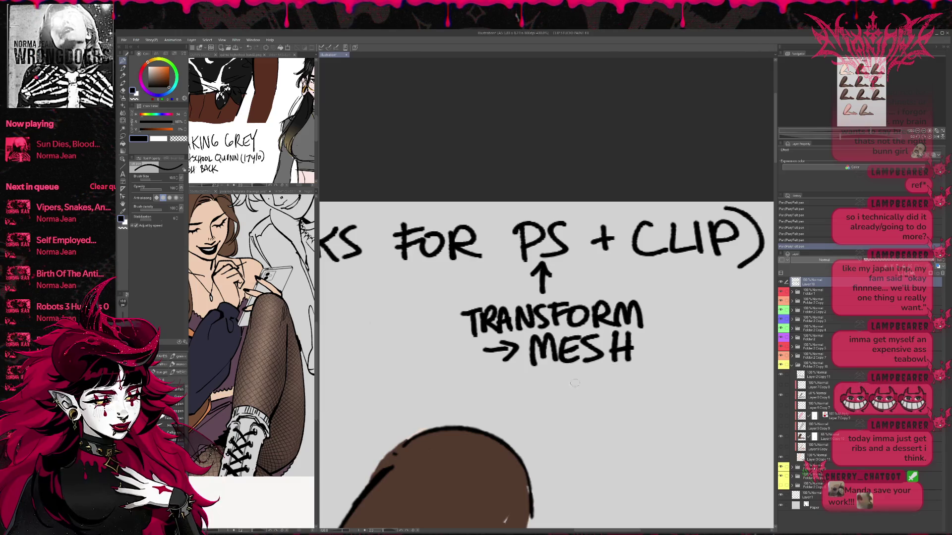
# Step: Erase '+ CLIP' from the title and write 'TOO)' after PS
pyautogui.hotkey('ctrl', '-')
pyautogui.hotkey('ctrl', '-')
pyautogui.hotkey('ctrl', '-')
pyautogui.moveTo(638, 283)
pyautogui.mouseDown()
pyautogui.moveTo(660, 285)
pyautogui.moveTo(610, 303)
pyautogui.moveTo(585, 335)
pyautogui.moveTo(687, 313)
pyautogui.moveTo(655, 294)
pyautogui.mouseUp()
pyautogui.press('e')
pyautogui.press('p')
pyautogui.moveTo(662, 293); pyautogui.dragTo(672, 307)
pyautogui.moveTo(444, 365); pyautogui.dragTo(608, 360)
# Step: Write CLIP STUDIO at the start of the title
pyautogui.moveTo(461, 297); pyautogui.dragTo(473, 311)
pyautogui.moveTo(479, 295); pyautogui.dragTo(479, 313)
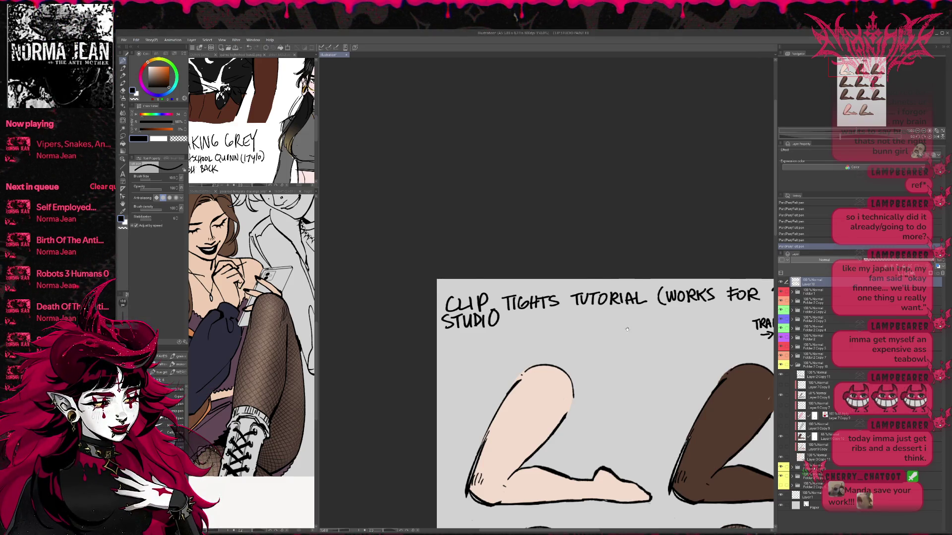
pyautogui.moveTo(634, 332); pyautogui.dragTo(512, 324)
# Step: Tilt the title slightly and nudge it right with a Ctrl+T transform
pyautogui.hotkey('ctrl', 't')
pyautogui.moveTo(711, 319)
pyautogui.mouseDown()
pyautogui.moveTo(625, 313)
pyautogui.moveTo(734, 316)
pyautogui.moveTo(734, 327)
pyautogui.mouseUp()
pyautogui.moveTo(678, 326); pyautogui.dragTo(689, 326)
pyautogui.press('Return')
# Step: On a new layer, label the pale leg BASE
pyautogui.moveTo(489, 396); pyautogui.dragTo(651, 323)
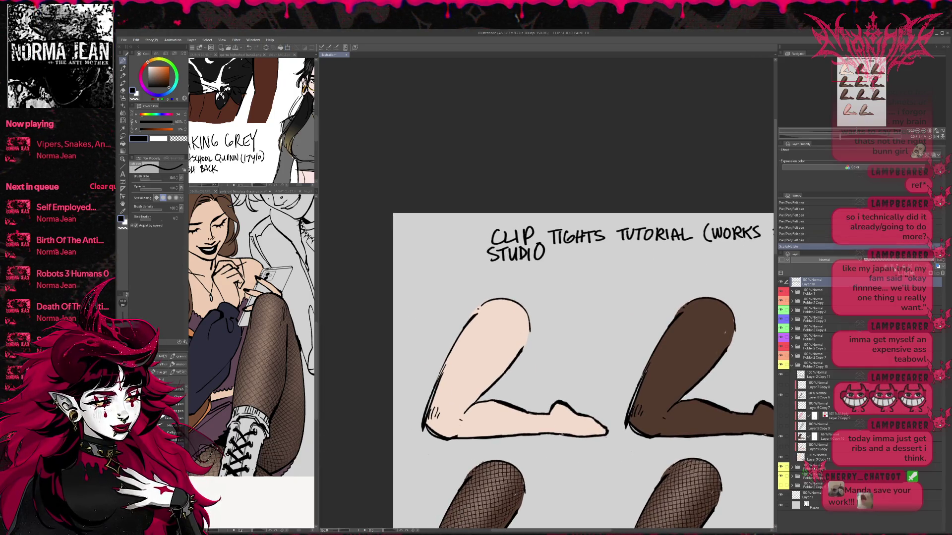
pyautogui.hotkey('ctrl', 'shift', 'n')
pyautogui.moveTo(412, 303)
pyautogui.mouseDown()
pyautogui.moveTo(413, 322)
pyautogui.moveTo(451, 315)
pyautogui.moveTo(356, 298)
pyautogui.moveTo(291, 320)
pyautogui.mouseUp()
pyautogui.moveTo(441, 314)
pyautogui.mouseDown()
pyautogui.moveTo(457, 314)
pyautogui.moveTo(449, 328)
pyautogui.mouseUp()
# Step: Label the brown leg 'TIGHT OR PANTY HOSE COLOR'
pyautogui.moveTo(457, 315)
pyautogui.mouseDown()
pyautogui.moveTo(457, 328)
pyautogui.moveTo(490, 314)
pyautogui.mouseUp()
pyautogui.moveTo(484, 314)
pyautogui.mouseDown()
pyautogui.moveTo(483, 328)
pyautogui.moveTo(436, 339)
pyautogui.moveTo(441, 347)
pyautogui.mouseUp()
pyautogui.moveTo(441, 339)
pyautogui.mouseDown()
pyautogui.moveTo(447, 347)
pyautogui.moveTo(469, 334)
pyautogui.moveTo(470, 347)
pyautogui.moveTo(478, 335)
pyautogui.moveTo(443, 366)
pyautogui.mouseUp()
pyautogui.hotkey('ctrl', 'z')
pyautogui.moveTo(449, 352); pyautogui.dragTo(449, 358)
pyautogui.moveTo(455, 353); pyautogui.dragTo(459, 365)
pyautogui.moveTo(468, 354)
pyautogui.mouseDown()
pyautogui.moveTo(467, 365)
pyautogui.moveTo(472, 353)
pyautogui.mouseUp()
pyautogui.moveTo(467, 359)
pyautogui.mouseDown()
pyautogui.moveTo(444, 381)
pyautogui.moveTo(458, 380)
pyautogui.mouseUp()
pyautogui.moveTo(463, 370); pyautogui.dragTo(468, 381)
pyautogui.moveTo(468, 369); pyautogui.dragTo(477, 381)
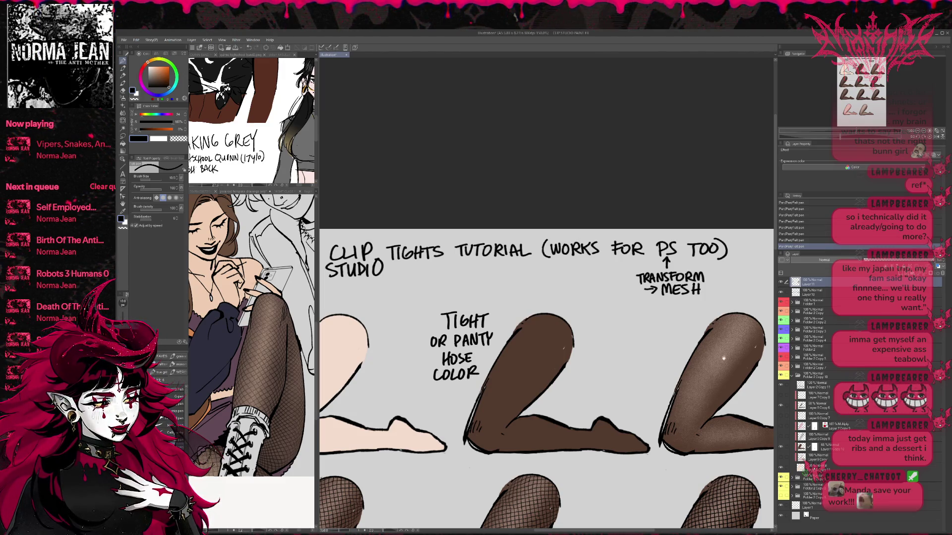
# Step: Write 'LAYER CLIPPED' above the TIGHT label
pyautogui.hscroll(4, 718, 355)
pyautogui.hscroll(1, 690, 367)
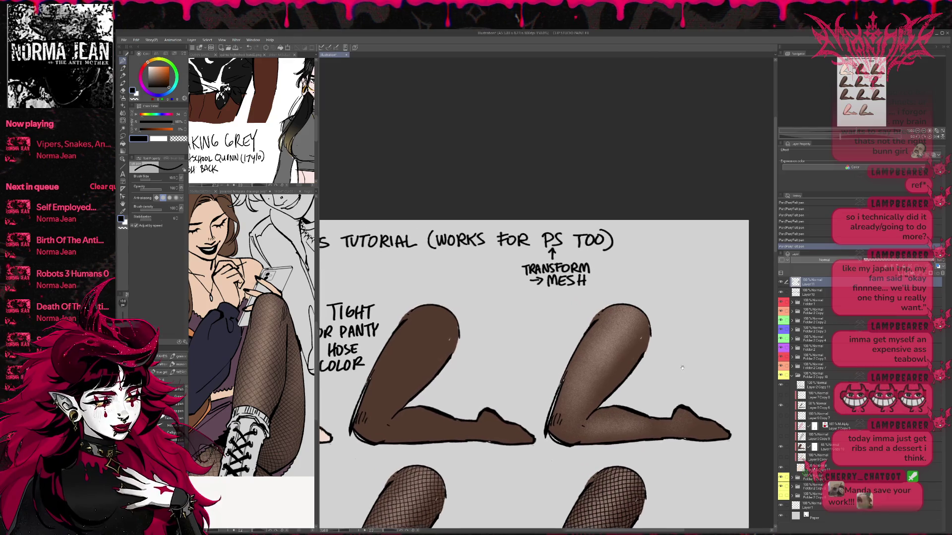
pyautogui.hscroll(-5, 671, 362)
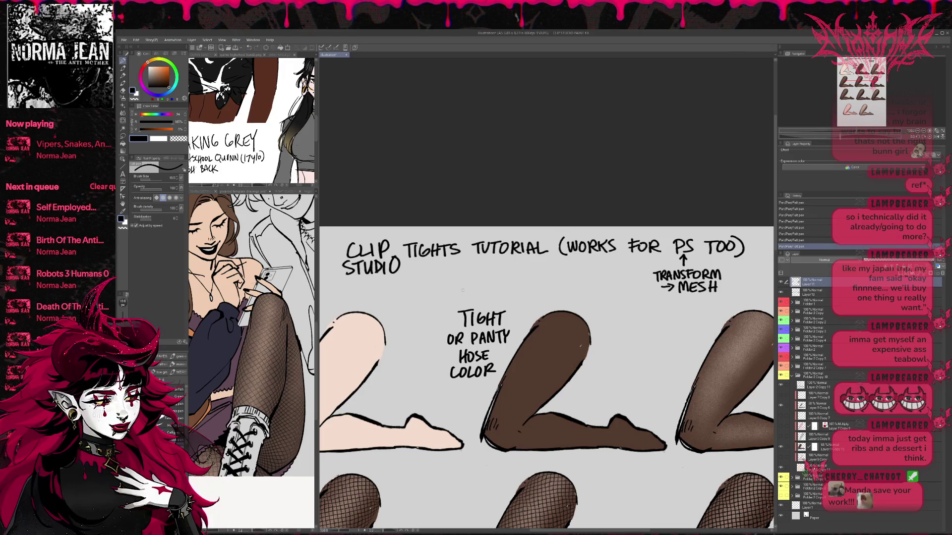
pyautogui.moveTo(442, 294); pyautogui.dragTo(450, 306)
pyautogui.moveTo(448, 306)
pyautogui.mouseDown()
pyautogui.moveTo(453, 293)
pyautogui.moveTo(459, 305)
pyautogui.moveTo(479, 303)
pyautogui.mouseUp()
pyautogui.moveTo(491, 292); pyautogui.dragTo(498, 303)
pyautogui.moveTo(501, 291)
pyautogui.mouseDown()
pyautogui.moveTo(502, 303)
pyautogui.moveTo(529, 301)
pyautogui.mouseUp()
# Step: Write 'MASK ON' beside the second leg
pyautogui.scroll(-3, 576, 307)
pyautogui.hscroll(10, 576, 306)
pyautogui.scroll(3, 651, 344)
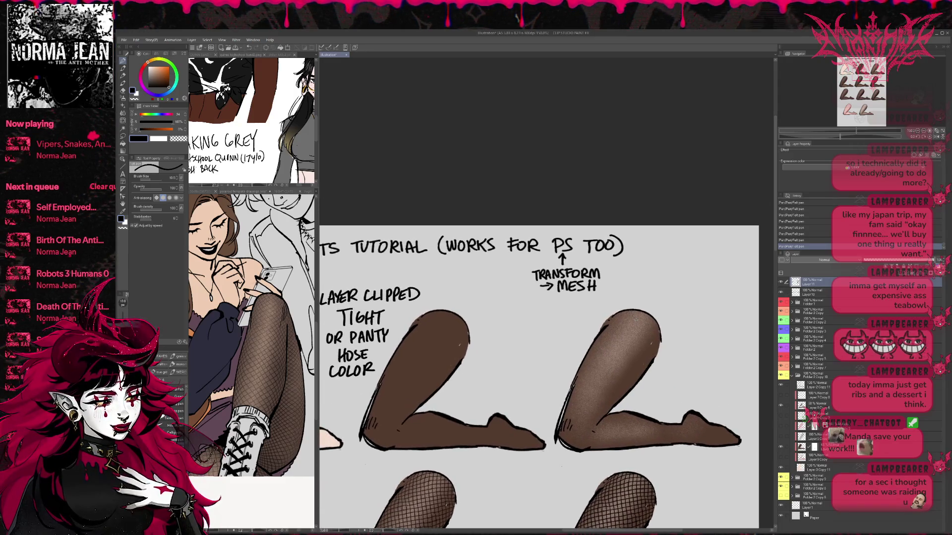
pyautogui.moveTo(514, 317); pyautogui.dragTo(524, 316)
pyautogui.moveTo(519, 317)
pyautogui.mouseDown()
pyautogui.moveTo(519, 328)
pyautogui.moveTo(545, 329)
pyautogui.mouseUp()
pyautogui.hotkey('ctrl', 'z')
pyautogui.hotkey('ctrl', 'z')
pyautogui.hotkey('ctrl', 'z')
pyautogui.moveTo(554, 315)
pyautogui.mouseDown()
pyautogui.moveTo(554, 328)
pyautogui.moveTo(565, 316)
pyautogui.mouseUp()
pyautogui.moveTo(568, 327); pyautogui.dragTo(577, 314)
# Step: Write 'TIGHT COLOR' below MASK ON
pyautogui.moveTo(528, 333); pyautogui.dragTo(529, 343)
pyautogui.moveTo(534, 336); pyautogui.dragTo(548, 345)
pyautogui.moveTo(552, 332)
pyautogui.mouseDown()
pyautogui.moveTo(561, 345)
pyautogui.moveTo(527, 358)
pyautogui.mouseUp()
pyautogui.moveTo(533, 350); pyautogui.dragTo(548, 351)
pyautogui.moveTo(556, 348); pyautogui.dragTo(563, 359)
# Step: Start a GRAIN BRUSH note right of the second leg and erase the unfinished word after ON
pyautogui.hscroll(3, 631, 328)
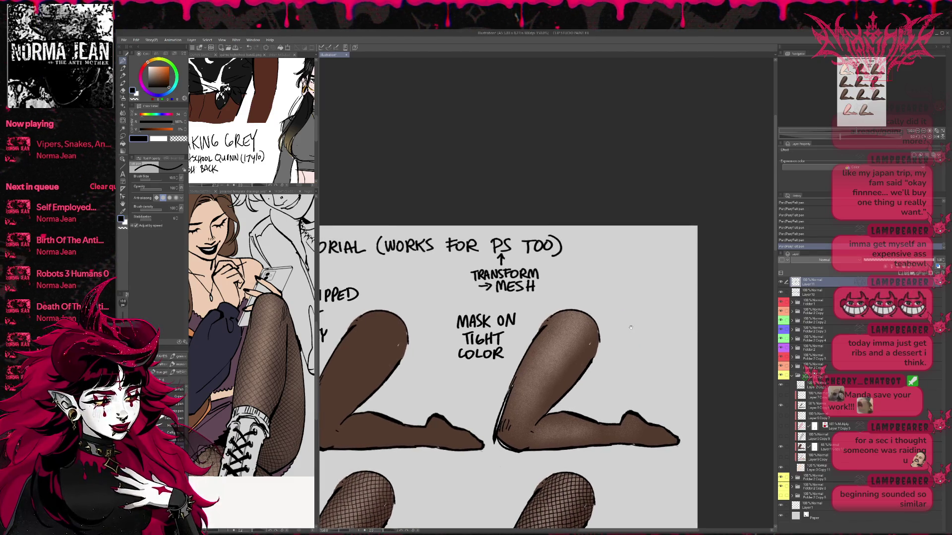
pyautogui.moveTo(623, 318)
pyautogui.mouseDown()
pyautogui.moveTo(644, 326)
pyautogui.moveTo(654, 314)
pyautogui.moveTo(623, 339)
pyautogui.mouseUp()
pyautogui.moveTo(626, 339)
pyautogui.mouseDown()
pyautogui.moveTo(655, 341)
pyautogui.moveTo(618, 349)
pyautogui.moveTo(630, 347)
pyautogui.mouseUp()
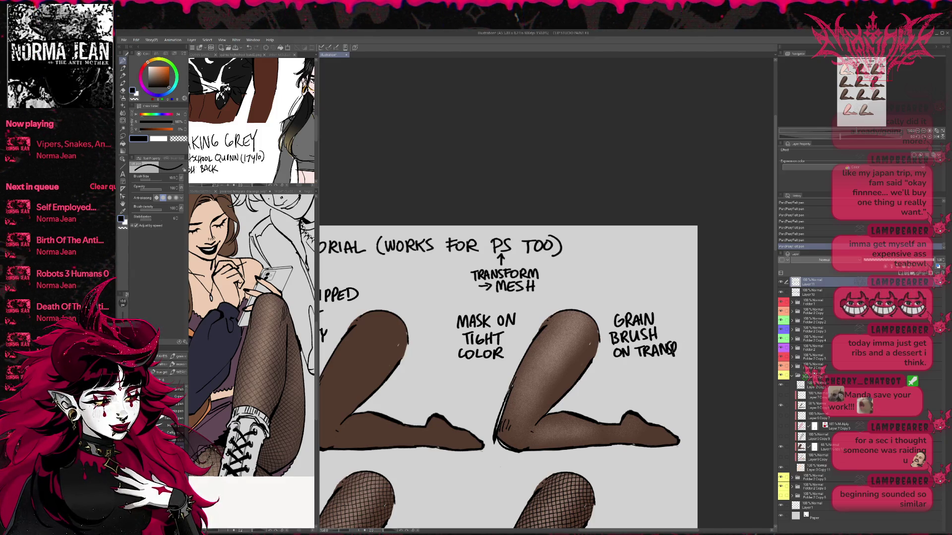
pyautogui.press('e')
pyautogui.moveTo(637, 350)
pyautogui.mouseDown()
pyautogui.moveTo(687, 343)
pyautogui.moveTo(668, 353)
pyautogui.mouseUp()
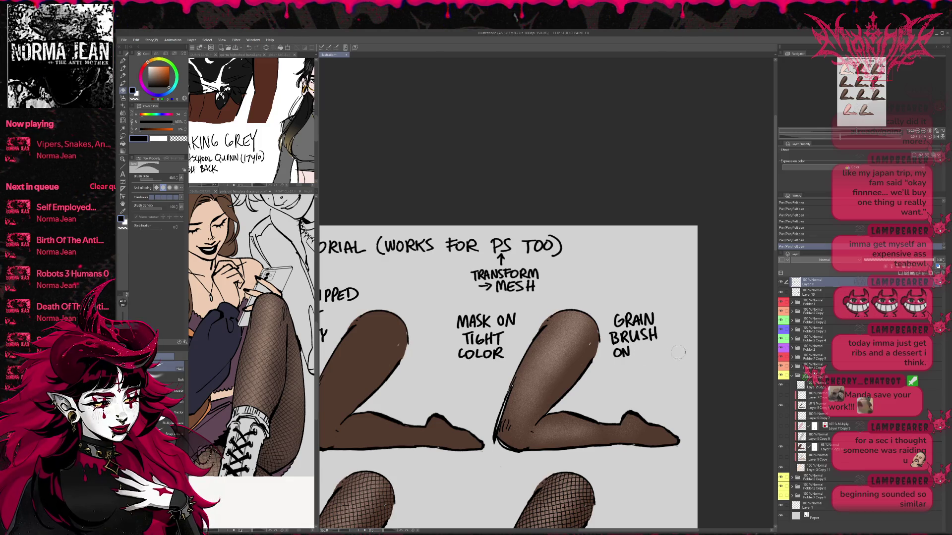
# Step: Erase the GRAIN BRUSH, BASE, LAYER CLIPPED and MASK ON TIGHT labels above the top row
pyautogui.press('r')
pyautogui.moveTo(688, 350)
pyautogui.mouseDown()
pyautogui.moveTo(624, 347)
pyautogui.moveTo(618, 353)
pyautogui.moveTo(629, 358)
pyautogui.moveTo(608, 365)
pyautogui.moveTo(633, 354)
pyautogui.moveTo(633, 365)
pyautogui.moveTo(663, 365)
pyautogui.mouseUp()
pyautogui.press('p')
pyautogui.press('e')
pyautogui.moveTo(615, 318)
pyautogui.mouseDown()
pyautogui.moveTo(615, 353)
pyautogui.moveTo(664, 353)
pyautogui.mouseUp()
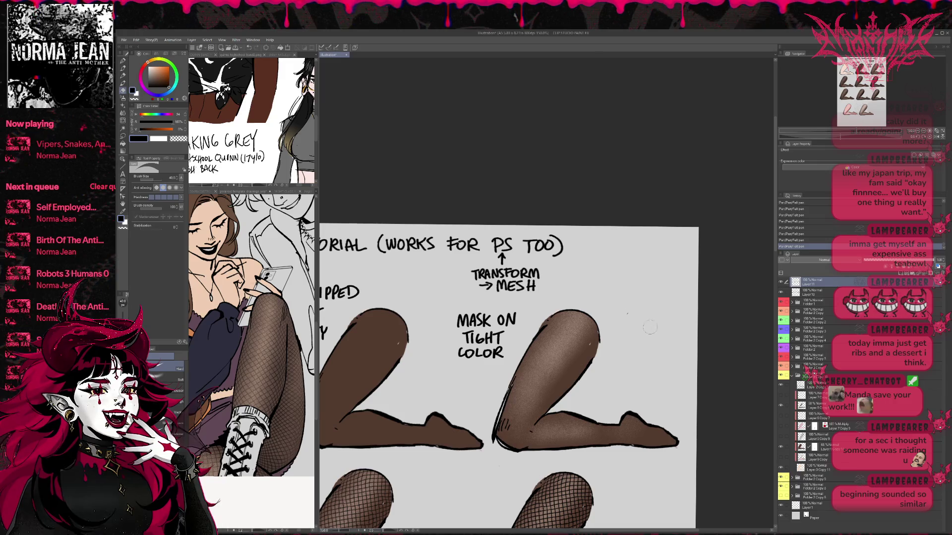
pyautogui.moveTo(582, 310); pyautogui.dragTo(950, 317)
pyautogui.moveTo(516, 322)
pyautogui.mouseDown()
pyautogui.moveTo(490, 336)
pyautogui.moveTo(361, 332)
pyautogui.mouseUp()
pyautogui.moveTo(490, 307)
pyautogui.mouseDown()
pyautogui.moveTo(536, 303)
pyautogui.moveTo(499, 370)
pyautogui.moveTo(518, 382)
pyautogui.moveTo(521, 369)
pyautogui.moveTo(420, 371)
pyautogui.mouseUp()
pyautogui.moveTo(553, 351)
pyautogui.mouseDown()
pyautogui.moveTo(590, 352)
pyautogui.moveTo(559, 383)
pyautogui.moveTo(609, 382)
pyautogui.mouseUp()
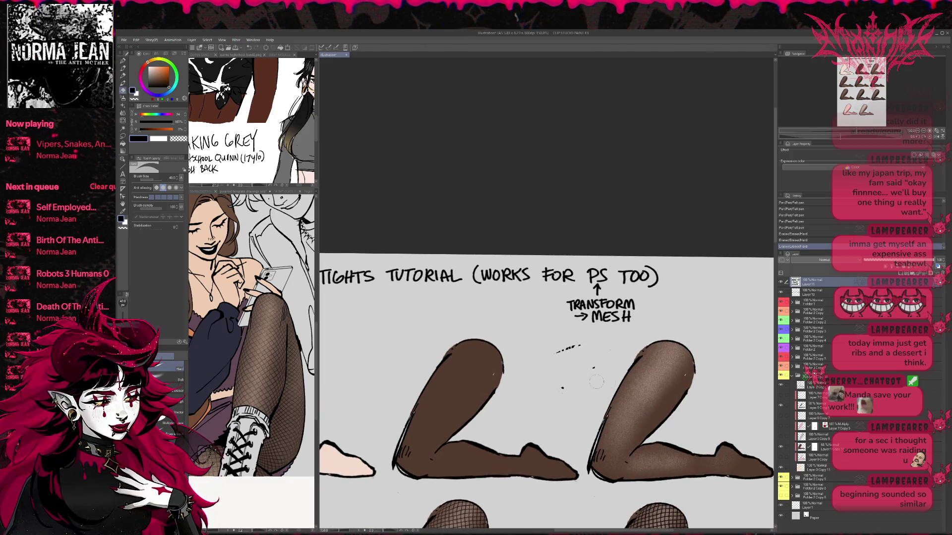
# Step: With the pen, label the pale leg 'BASE' and the middle leg 'TIGHT COLOR'
pyautogui.moveTo(556, 348); pyautogui.dragTo(738, 351)
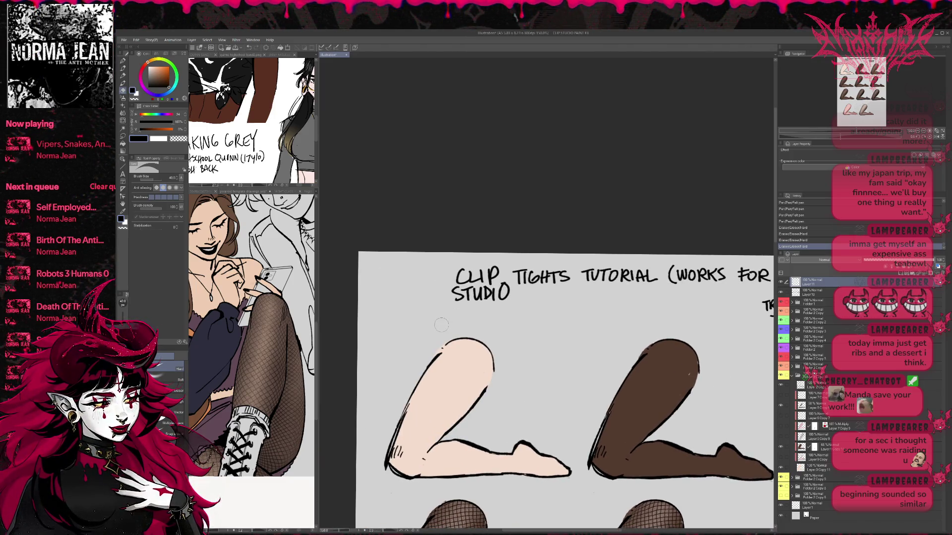
pyautogui.press('p')
pyautogui.moveTo(440, 315); pyautogui.dragTo(440, 329)
pyautogui.moveTo(440, 314); pyautogui.dragTo(440, 328)
pyautogui.moveTo(448, 328); pyautogui.dragTo(467, 327)
pyautogui.moveTo(644, 322)
pyautogui.mouseDown()
pyautogui.moveTo(510, 337)
pyautogui.moveTo(519, 332)
pyautogui.mouseUp()
pyautogui.moveTo(512, 331); pyautogui.dragTo(526, 342)
pyautogui.moveTo(531, 332); pyautogui.dragTo(537, 345)
pyautogui.moveTo(529, 339); pyautogui.dragTo(547, 331)
pyautogui.moveTo(542, 332)
pyautogui.mouseDown()
pyautogui.moveTo(542, 344)
pyautogui.moveTo(563, 343)
pyautogui.moveTo(565, 332)
pyautogui.mouseUp()
pyautogui.moveTo(570, 331)
pyautogui.mouseDown()
pyautogui.moveTo(588, 342)
pyautogui.moveTo(420, 337)
pyautogui.moveTo(564, 327)
pyautogui.moveTo(570, 340)
pyautogui.mouseUp()
# Step: Write 'MASK + GRAIN BRUSH' above the third leg, undoing a miswritten stroke
pyautogui.moveTo(570, 340)
pyautogui.mouseDown()
pyautogui.moveTo(573, 325)
pyautogui.moveTo(579, 339)
pyautogui.mouseUp()
pyautogui.moveTo(583, 327)
pyautogui.mouseDown()
pyautogui.moveTo(577, 339)
pyautogui.moveTo(586, 339)
pyautogui.mouseUp()
pyautogui.moveTo(593, 325)
pyautogui.mouseDown()
pyautogui.moveTo(592, 339)
pyautogui.moveTo(635, 336)
pyautogui.mouseUp()
pyautogui.moveTo(637, 336)
pyautogui.mouseDown()
pyautogui.moveTo(645, 325)
pyautogui.moveTo(625, 352)
pyautogui.mouseUp()
pyautogui.hotkey('ctrl', 'z')
pyautogui.hotkey('ctrl', 'z')
pyautogui.moveTo(623, 339); pyautogui.dragTo(626, 353)
pyautogui.moveTo(631, 341); pyautogui.dragTo(635, 348)
pyautogui.moveTo(640, 340); pyautogui.dragTo(634, 354)
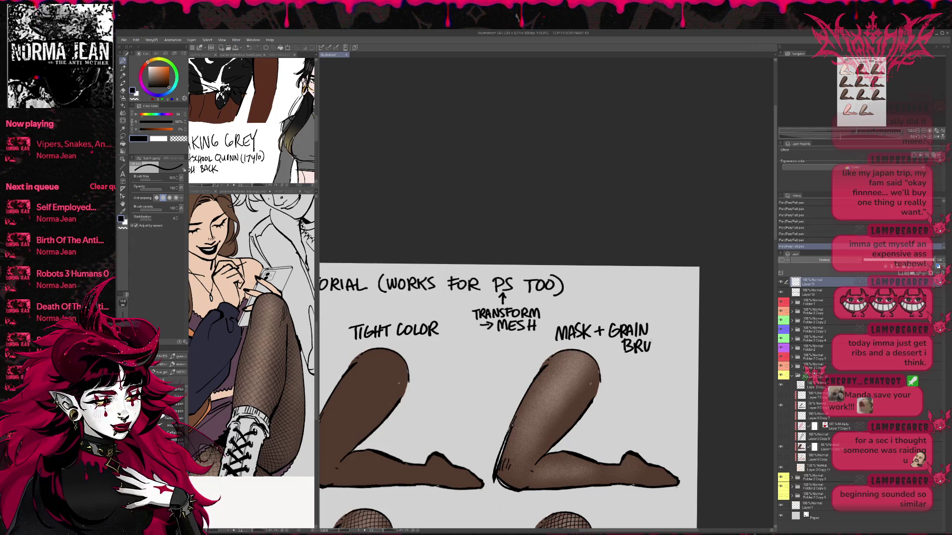
# Step: Label the first fishnet leg 'FISHNETS', after undoing a false start
pyautogui.moveTo(322, 496)
pyautogui.mouseDown()
pyautogui.moveTo(382, 428)
pyautogui.moveTo(594, 342)
pyautogui.moveTo(537, 364)
pyautogui.mouseUp()
pyautogui.moveTo(548, 352); pyautogui.dragTo(547, 364)
pyautogui.hotkey('ctrl', 'z')
pyautogui.hotkey('ctrl', 'z')
pyautogui.hotkey('ctrl', 'z')
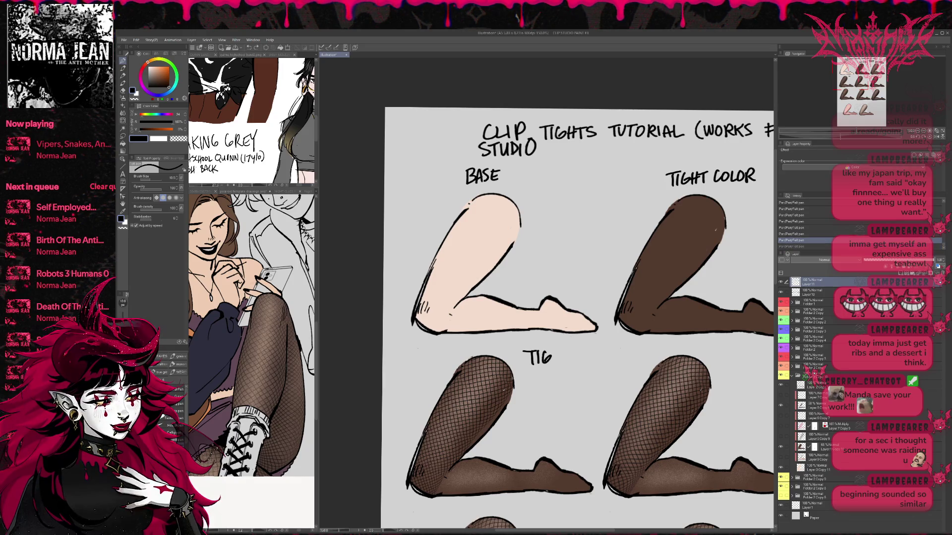
pyautogui.hotkey('ctrl', 'z')
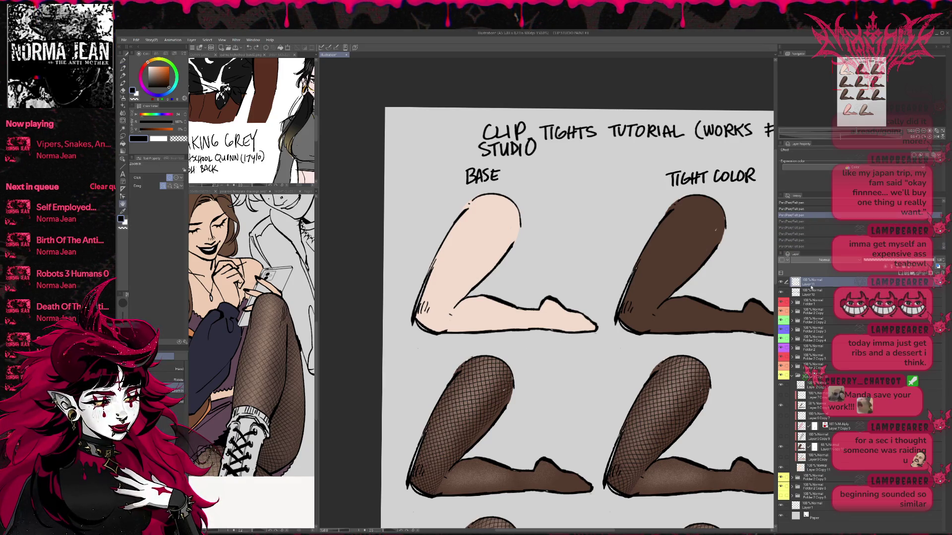
pyautogui.press('p')
pyautogui.moveTo(524, 352)
pyautogui.mouseDown()
pyautogui.moveTo(525, 368)
pyautogui.moveTo(533, 352)
pyautogui.mouseUp()
pyautogui.moveTo(525, 360); pyautogui.dragTo(532, 368)
pyautogui.moveTo(539, 358)
pyautogui.mouseDown()
pyautogui.moveTo(535, 368)
pyautogui.moveTo(549, 367)
pyautogui.mouseUp()
pyautogui.moveTo(552, 367)
pyautogui.mouseDown()
pyautogui.moveTo(559, 352)
pyautogui.moveTo(562, 366)
pyautogui.mouseUp()
pyautogui.moveTo(562, 353); pyautogui.dragTo(576, 353)
pyautogui.moveTo(573, 353)
pyautogui.mouseDown()
pyautogui.moveTo(579, 366)
pyautogui.moveTo(471, 342)
pyautogui.mouseUp()
# Step: Write 'LIQUIFY PINCH EDGES + SEAMS' beside the fishnet leg
pyautogui.scroll(-2, 597, 356)
pyautogui.scroll(2, 580, 345)
pyautogui.moveTo(570, 335); pyautogui.dragTo(578, 346)
pyautogui.moveTo(589, 335)
pyautogui.mouseDown()
pyautogui.moveTo(589, 344)
pyautogui.moveTo(599, 335)
pyautogui.mouseUp()
pyautogui.moveTo(604, 334)
pyautogui.mouseDown()
pyautogui.moveTo(603, 346)
pyautogui.moveTo(621, 339)
pyautogui.mouseUp()
pyautogui.moveTo(624, 332); pyautogui.dragTo(604, 361)
pyautogui.moveTo(610, 348); pyautogui.dragTo(609, 361)
pyautogui.moveTo(604, 356); pyautogui.dragTo(579, 377)
pyautogui.moveTo(595, 368)
pyautogui.mouseDown()
pyautogui.moveTo(593, 376)
pyautogui.moveTo(598, 370)
pyautogui.mouseUp()
pyautogui.hotkey('ctrl', 'z')
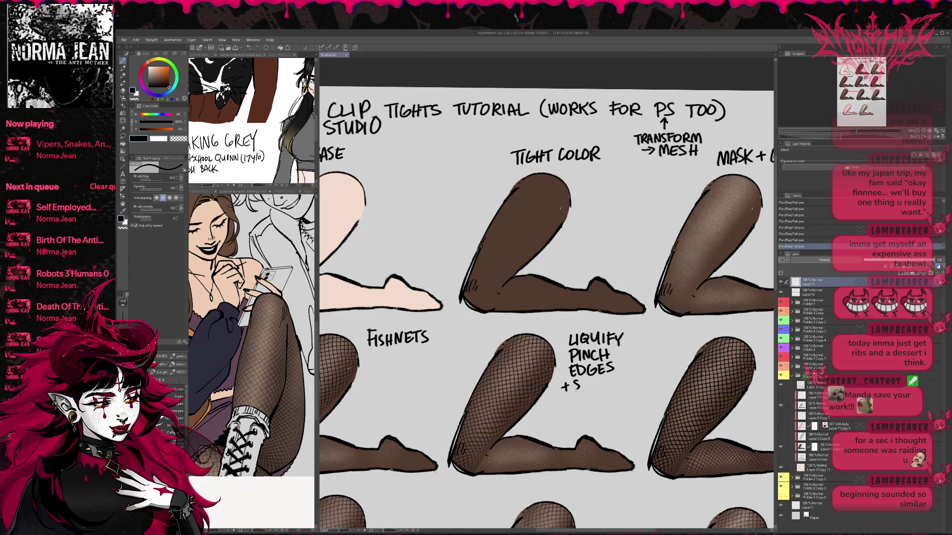
pyautogui.moveTo(584, 389); pyautogui.dragTo(595, 385)
pyautogui.moveTo(597, 390); pyautogui.dragTo(602, 381)
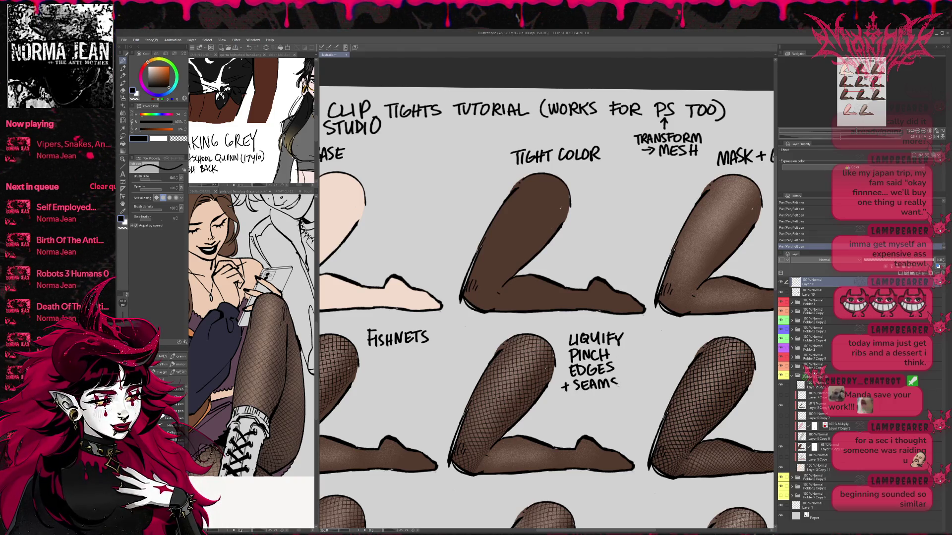
# Step: Start the second fishnet leg's note with 'REPEAT ON ANOTHER'
pyautogui.hscroll(5, 702, 392)
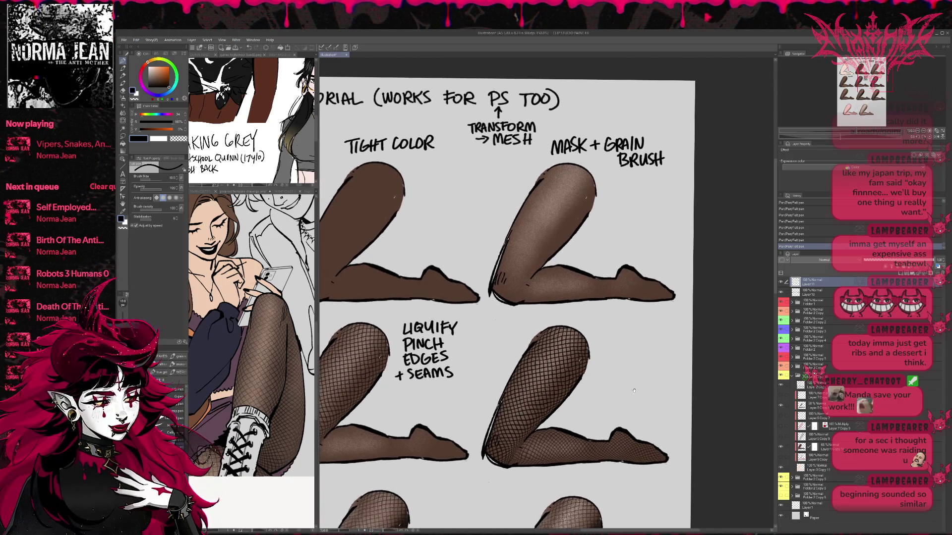
pyautogui.moveTo(638, 392); pyautogui.dragTo(657, 384)
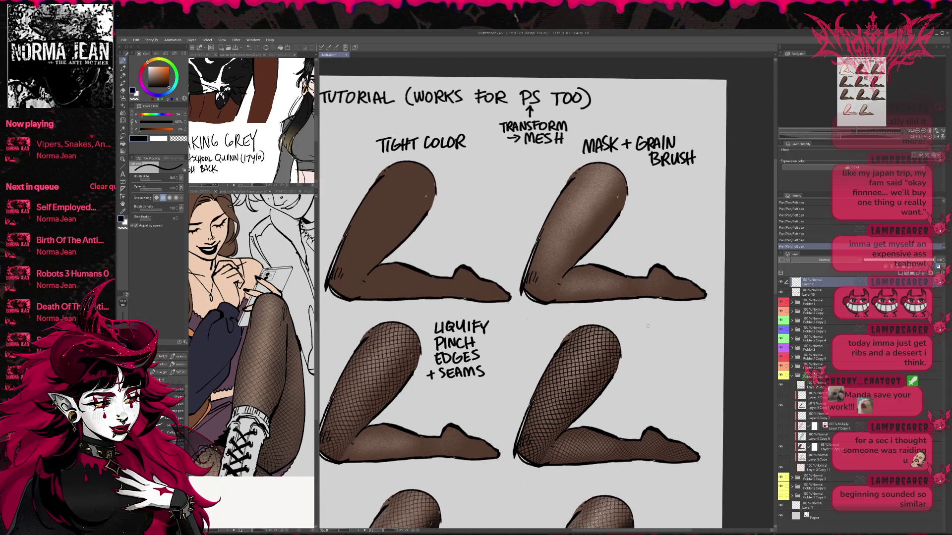
pyautogui.moveTo(641, 326); pyautogui.dragTo(642, 339)
pyautogui.moveTo(640, 325); pyautogui.dragTo(660, 337)
pyautogui.moveTo(660, 324)
pyautogui.mouseDown()
pyautogui.moveTo(662, 332)
pyautogui.moveTo(692, 324)
pyautogui.moveTo(686, 336)
pyautogui.moveTo(641, 343)
pyautogui.moveTo(669, 351)
pyautogui.moveTo(681, 340)
pyautogui.mouseUp()
pyautogui.hotkey('ctrl', 'z')
pyautogui.moveTo(683, 340); pyautogui.dragTo(690, 338)
pyautogui.moveTo(687, 339); pyautogui.dragTo(691, 350)
pyautogui.moveTo(696, 338)
pyautogui.mouseDown()
pyautogui.moveTo(696, 350)
pyautogui.moveTo(709, 350)
pyautogui.mouseUp()
pyautogui.moveTo(709, 340); pyautogui.dragTo(715, 350)
# Step: Finish that note with 'LAYER, ERASE OVERLAP'
pyautogui.moveTo(655, 354); pyautogui.dragTo(660, 360)
pyautogui.moveTo(664, 354)
pyautogui.mouseDown()
pyautogui.moveTo(646, 391)
pyautogui.moveTo(647, 379)
pyautogui.mouseUp()
pyautogui.moveTo(649, 380); pyautogui.dragTo(656, 391)
pyautogui.moveTo(655, 392); pyautogui.dragTo(679, 391)
pyautogui.moveTo(672, 385); pyautogui.dragTo(661, 407)
pyautogui.moveTo(661, 396); pyautogui.dragTo(670, 407)
pyautogui.moveTo(669, 397)
pyautogui.mouseDown()
pyautogui.moveTo(676, 405)
pyautogui.moveTo(704, 399)
pyautogui.mouseUp()
pyautogui.moveTo(333, 512)
pyautogui.mouseDown()
pyautogui.moveTo(601, 388)
pyautogui.moveTo(597, 381)
pyautogui.mouseUp()
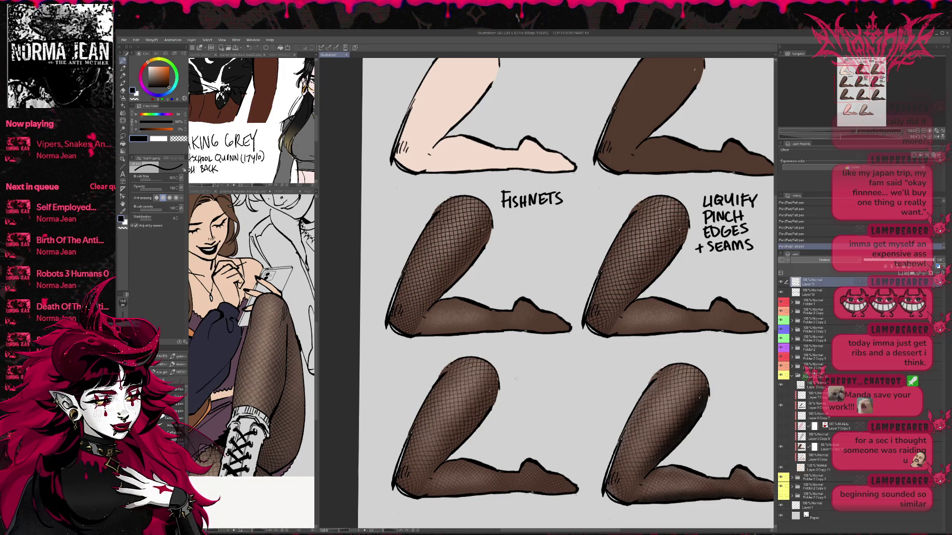
# Step: Label the third-row leg 'MASK OR LOWER OPACITY'
pyautogui.moveTo(516, 378); pyautogui.dragTo(550, 378)
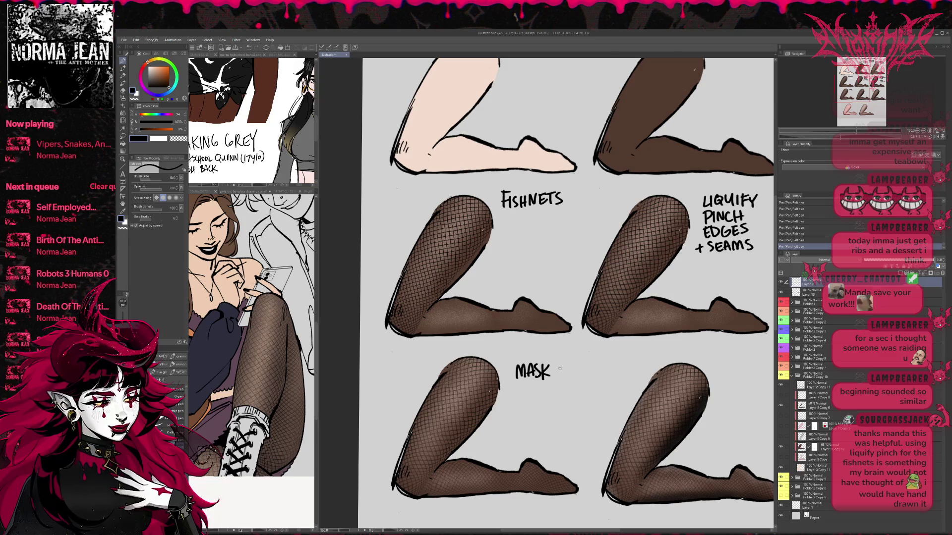
pyautogui.moveTo(560, 365); pyautogui.dragTo(579, 373)
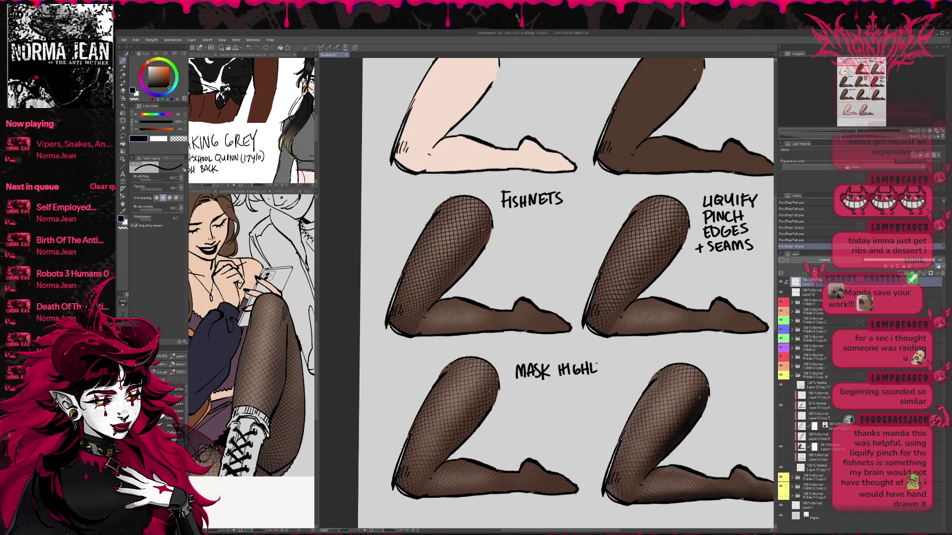
pyautogui.hotkey('ctrl', 'z')
pyautogui.hotkey('ctrl', 'z')
pyautogui.hotkey('ctrl', 'z')
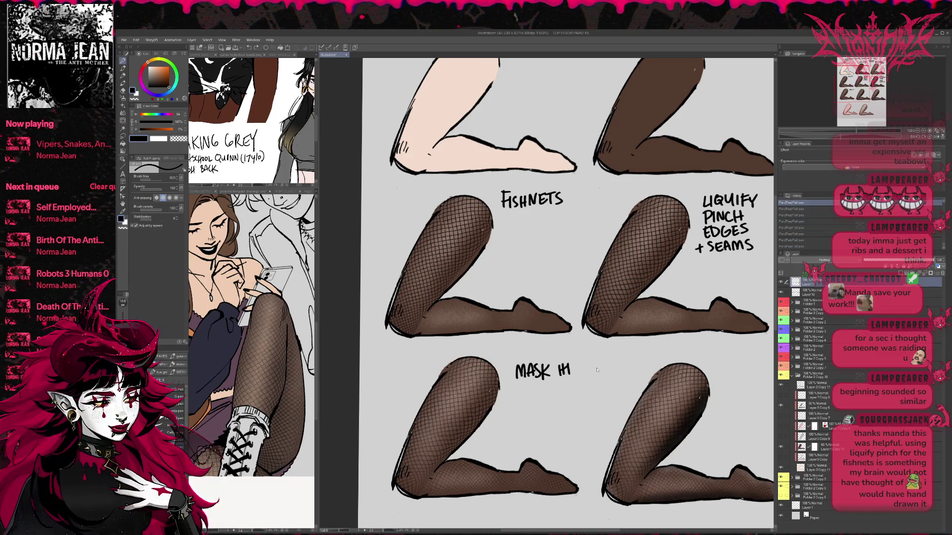
pyautogui.moveTo(598, 349)
pyautogui.mouseDown()
pyautogui.moveTo(609, 347)
pyautogui.moveTo(571, 364)
pyautogui.moveTo(585, 374)
pyautogui.mouseUp()
pyautogui.moveTo(529, 382)
pyautogui.mouseDown()
pyautogui.moveTo(536, 392)
pyautogui.moveTo(568, 392)
pyautogui.moveTo(529, 400)
pyautogui.moveTo(551, 409)
pyautogui.mouseUp()
pyautogui.moveTo(554, 403); pyautogui.dragTo(552, 408)
pyautogui.moveTo(562, 398)
pyautogui.mouseDown()
pyautogui.moveTo(561, 408)
pyautogui.moveTo(575, 403)
pyautogui.mouseUp()
pyautogui.moveTo(579, 396); pyautogui.dragTo(575, 412)
pyautogui.moveTo(756, 394); pyautogui.dragTo(563, 366)
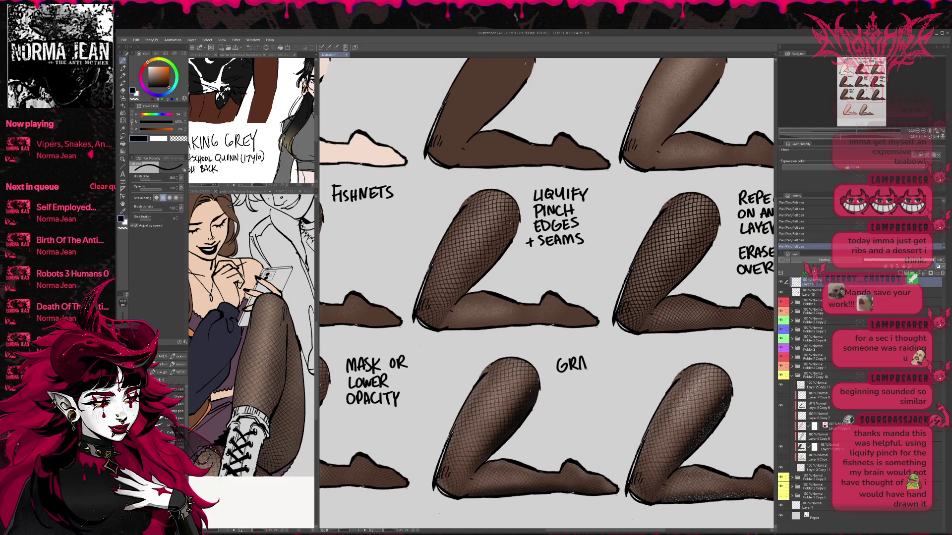
# Step: Write 'GRAIN SHADOW + HIGHLIGHT' beside the next leg
pyautogui.moveTo(592, 369)
pyautogui.mouseDown()
pyautogui.moveTo(600, 357)
pyautogui.moveTo(559, 387)
pyautogui.moveTo(567, 387)
pyautogui.mouseUp()
pyautogui.moveTo(573, 376); pyautogui.dragTo(573, 382)
pyautogui.moveTo(575, 386); pyautogui.dragTo(586, 387)
pyautogui.moveTo(596, 376); pyautogui.dragTo(612, 373)
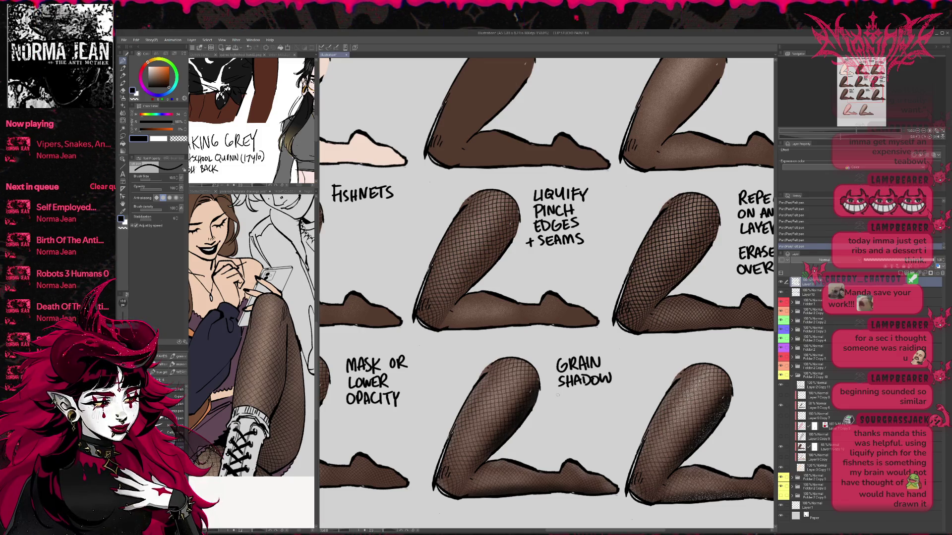
pyautogui.moveTo(590, 390); pyautogui.dragTo(590, 404)
pyautogui.moveTo(595, 391); pyautogui.dragTo(595, 396)
pyautogui.moveTo(601, 392)
pyautogui.mouseDown()
pyautogui.moveTo(605, 403)
pyautogui.moveTo(619, 400)
pyautogui.mouseUp()
pyautogui.moveTo(624, 388); pyautogui.dragTo(624, 400)
pyautogui.moveTo(619, 394); pyautogui.dragTo(636, 386)
pyautogui.moveTo(630, 389); pyautogui.dragTo(630, 402)
pyautogui.moveTo(775, 405); pyautogui.dragTo(630, 390)
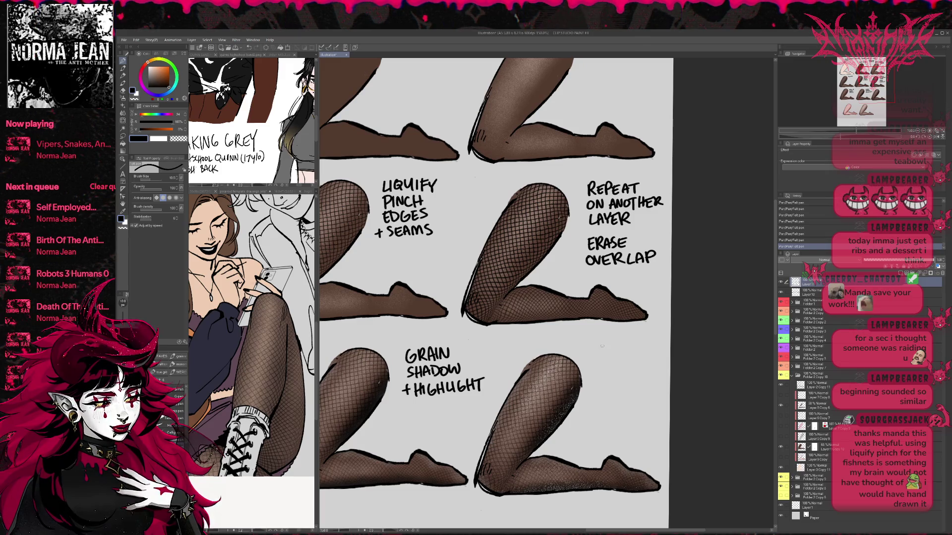
# Step: Label the row's last leg 'SPARSE GRAIN FOR TEXTURE'
pyautogui.moveTo(608, 353); pyautogui.dragTo(615, 347)
pyautogui.moveTo(618, 353); pyautogui.dragTo(617, 343)
pyautogui.moveTo(618, 344); pyautogui.dragTo(625, 352)
pyautogui.moveTo(635, 341)
pyautogui.mouseDown()
pyautogui.moveTo(635, 352)
pyautogui.moveTo(643, 340)
pyautogui.mouseUp()
pyautogui.moveTo(635, 346); pyautogui.dragTo(640, 347)
pyautogui.moveTo(635, 353); pyautogui.dragTo(609, 370)
pyautogui.moveTo(609, 357)
pyautogui.mouseDown()
pyautogui.moveTo(618, 370)
pyautogui.moveTo(638, 357)
pyautogui.moveTo(601, 379)
pyautogui.moveTo(614, 384)
pyautogui.mouseUp()
pyautogui.moveTo(615, 374)
pyautogui.mouseDown()
pyautogui.moveTo(623, 385)
pyautogui.moveTo(602, 390)
pyautogui.moveTo(597, 405)
pyautogui.mouseUp()
pyautogui.moveTo(603, 393)
pyautogui.mouseDown()
pyautogui.moveTo(611, 404)
pyautogui.moveTo(612, 392)
pyautogui.mouseUp()
pyautogui.moveTo(603, 398); pyautogui.dragTo(617, 403)
pyautogui.moveTo(617, 391)
pyautogui.mouseDown()
pyautogui.moveTo(610, 403)
pyautogui.moveTo(654, 401)
pyautogui.mouseUp()
pyautogui.scroll(-5, 643, 348)
# Step: Write the 'FISHNET ONLY' label above the pink leg
pyautogui.scroll(2, 642, 327)
pyautogui.hscroll(-2, 643, 326)
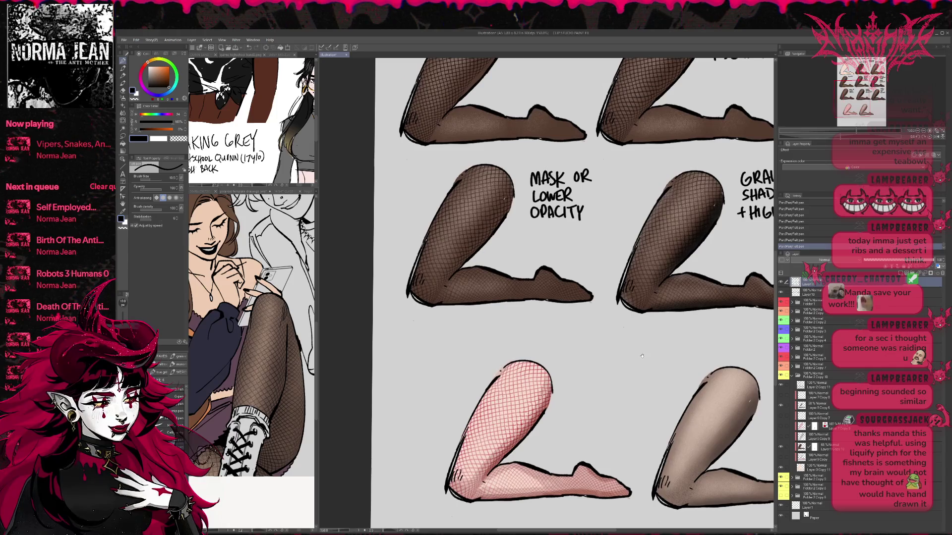
pyautogui.moveTo(559, 346)
pyautogui.mouseDown()
pyautogui.moveTo(559, 359)
pyautogui.moveTo(565, 347)
pyautogui.mouseUp()
pyautogui.moveTo(559, 353); pyautogui.dragTo(582, 358)
pyautogui.moveTo(581, 352); pyautogui.dragTo(589, 351)
pyautogui.moveTo(588, 345)
pyautogui.mouseDown()
pyautogui.moveTo(589, 357)
pyautogui.moveTo(599, 346)
pyautogui.mouseUp()
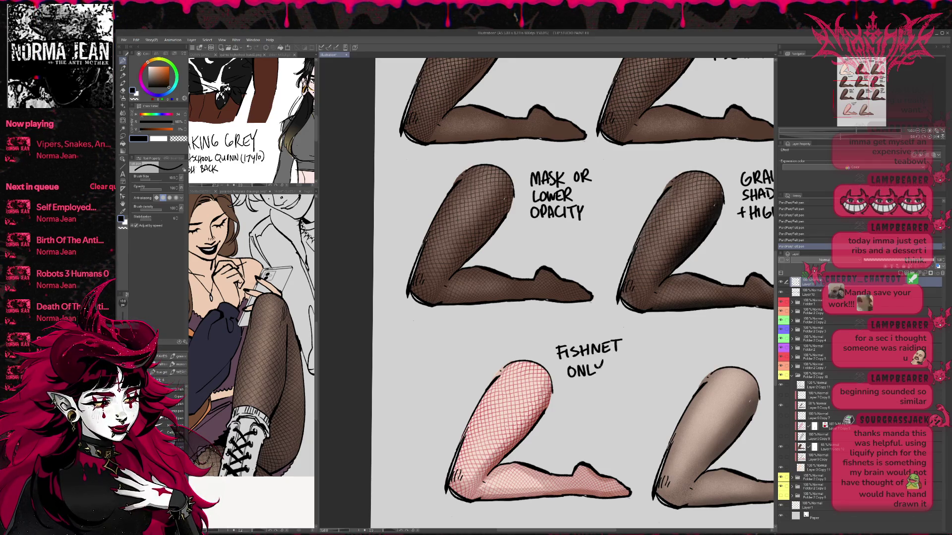
# Step: Write 'PANTHOSE LOWER OPACITY' above the bottom pale sheer leg
pyautogui.scroll(-3, 707, 367)
pyautogui.scroll(3, 587, 365)
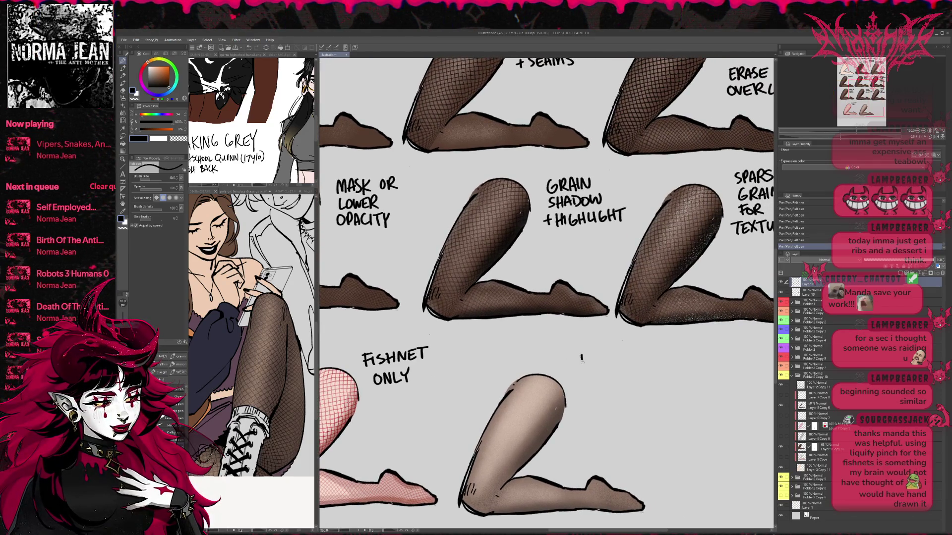
pyautogui.moveTo(597, 365)
pyautogui.mouseDown()
pyautogui.moveTo(612, 351)
pyautogui.moveTo(621, 357)
pyautogui.mouseUp()
pyautogui.moveTo(622, 350)
pyautogui.mouseDown()
pyautogui.moveTo(622, 364)
pyautogui.moveTo(627, 352)
pyautogui.mouseUp()
pyautogui.moveTo(635, 353); pyautogui.dragTo(596, 382)
pyautogui.moveTo(602, 373)
pyautogui.mouseDown()
pyautogui.moveTo(636, 379)
pyautogui.moveTo(591, 389)
pyautogui.mouseUp()
pyautogui.moveTo(598, 389)
pyautogui.mouseDown()
pyautogui.moveTo(598, 398)
pyautogui.moveTo(623, 395)
pyautogui.mouseUp()
pyautogui.moveTo(625, 383)
pyautogui.mouseDown()
pyautogui.moveTo(637, 382)
pyautogui.moveTo(630, 396)
pyautogui.mouseUp()
pyautogui.moveTo(635, 385); pyautogui.dragTo(641, 392)
# Step: Add '– MASK ERASE TO SHOW MORE SKIN' below it, then zoom out to the whole page
pyautogui.moveTo(589, 427); pyautogui.dragTo(611, 424)
pyautogui.moveTo(620, 414)
pyautogui.mouseDown()
pyautogui.moveTo(620, 425)
pyautogui.moveTo(645, 410)
pyautogui.moveTo(638, 422)
pyautogui.mouseUp()
pyautogui.hotkey('ctrl', 'z')
pyautogui.hotkey('ctrl', 'z')
pyautogui.hotkey('ctrl', 'z')
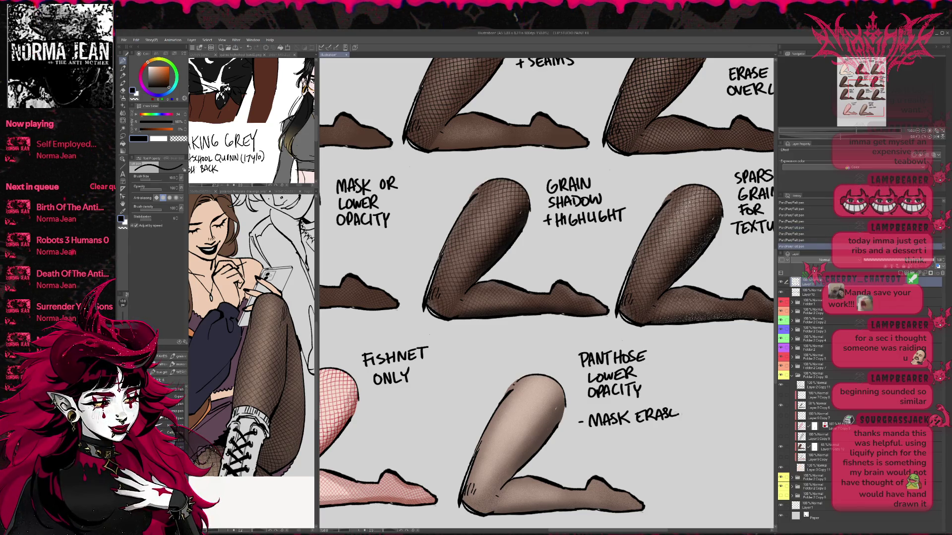
pyautogui.moveTo(580, 433); pyautogui.dragTo(591, 432)
pyautogui.moveTo(586, 433)
pyautogui.mouseDown()
pyautogui.moveTo(587, 445)
pyautogui.moveTo(595, 434)
pyautogui.moveTo(605, 444)
pyautogui.mouseUp()
pyautogui.moveTo(618, 431)
pyautogui.mouseDown()
pyautogui.moveTo(618, 442)
pyautogui.moveTo(665, 431)
pyautogui.mouseUp()
pyautogui.hotkey('ctrl', 'z')
pyautogui.moveTo(670, 438); pyautogui.dragTo(678, 436)
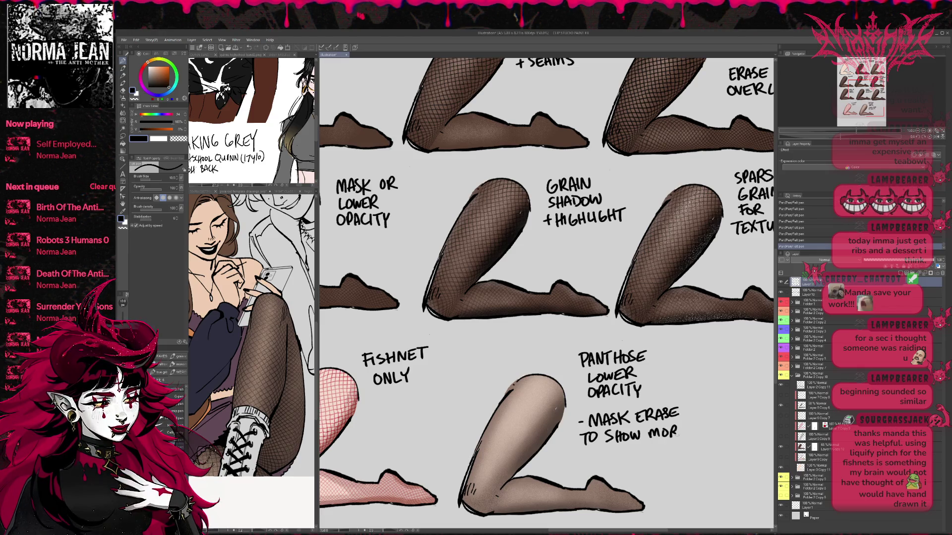
pyautogui.moveTo(611, 450); pyautogui.dragTo(604, 460)
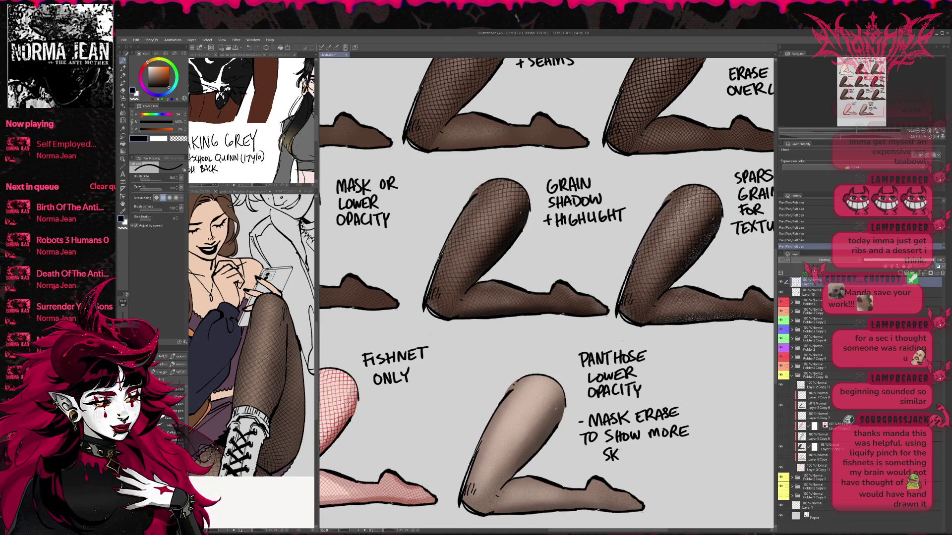
pyautogui.moveTo(687, 427); pyautogui.dragTo(701, 424)
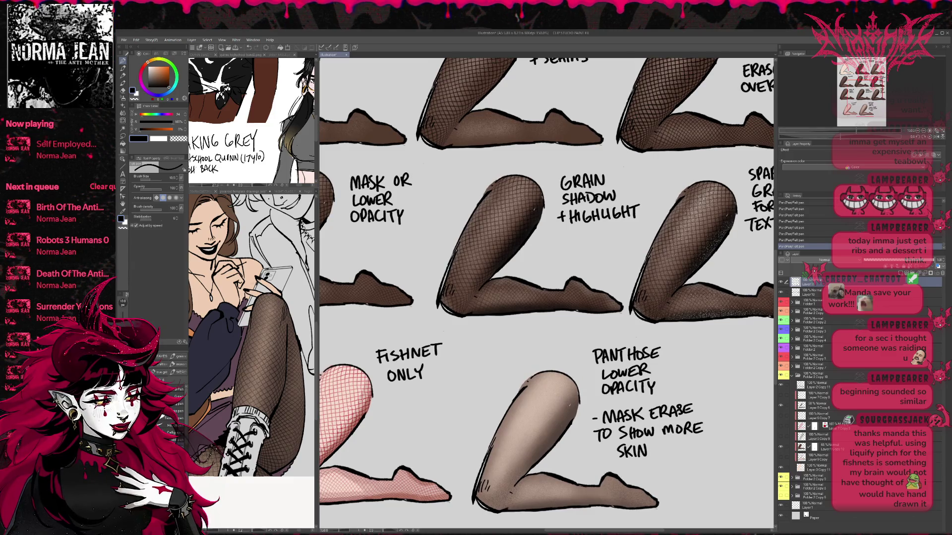
pyautogui.hotkey('ctrl', '-')
pyautogui.hotkey('ctrl', '-')
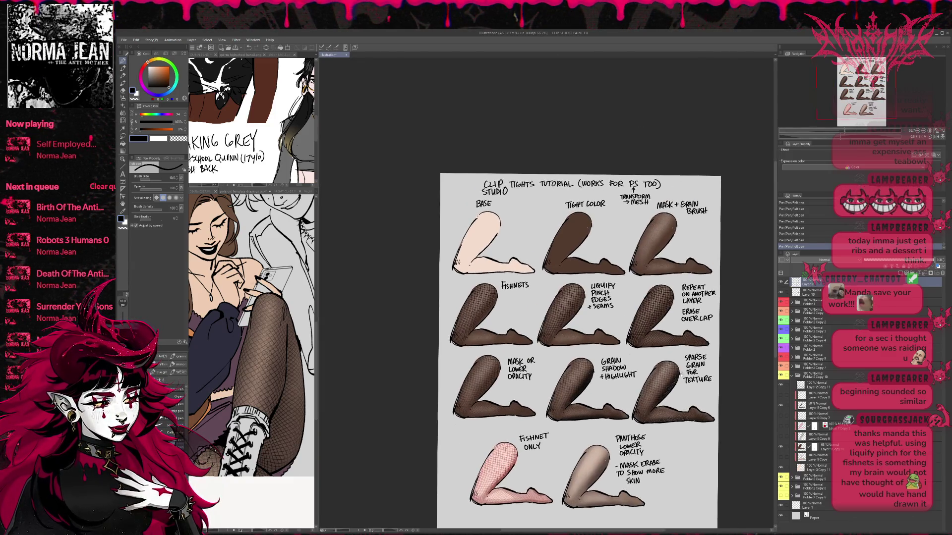
# Step: Zoom in on the MASK + GRAIN BRUSH leg and hand-letter 'THE' below its label
pyautogui.moveTo(700, 323)
pyautogui.mouseDown()
pyautogui.moveTo(663, 336)
pyautogui.moveTo(657, 350)
pyautogui.mouseUp()
pyautogui.click(923, 131)
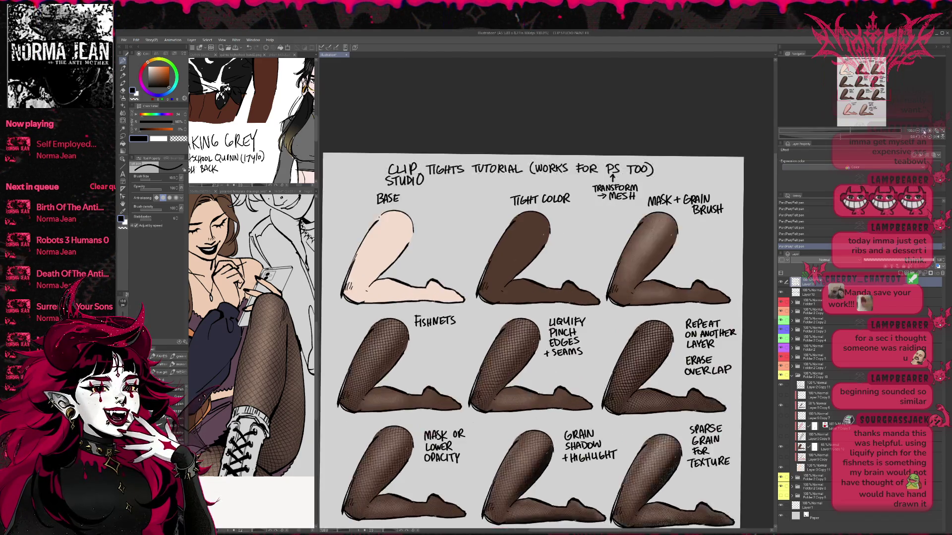
pyautogui.click(924, 132)
pyautogui.click(923, 131)
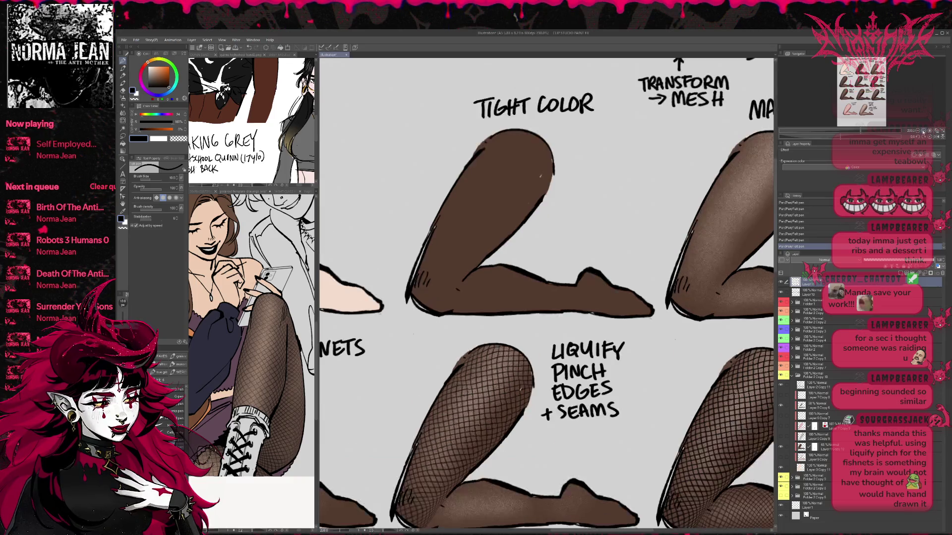
pyautogui.click(923, 132)
pyautogui.moveTo(743, 277); pyautogui.dragTo(564, 325)
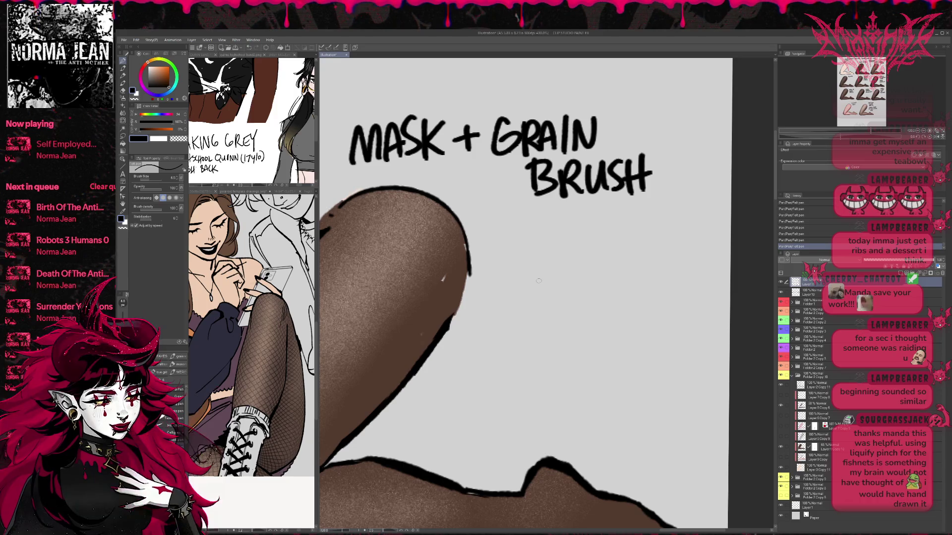
pyautogui.moveTo(536, 250); pyautogui.dragTo(538, 250)
pyautogui.moveTo(528, 251); pyautogui.dragTo(534, 270)
pyautogui.moveTo(544, 252); pyautogui.dragTo(545, 269)
pyautogui.moveTo(535, 260); pyautogui.dragTo(561, 268)
pyautogui.moveTo(550, 260); pyautogui.dragTo(592, 251)
# Step: Hand-letter 'THICKER' after 'THE'
pyautogui.moveTo(585, 252)
pyautogui.mouseDown()
pyautogui.moveTo(585, 268)
pyautogui.moveTo(594, 267)
pyautogui.mouseUp()
pyautogui.moveTo(602, 250)
pyautogui.mouseDown()
pyautogui.moveTo(603, 268)
pyautogui.moveTo(603, 259)
pyautogui.mouseUp()
pyautogui.moveTo(609, 250)
pyautogui.mouseDown()
pyautogui.moveTo(609, 267)
pyautogui.moveTo(623, 267)
pyautogui.mouseUp()
pyautogui.moveTo(629, 253)
pyautogui.mouseDown()
pyautogui.moveTo(628, 268)
pyautogui.moveTo(642, 268)
pyautogui.mouseUp()
pyautogui.moveTo(644, 251)
pyautogui.mouseDown()
pyautogui.moveTo(654, 267)
pyautogui.moveTo(655, 251)
pyautogui.mouseUp()
pyautogui.moveTo(643, 259); pyautogui.dragTo(652, 259)
pyautogui.moveTo(658, 251)
pyautogui.mouseDown()
pyautogui.moveTo(658, 266)
pyautogui.moveTo(674, 267)
pyautogui.mouseUp()
pyautogui.moveTo(617, 274); pyautogui.dragTo(644, 270)
# Step: Hand-letter 'MEATIER' on the next line, undoing the miswritten strokes
pyautogui.moveTo(540, 278)
pyautogui.mouseDown()
pyautogui.moveTo(539, 299)
pyautogui.moveTo(540, 290)
pyautogui.mouseUp()
pyautogui.moveTo(551, 298)
pyautogui.mouseDown()
pyautogui.moveTo(558, 281)
pyautogui.moveTo(564, 298)
pyautogui.mouseUp()
pyautogui.moveTo(554, 293)
pyautogui.mouseDown()
pyautogui.moveTo(562, 292)
pyautogui.moveTo(532, 306)
pyautogui.moveTo(578, 300)
pyautogui.moveTo(593, 283)
pyautogui.mouseUp()
pyautogui.hotkey('ctrl', 'z')
pyautogui.hotkey('ctrl', 'z')
pyautogui.hotkey('ctrl', 'z')
pyautogui.hotkey('ctrl', 'z')
pyautogui.hotkey('ctrl', 'z')
pyautogui.moveTo(592, 283)
pyautogui.mouseDown()
pyautogui.moveTo(600, 301)
pyautogui.moveTo(598, 287)
pyautogui.moveTo(617, 280)
pyautogui.moveTo(605, 301)
pyautogui.mouseUp()
pyautogui.hotkey('ctrl', 'z')
pyautogui.moveTo(617, 283)
pyautogui.mouseDown()
pyautogui.moveTo(617, 301)
pyautogui.moveTo(636, 299)
pyautogui.moveTo(636, 281)
pyautogui.mouseUp()
pyautogui.moveTo(625, 290); pyautogui.dragTo(633, 290)
pyautogui.moveTo(639, 283)
pyautogui.mouseDown()
pyautogui.moveTo(640, 301)
pyautogui.moveTo(657, 297)
pyautogui.mouseUp()
# Step: Hand-letter 'PART OF THE' on the following line
pyautogui.moveTo(546, 340)
pyautogui.mouseDown()
pyautogui.moveTo(548, 329)
pyautogui.moveTo(576, 338)
pyautogui.moveTo(572, 331)
pyautogui.mouseUp()
pyautogui.moveTo(578, 317)
pyautogui.mouseDown()
pyautogui.moveTo(578, 338)
pyautogui.moveTo(591, 338)
pyautogui.mouseUp()
pyautogui.moveTo(594, 315); pyautogui.dragTo(607, 314)
pyautogui.moveTo(600, 315)
pyautogui.mouseDown()
pyautogui.moveTo(599, 338)
pyautogui.moveTo(628, 318)
pyautogui.mouseUp()
pyautogui.moveTo(640, 313)
pyautogui.mouseDown()
pyautogui.moveTo(639, 332)
pyautogui.moveTo(678, 311)
pyautogui.mouseUp()
pyautogui.moveTo(668, 313)
pyautogui.mouseDown()
pyautogui.moveTo(667, 334)
pyautogui.moveTo(676, 331)
pyautogui.mouseUp()
pyautogui.moveTo(678, 322); pyautogui.dragTo(690, 322)
pyautogui.moveTo(690, 312); pyautogui.dragTo(695, 329)
pyautogui.moveTo(697, 321); pyautogui.dragTo(704, 321)
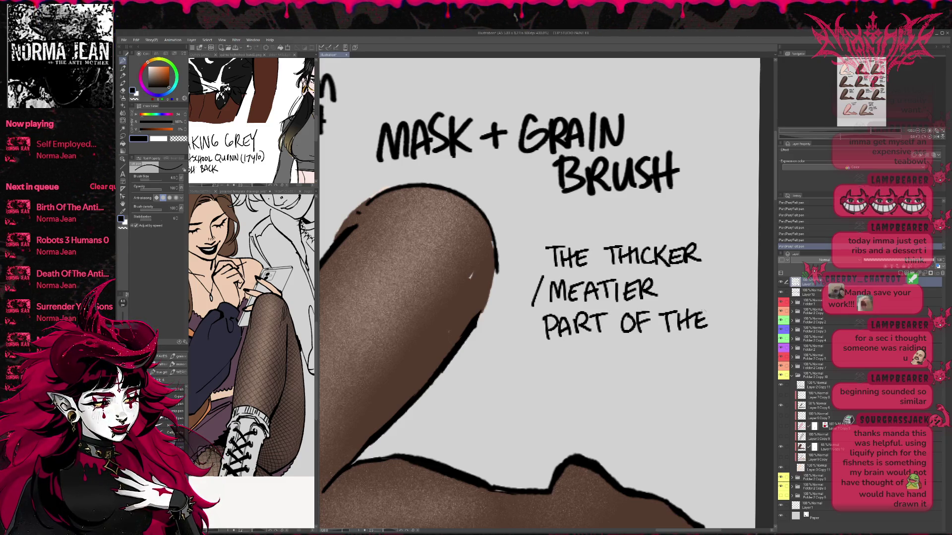
# Step: Begin lettering 'LEG', then erase the whole handwritten explanation with the Eraser
pyautogui.moveTo(529, 353); pyautogui.dragTo(543, 373)
pyautogui.scroll(2, 560, 362)
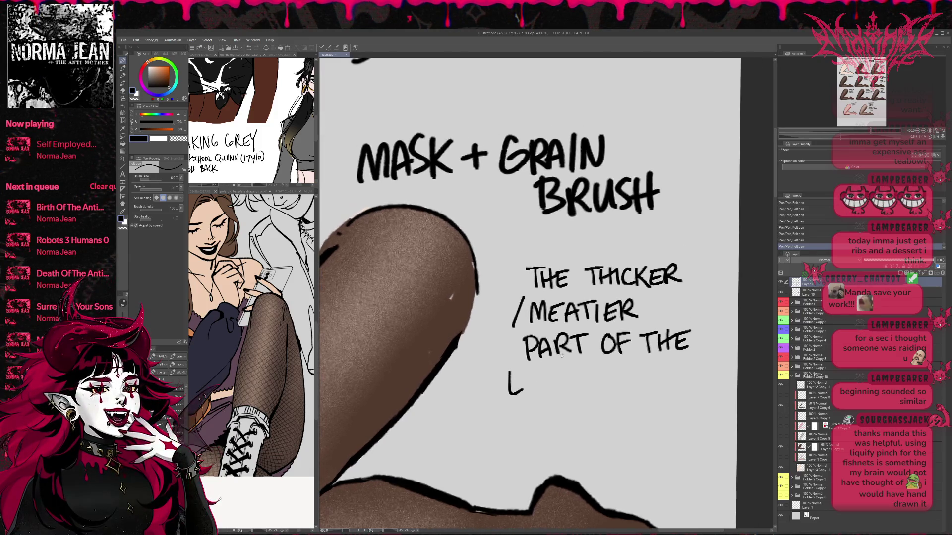
pyautogui.press('e')
pyautogui.moveTo(528, 278)
pyautogui.mouseDown()
pyautogui.moveTo(680, 244)
pyautogui.moveTo(578, 379)
pyautogui.moveTo(521, 297)
pyautogui.mouseUp()
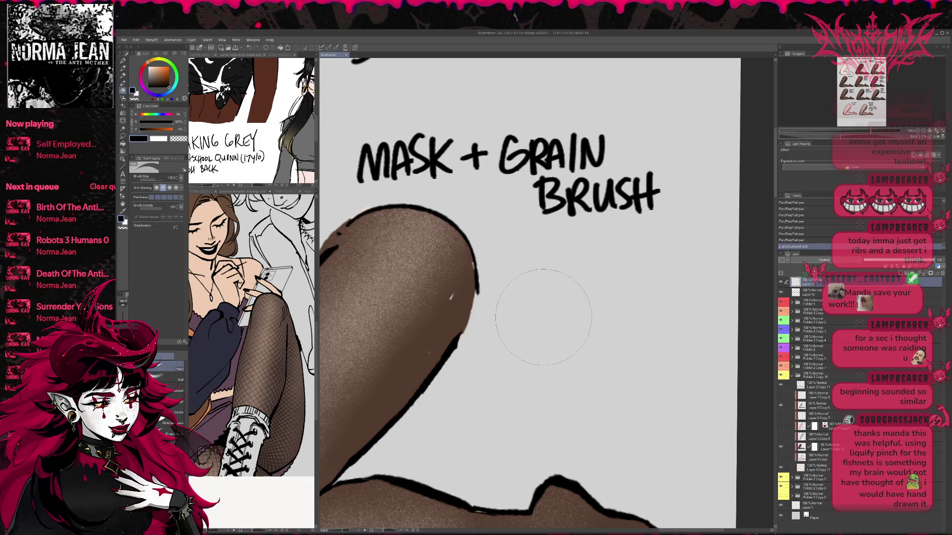
pyautogui.press('t')
pyautogui.click(555, 333)
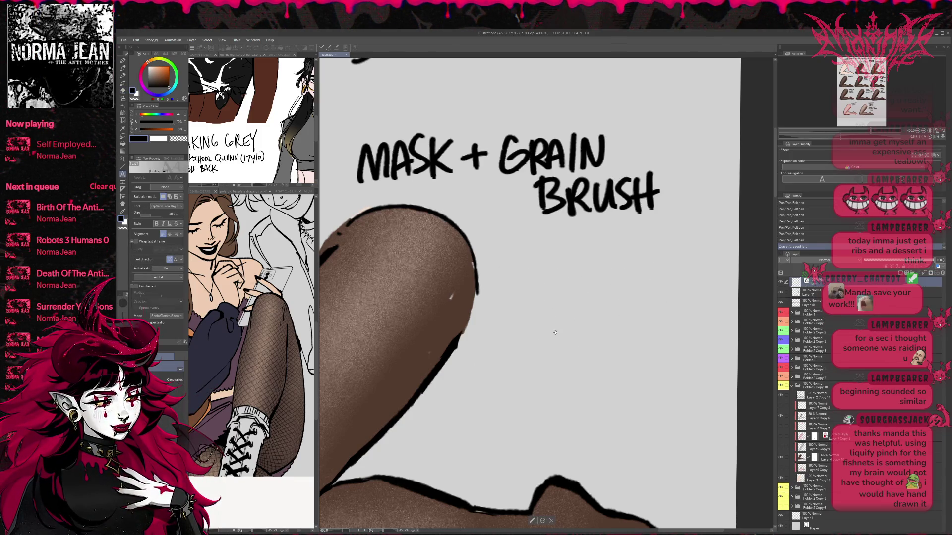
# Step: Type 'THE THICK' as a text note and shrink its size to 7
pyautogui.moveTo(147, 217); pyautogui.dragTo(147, 217)
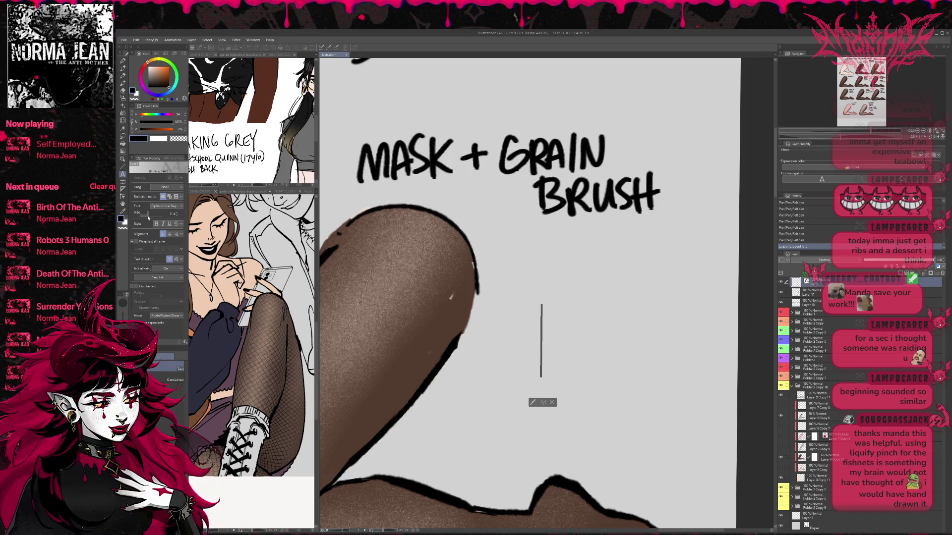
pyautogui.write('T')
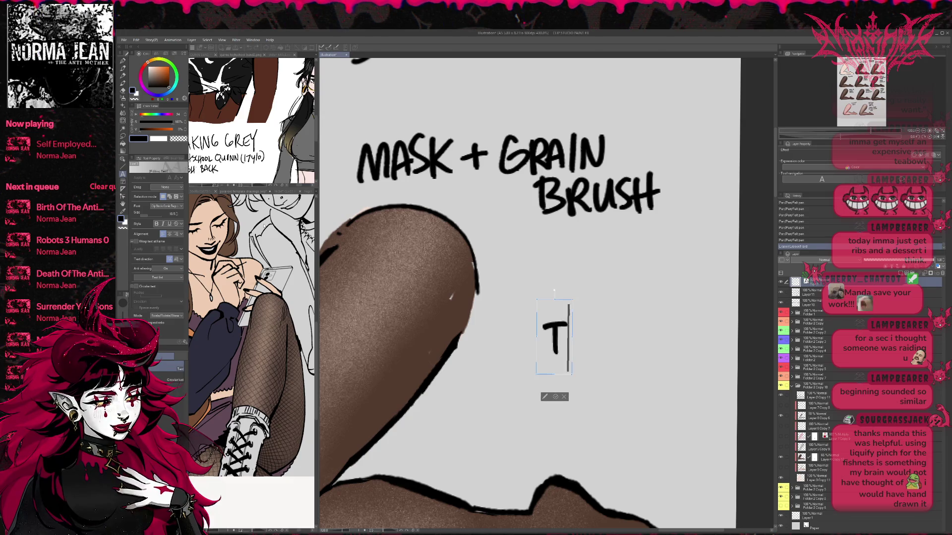
pyautogui.write('HE THICK')
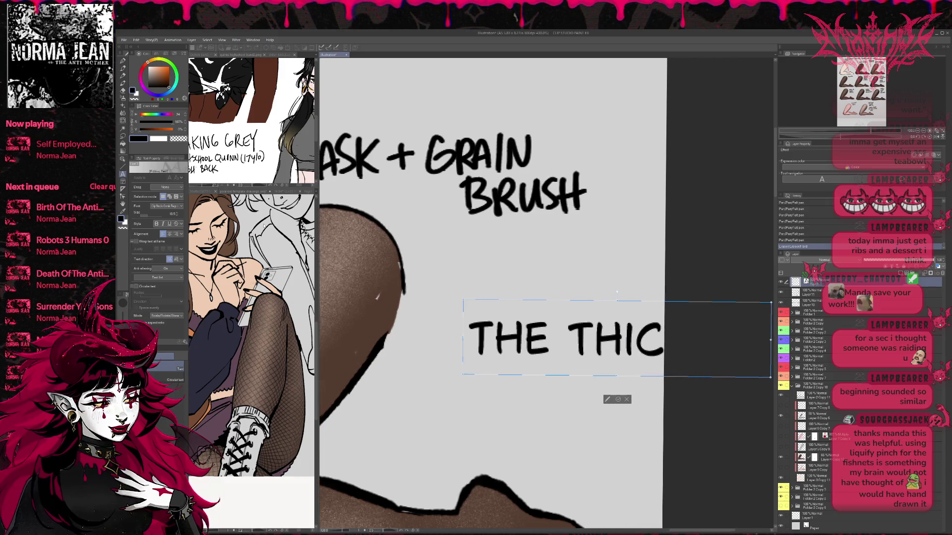
pyautogui.scroll(-4, 462, 295)
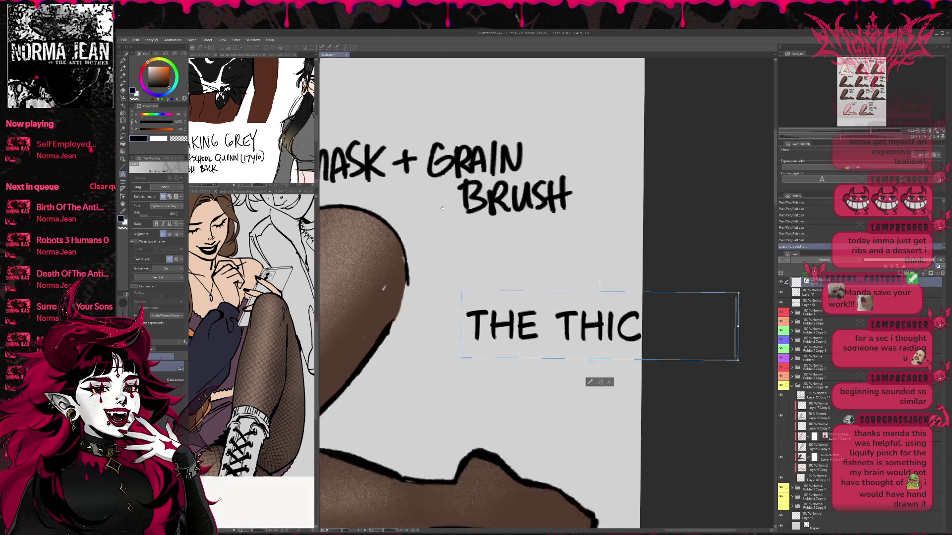
pyautogui.moveTo(461, 295); pyautogui.dragTo(709, 331)
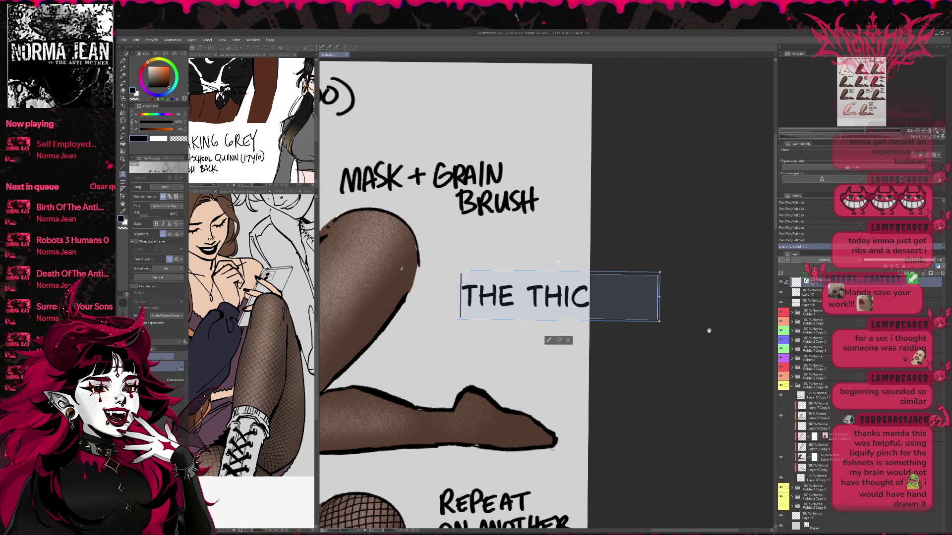
pyautogui.click(178, 215)
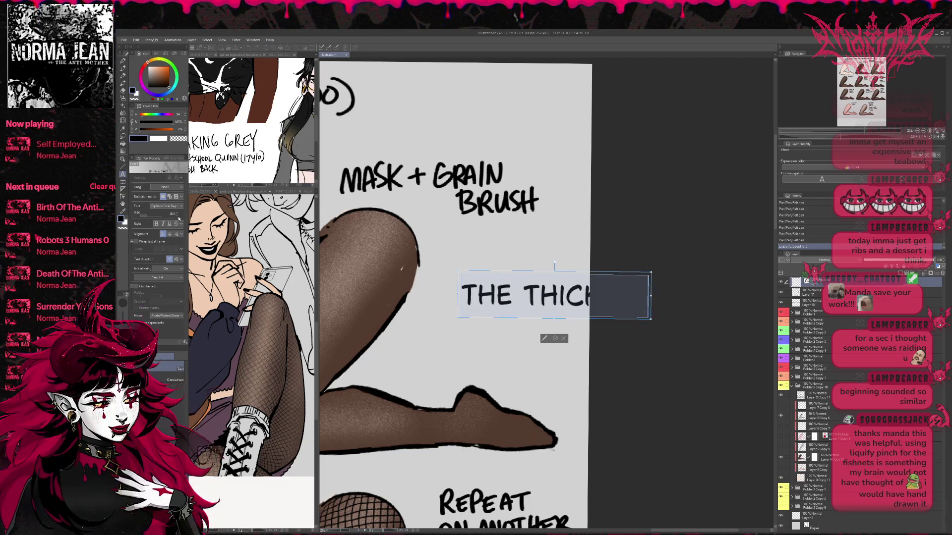
pyautogui.click(178, 215)
pyautogui.click(515, 289)
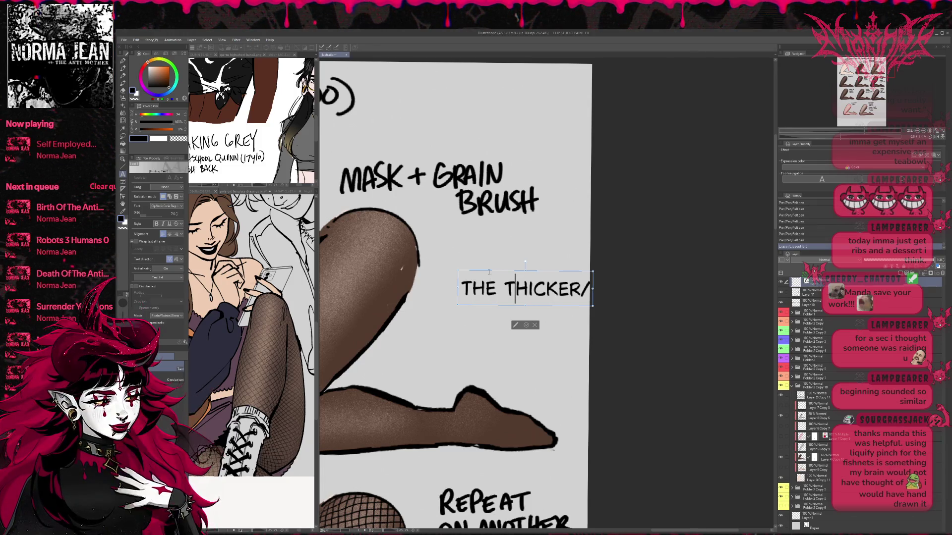
pyautogui.moveTo(486, 266); pyautogui.dragTo(465, 234)
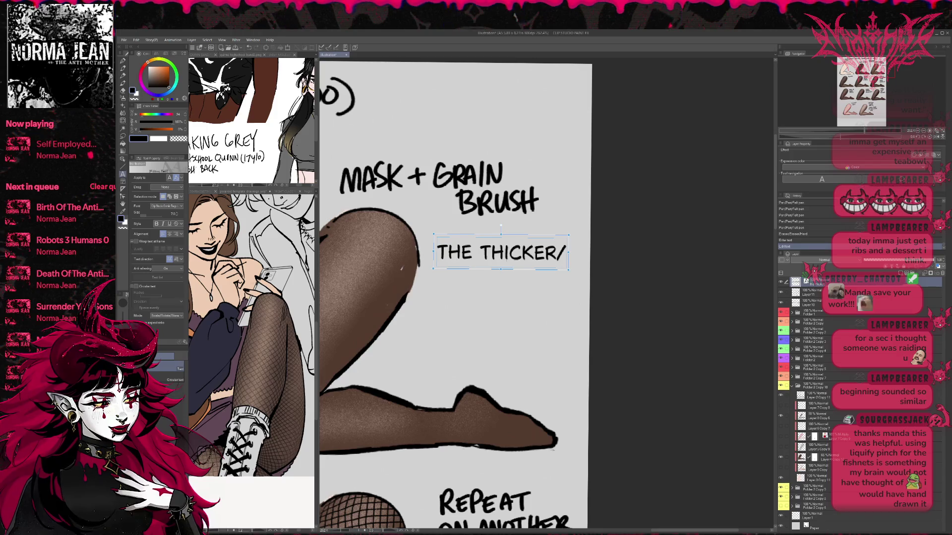
# Step: Continue the note: 'MEATER PART OF THE LEG WOULD STRETCH / THE FABRIC AND / MAKE IT MORE SHEER'
pyautogui.click(565, 253)
pyautogui.press('Return')
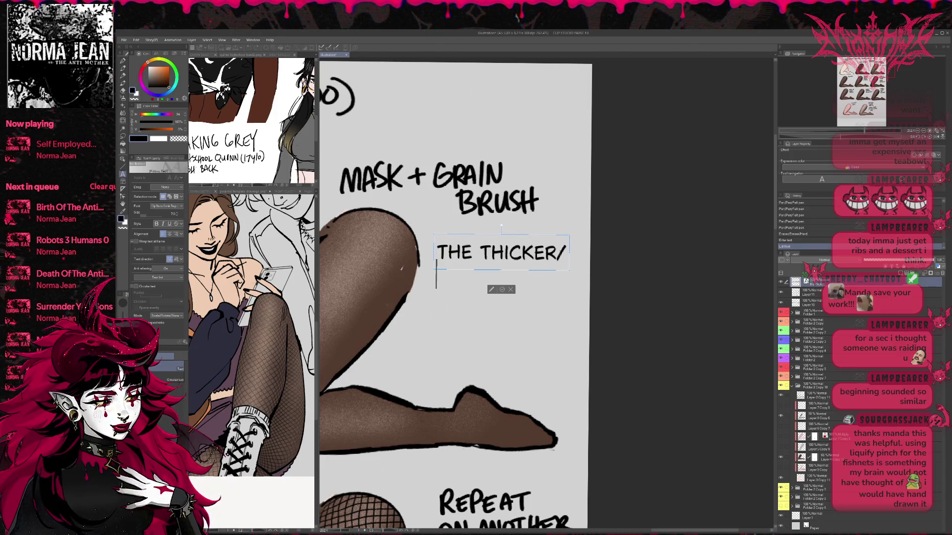
pyautogui.write('MEATER PART OF THE LE')
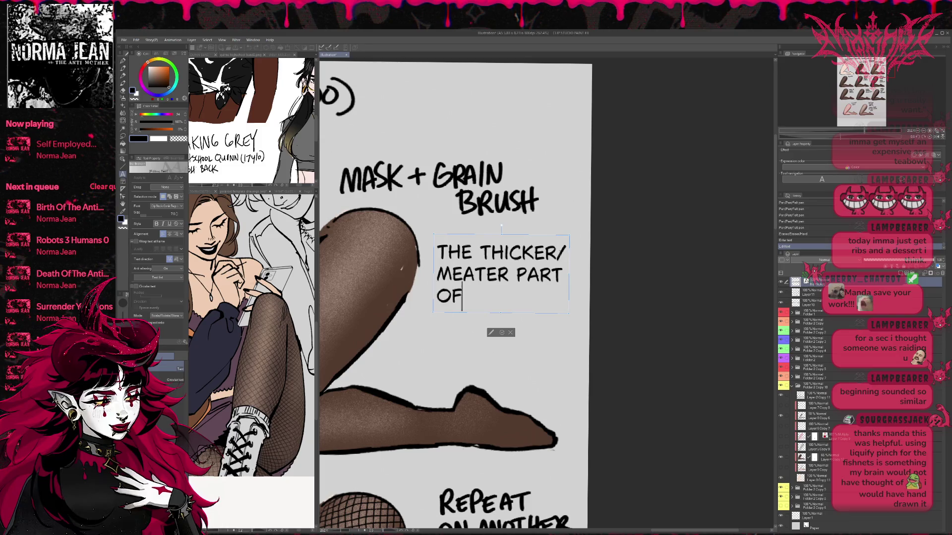
pyautogui.write('G WOU')
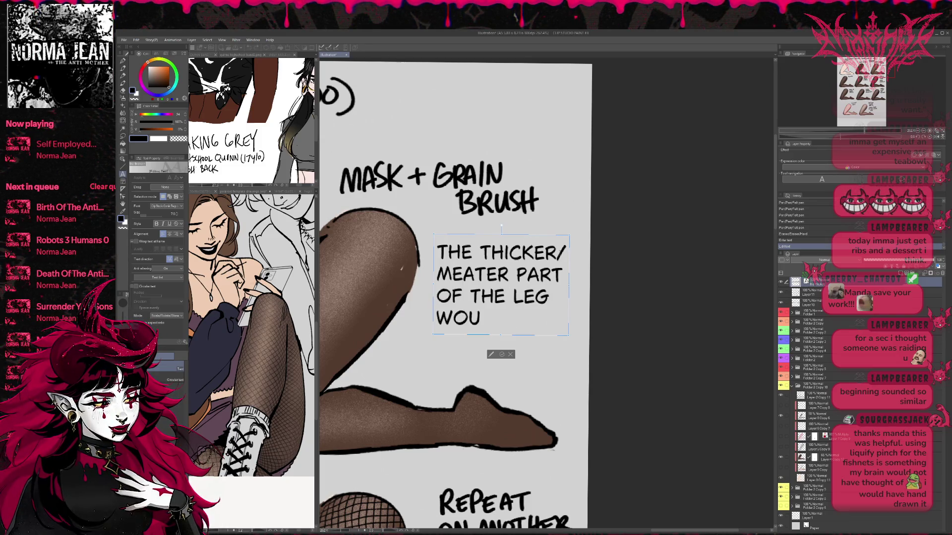
pyautogui.write('LD STRETCH')
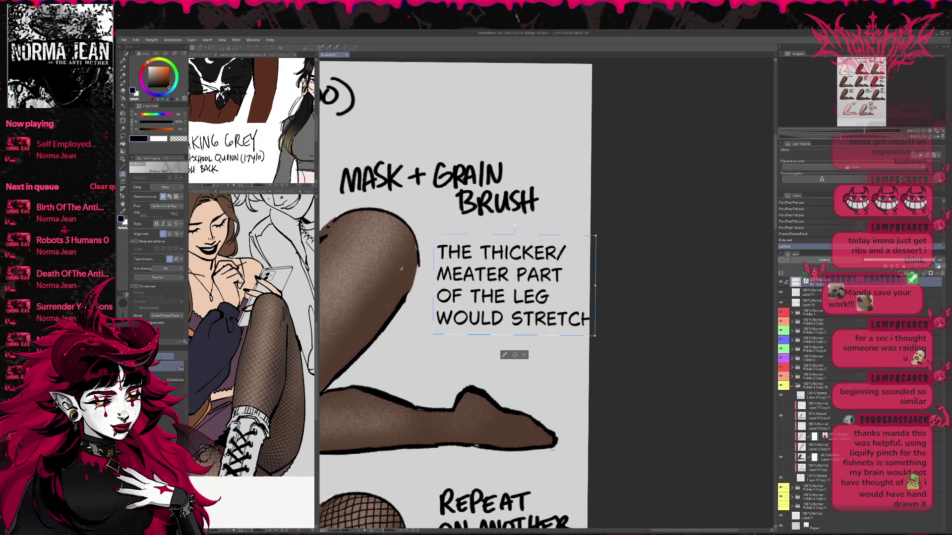
pyautogui.press('Return')
pyautogui.write('THE FABRIC ')
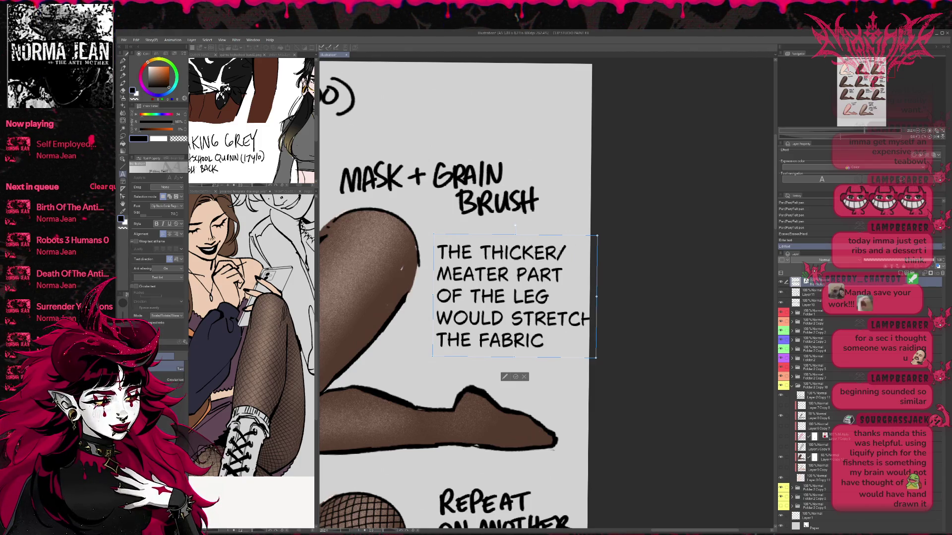
pyautogui.write('AND')
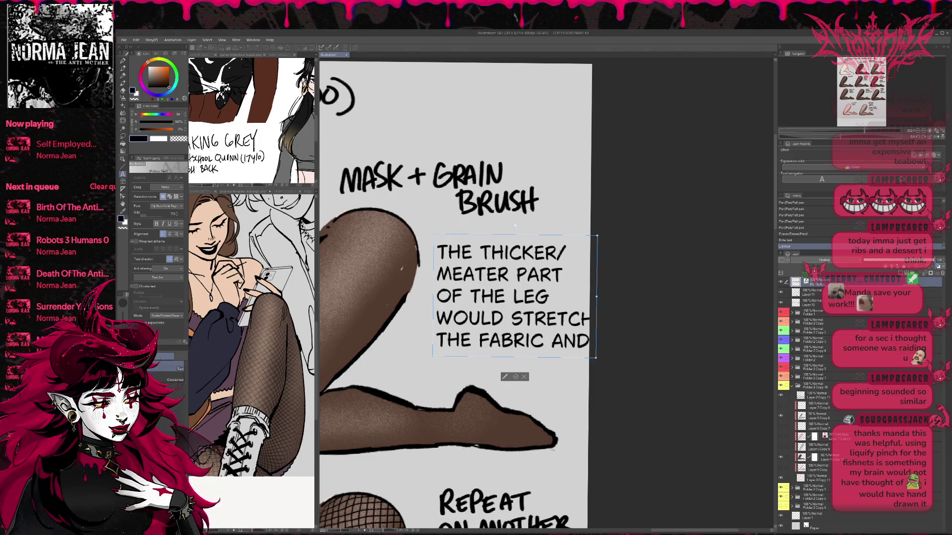
pyautogui.press('Return')
pyautogui.write('MAKE IT MORE SHEER')
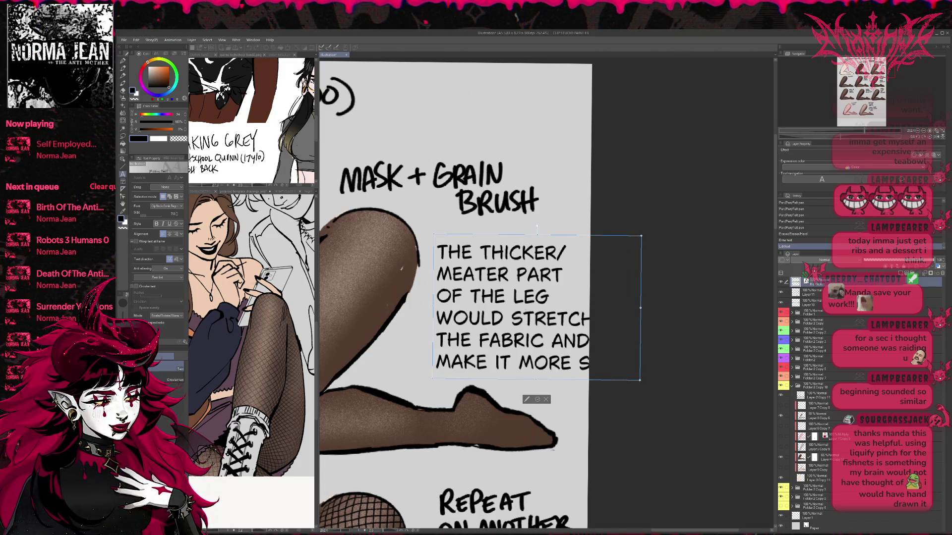
# Step: Put SHEER on its own line, centre-align the note, and place it beside the leg
pyautogui.moveTo(531, 376); pyautogui.dragTo(479, 368)
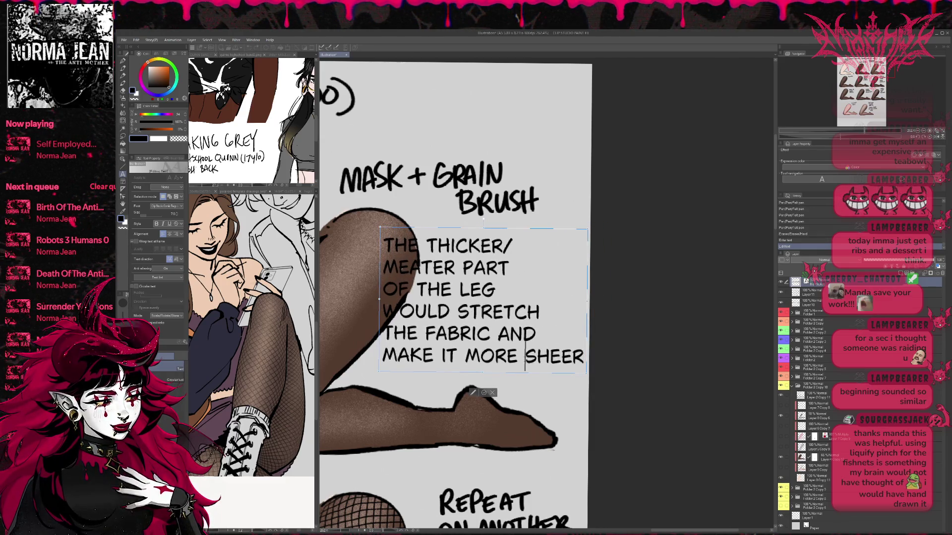
pyautogui.click(524, 356)
pyautogui.press('Return')
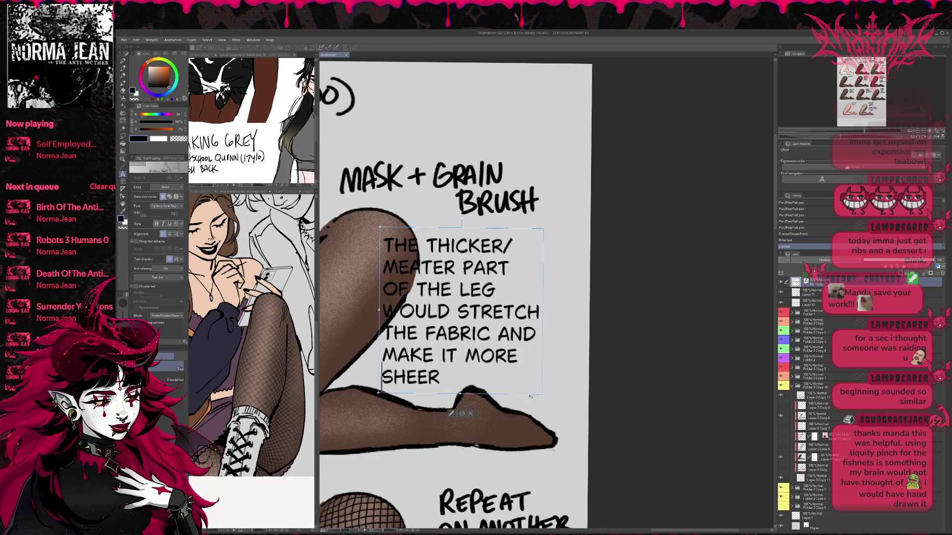
pyautogui.moveTo(440, 378); pyautogui.dragTo(383, 238)
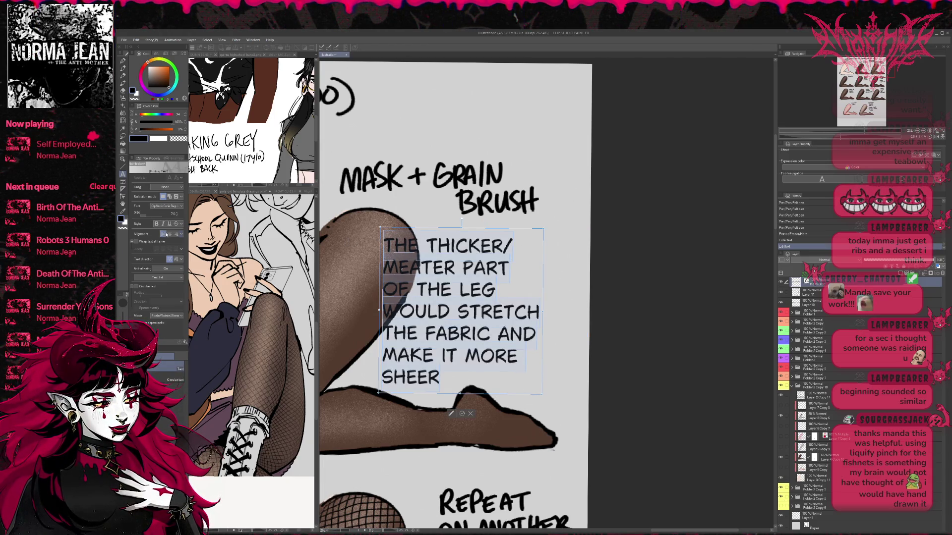
pyautogui.click(169, 234)
pyautogui.moveTo(480, 393); pyautogui.dragTo(519, 384)
pyautogui.click(500, 325)
pyautogui.press('Escape')
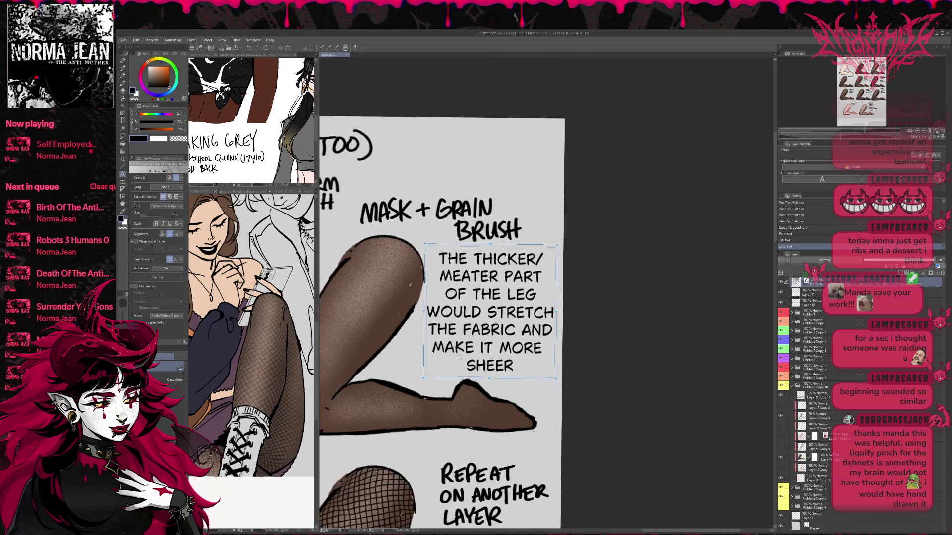
# Step: Zoom out and bring the BASE and FISHNETS legs into view
pyautogui.scroll(-5, 496, 387)
pyautogui.scroll(-3, 532, 390)
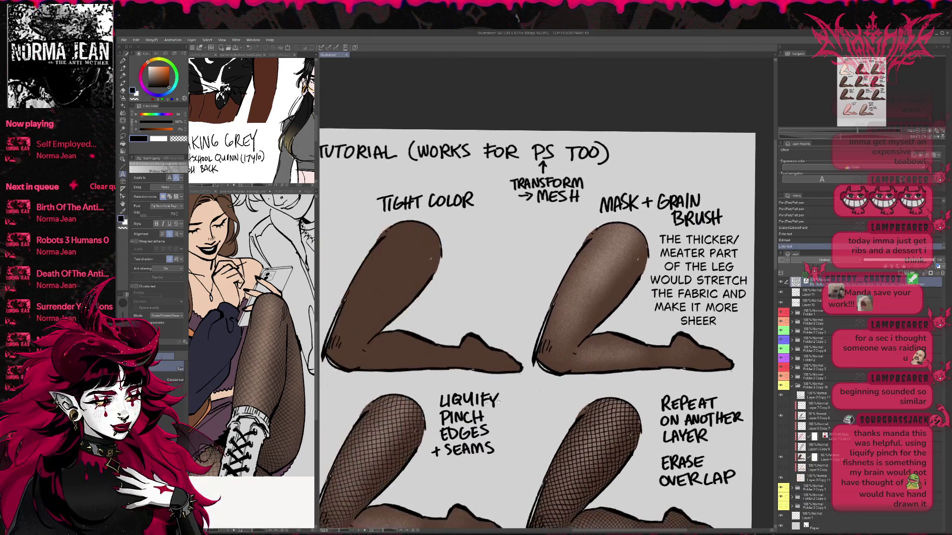
pyautogui.scroll(3, 396, 369)
pyautogui.moveTo(395, 368); pyautogui.dragTo(496, 350)
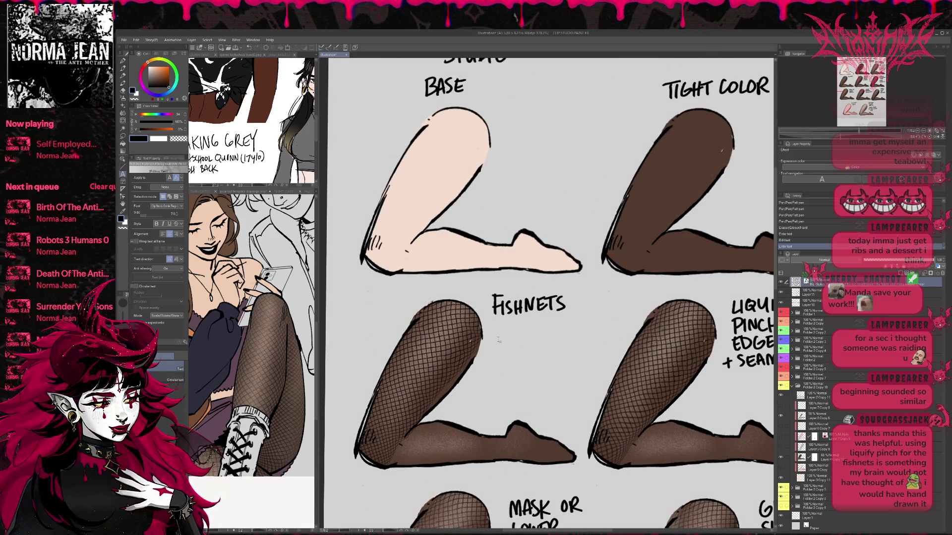
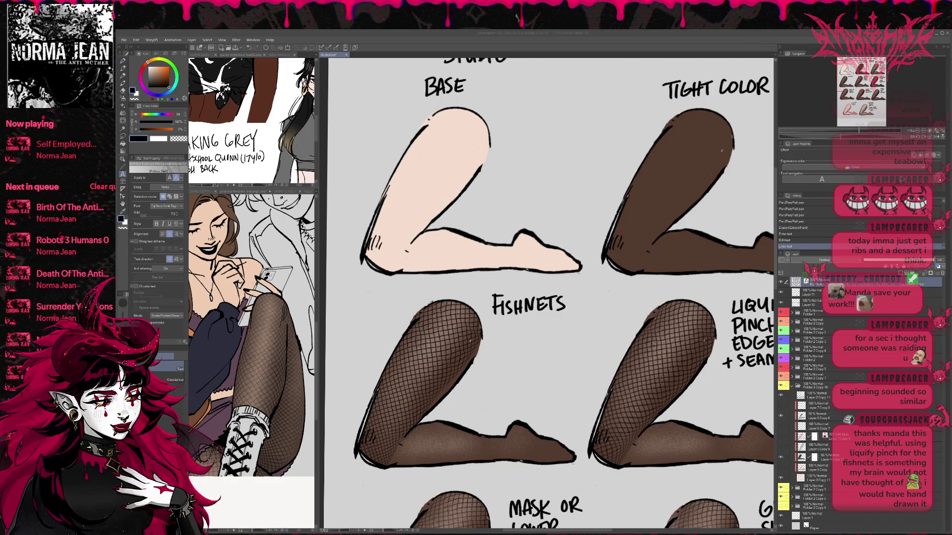
# Step: Type the FISHNETS note: ASSET ID 1723600, pen pressure heavier on meatier parts to stretch fabric
pyautogui.click(498, 336)
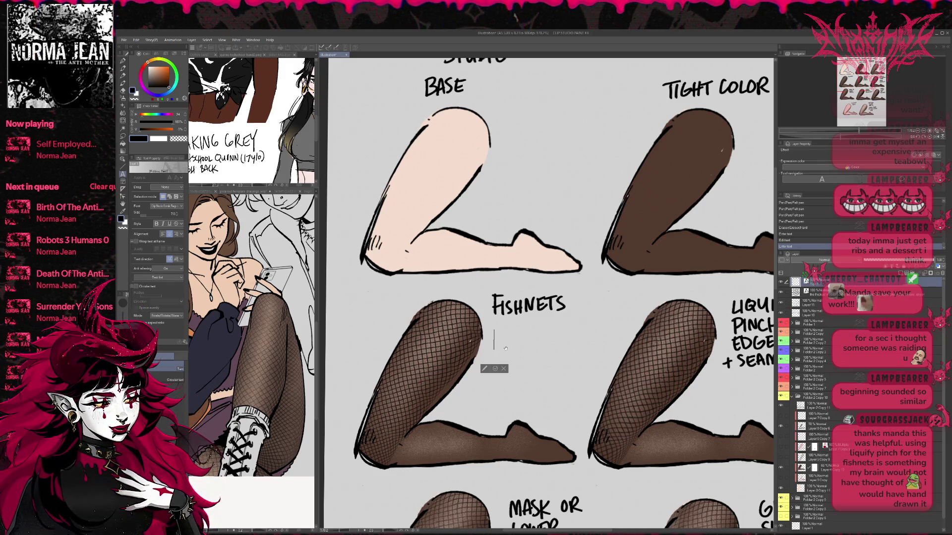
pyautogui.write('ASSET ID:')
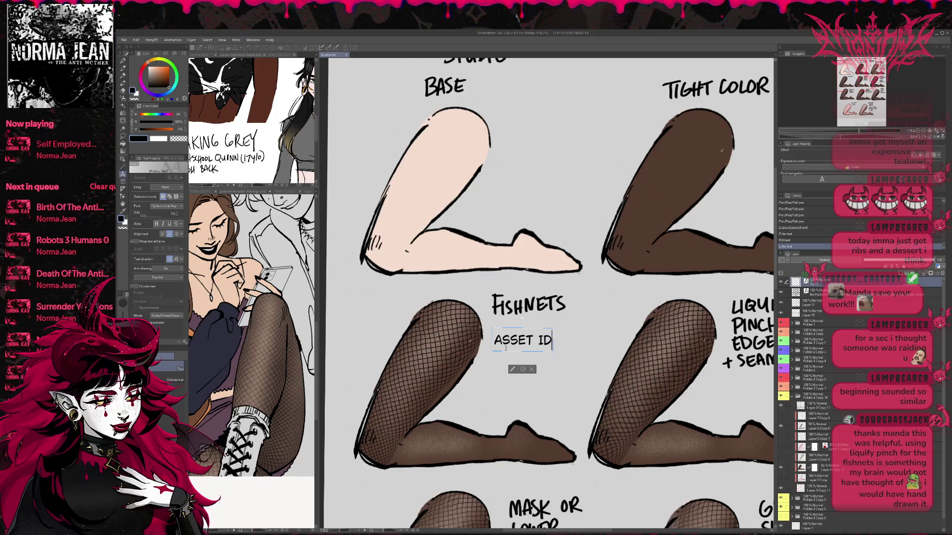
pyautogui.write('1723600')
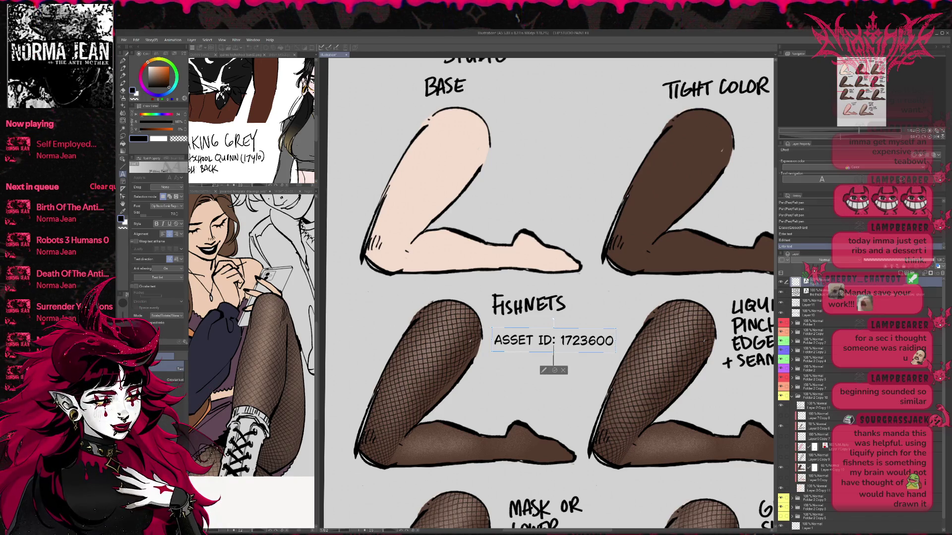
pyautogui.press('Return')
pyautogui.write('PEN PRESSURE')
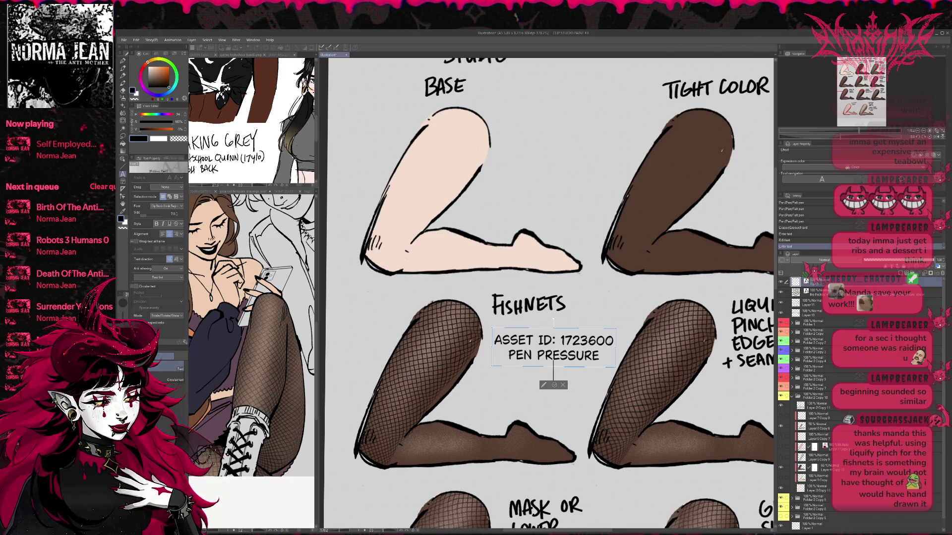
pyautogui.write('HEAVIER')
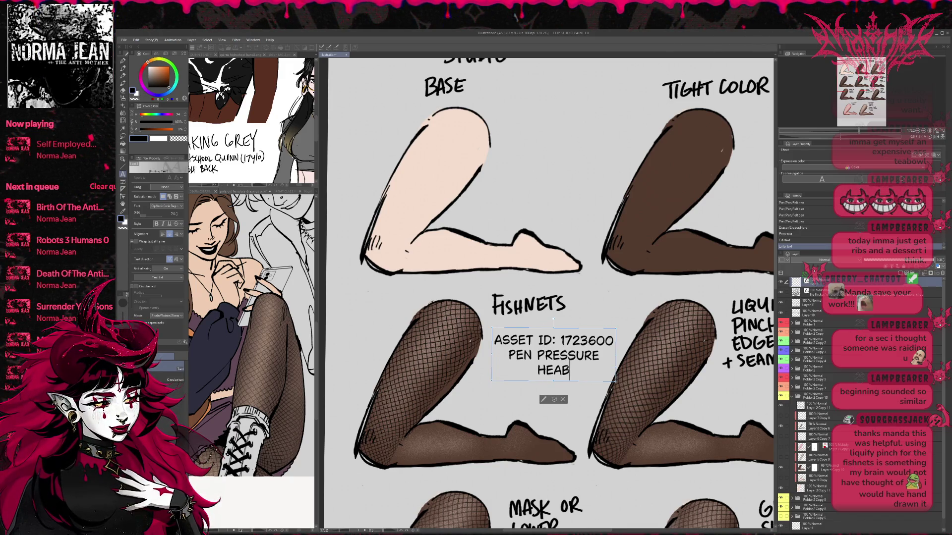
pyautogui.write(' ON THE MEAR')
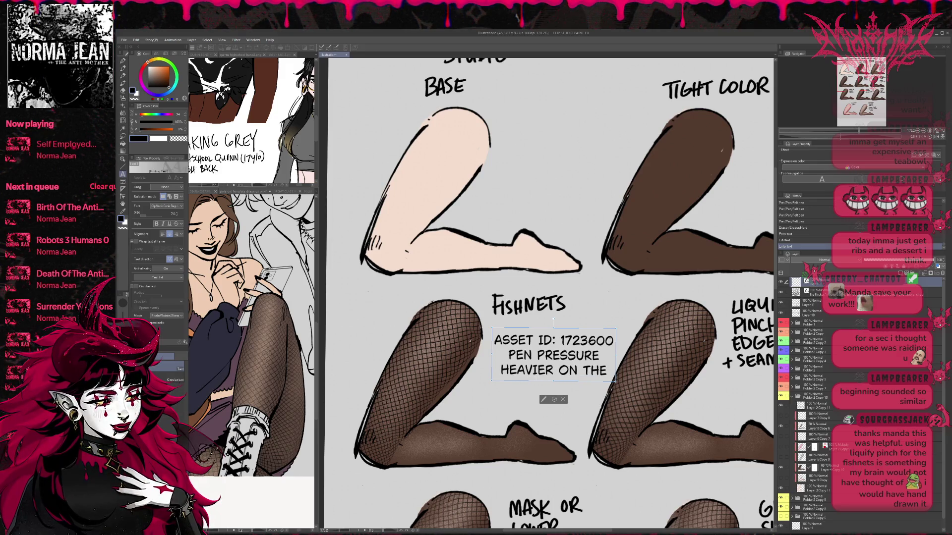
pyautogui.press('BackSpace')
pyautogui.write('TIER')
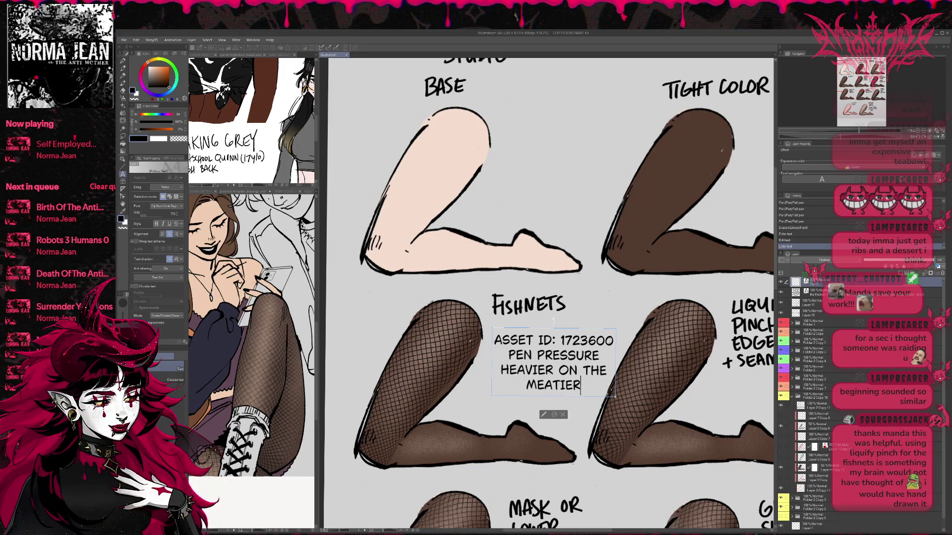
pyautogui.write(' PART')
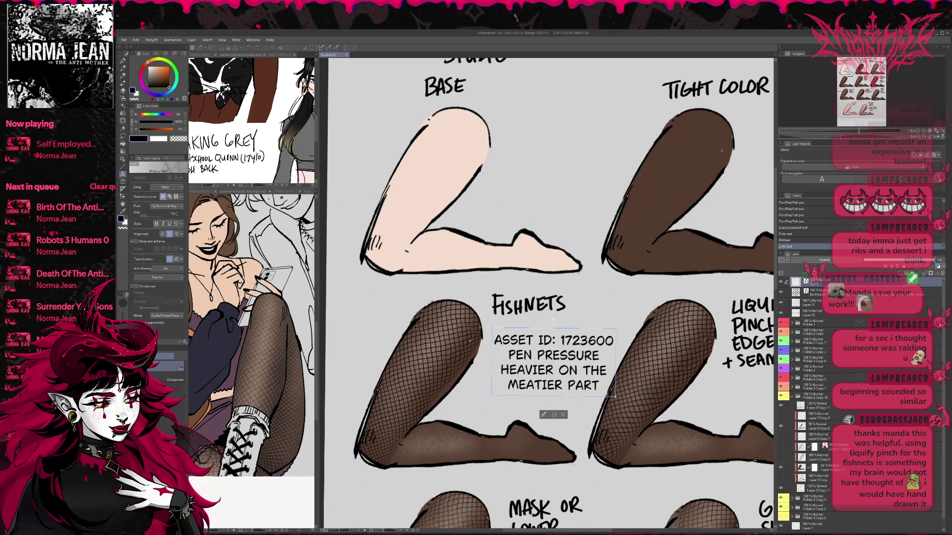
pyautogui.write('S')
pyautogui.write(' OF THE')
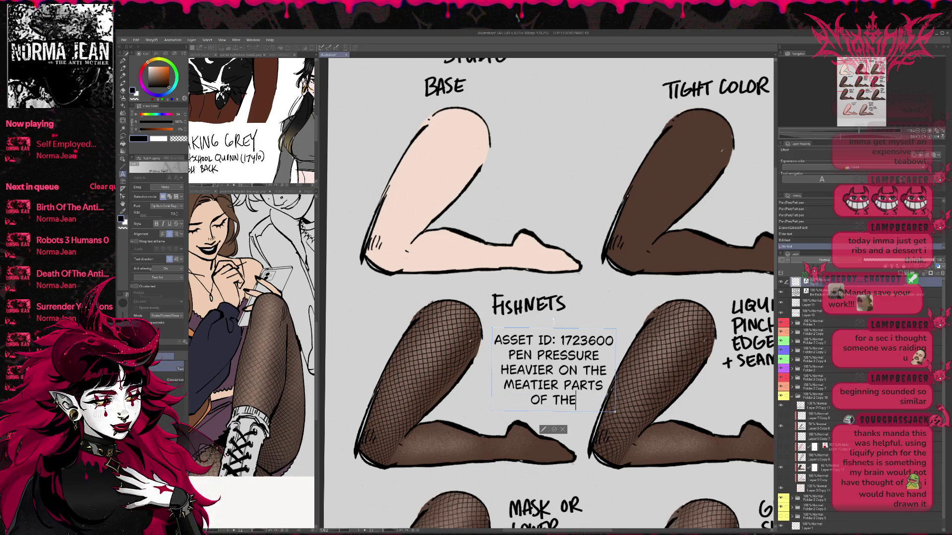
pyautogui.write(' LEG TO STRE')
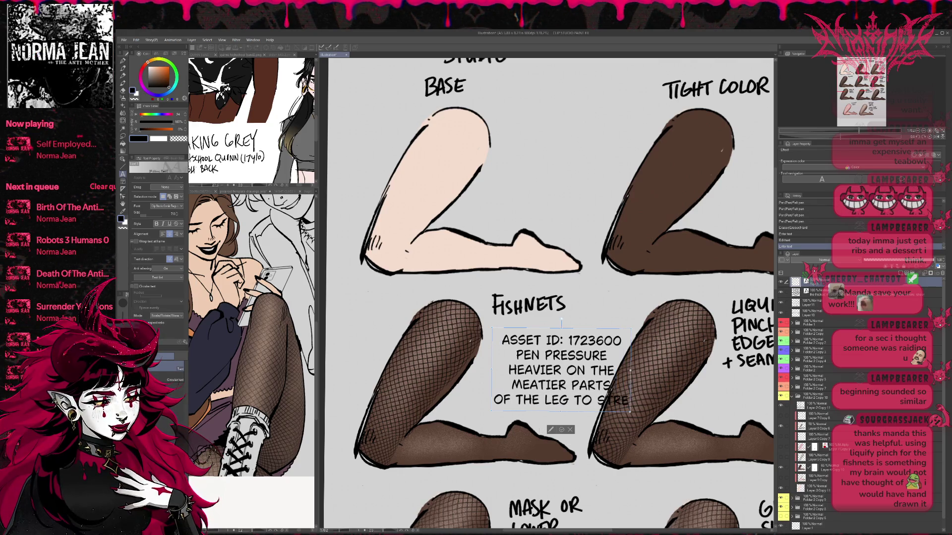
pyautogui.write('TCH THE FABRIC')
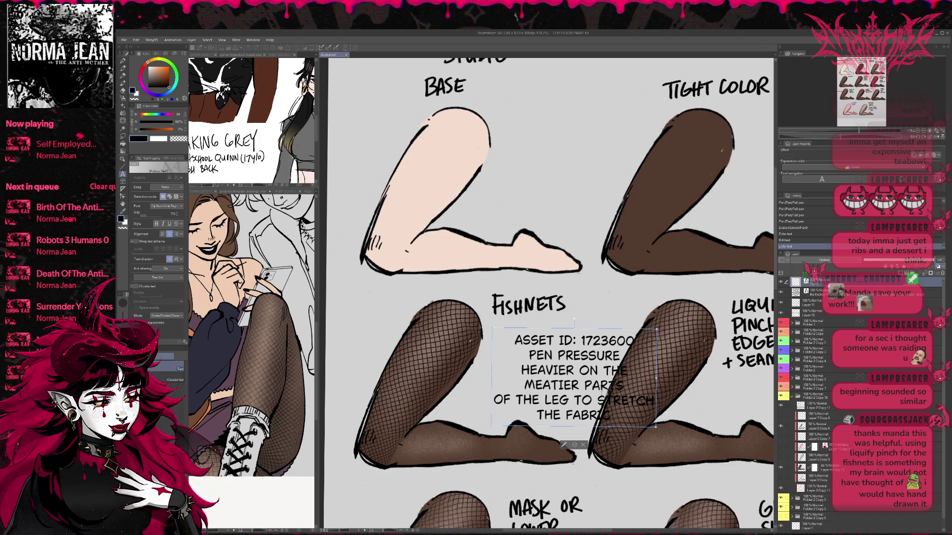
pyautogui.press('Return')
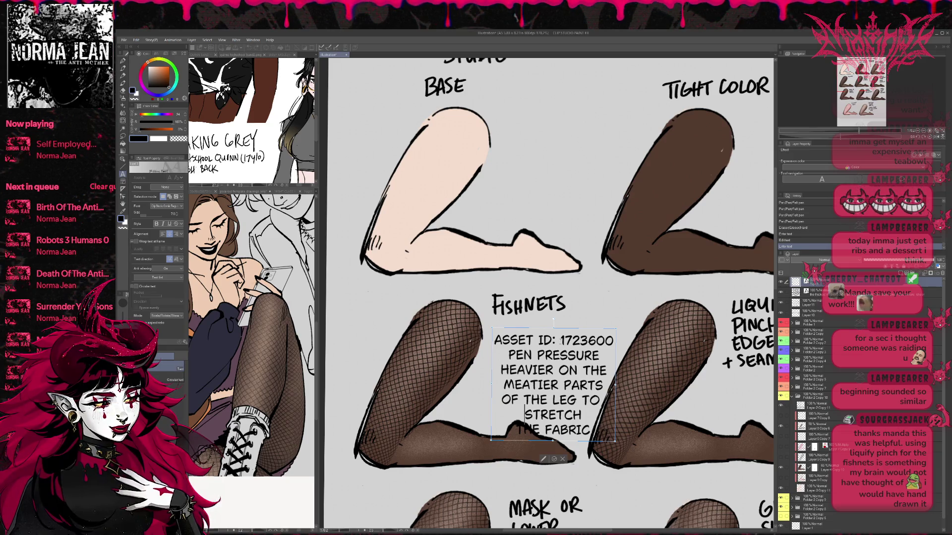
# Step: Put 1723600 on its own line and shift the note up and slightly left
pyautogui.click(560, 341)
pyautogui.press('Return')
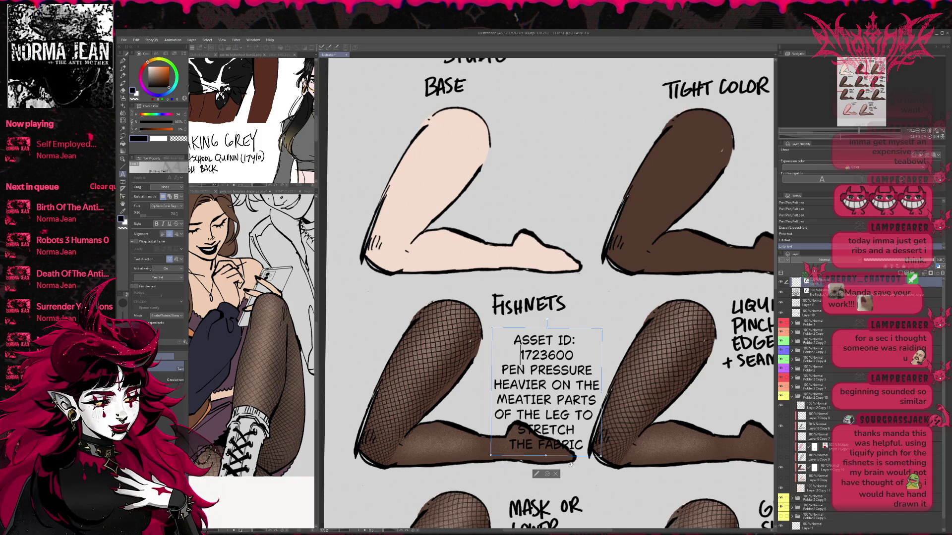
pyautogui.moveTo(570, 455)
pyautogui.mouseDown()
pyautogui.moveTo(523, 423)
pyautogui.moveTo(555, 431)
pyautogui.moveTo(559, 421)
pyautogui.mouseUp()
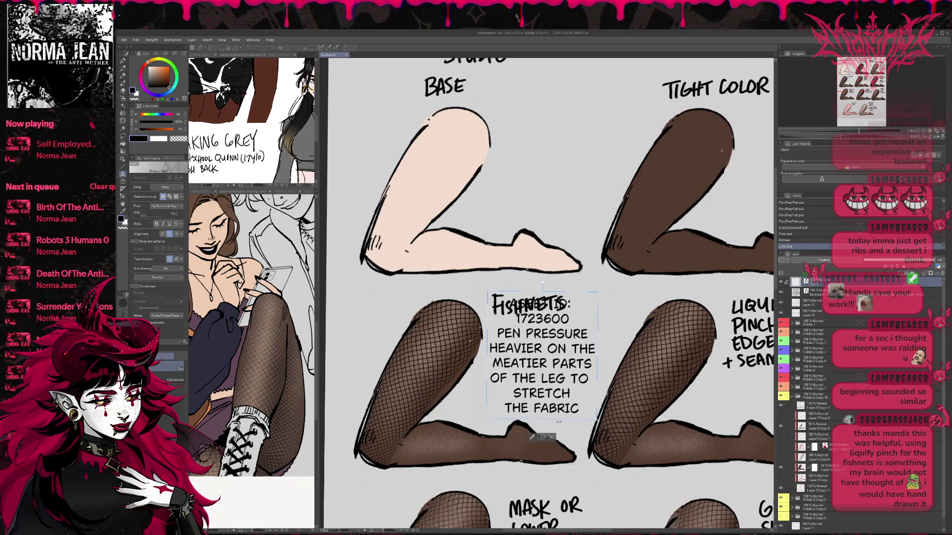
pyautogui.click(541, 438)
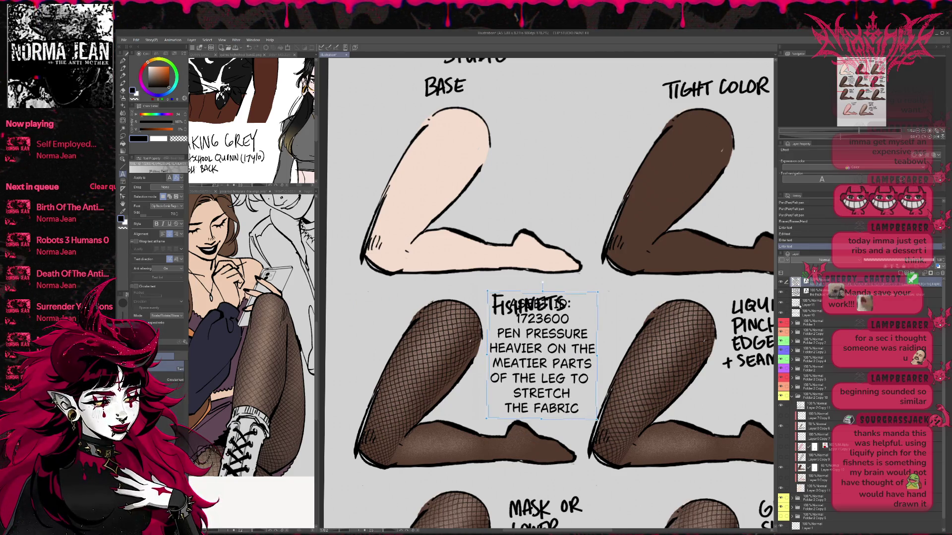
# Step: Lasso the FISHNETS heading on Layer 11 and move it up-left above the note
pyautogui.click(585, 421)
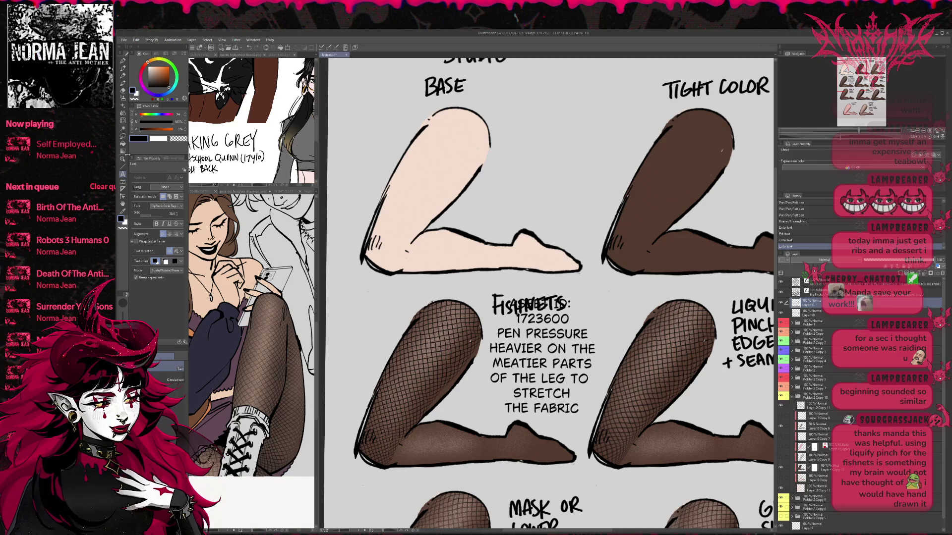
pyautogui.click(122, 136)
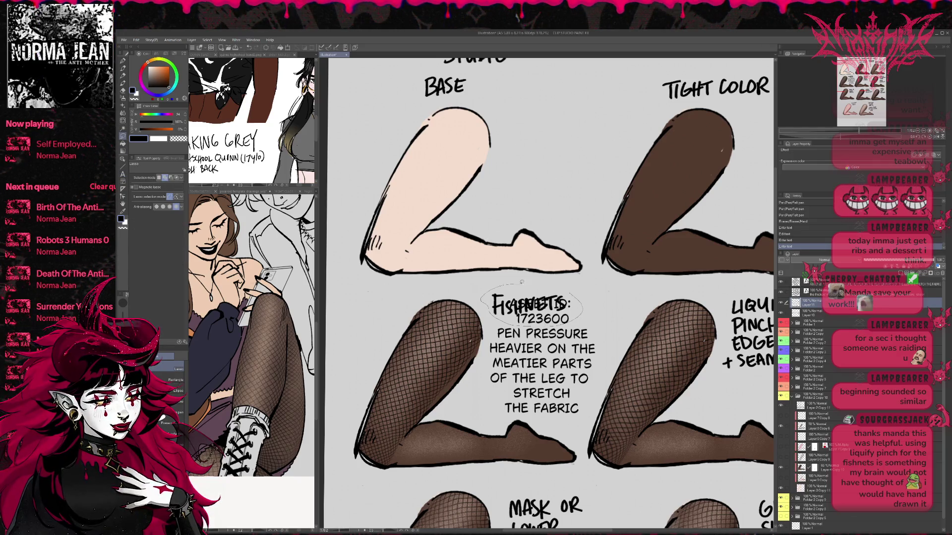
pyautogui.hotkey('ctrl', 't')
pyautogui.moveTo(560, 308); pyautogui.dragTo(528, 294)
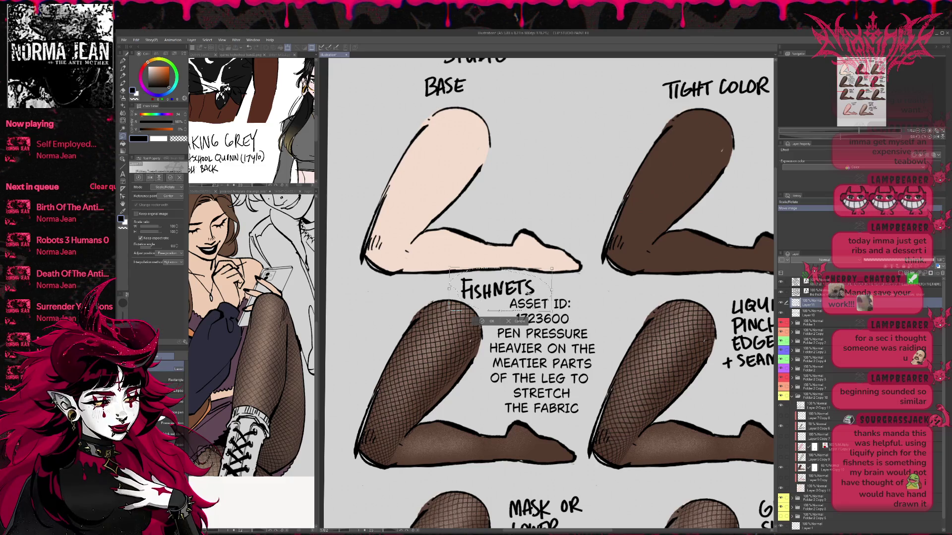
pyautogui.press('Return')
pyautogui.click(456, 322)
pyautogui.scroll(-1, 623, 342)
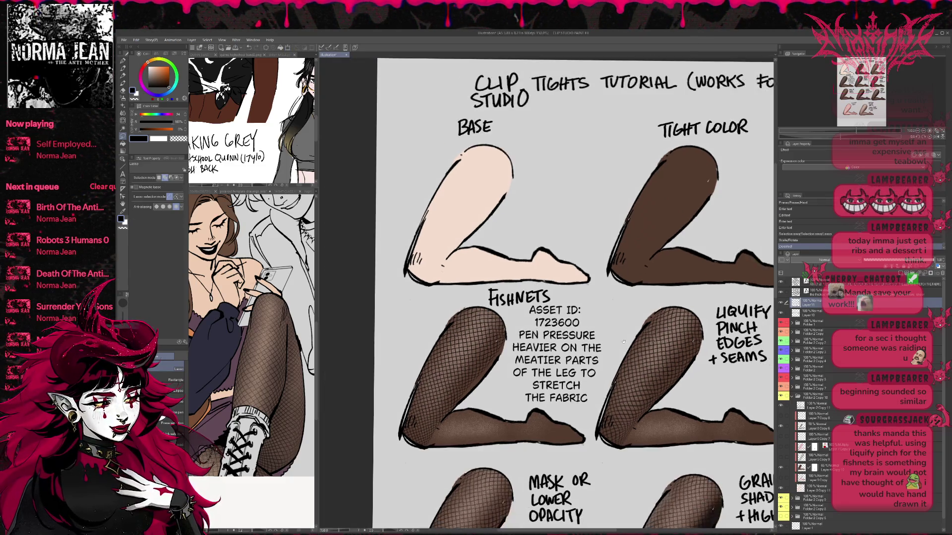
# Step: Paste the Liquify settings screenshot onto the middle-row liquify leg
pyautogui.hscroll(3, 623, 343)
pyautogui.hscroll(3, 557, 343)
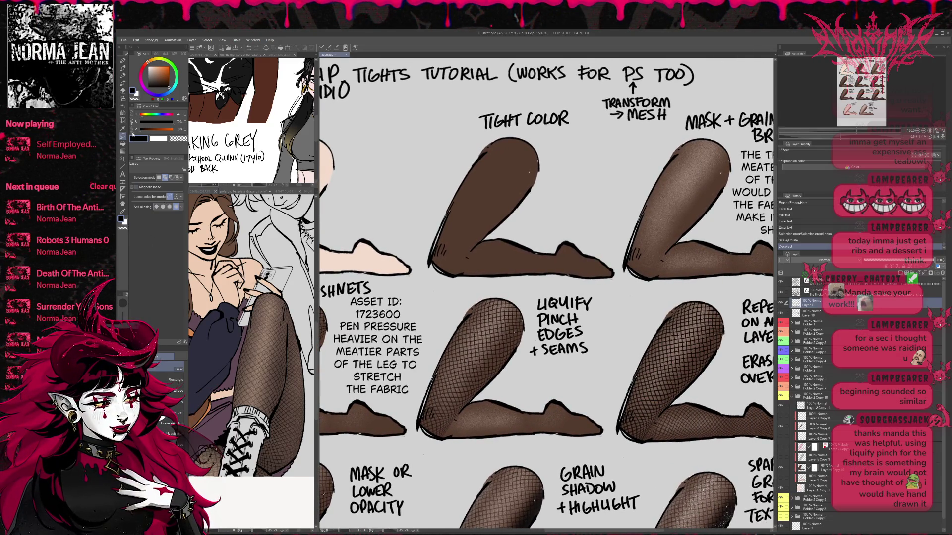
pyautogui.click(123, 121)
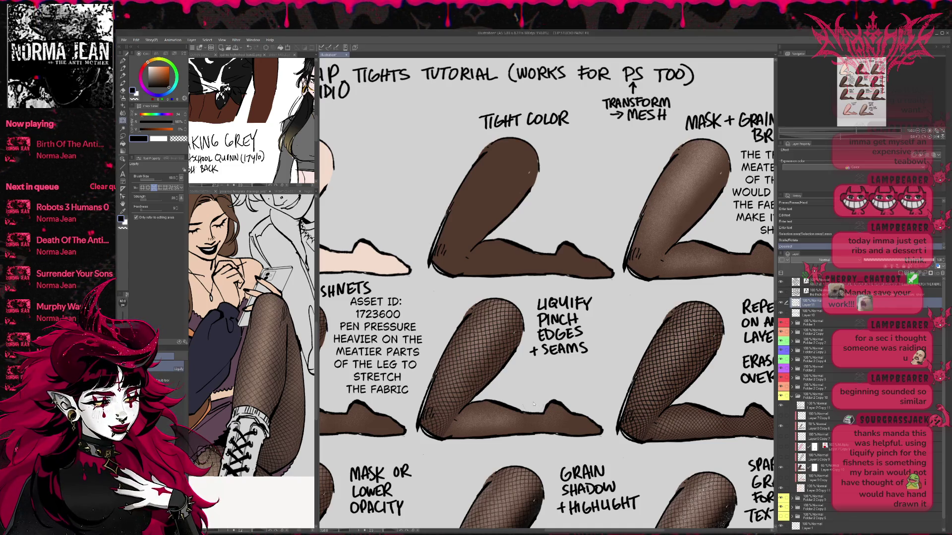
pyautogui.hotkey('ctrl', 'v')
pyautogui.hotkey('ctrl', 't')
pyautogui.hotkey('ctrl', '-')
pyautogui.moveTo(380, 216)
pyautogui.mouseDown()
pyautogui.moveTo(558, 387)
pyautogui.moveTo(546, 365)
pyautogui.mouseUp()
pyautogui.press('Return')
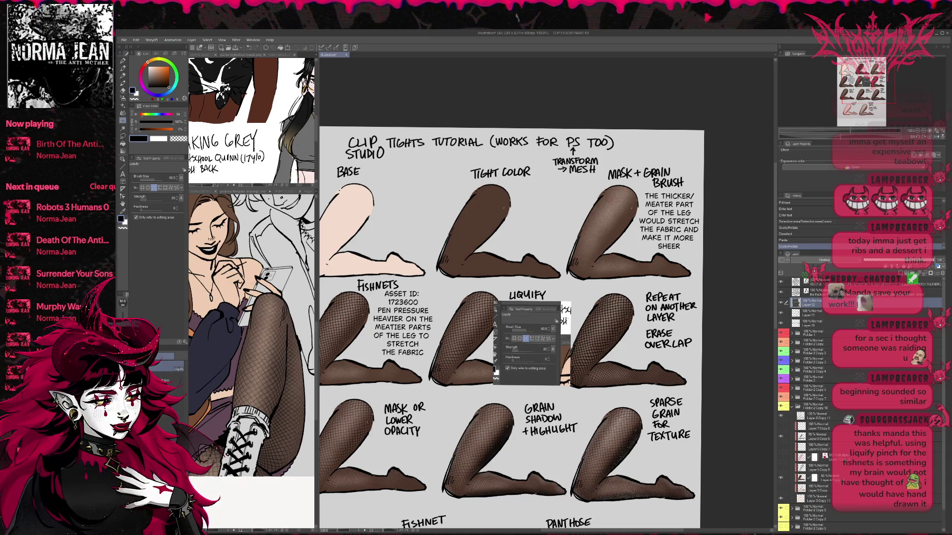
# Step: Paste the screenshot as a Multiply layer and shrink it to about 83 percent
pyautogui.hotkey('ctrl', 'v')
pyautogui.hotkey('ctrl', 't')
pyautogui.moveTo(571, 305)
pyautogui.mouseDown()
pyautogui.moveTo(562, 318)
pyautogui.moveTo(569, 370)
pyautogui.mouseUp()
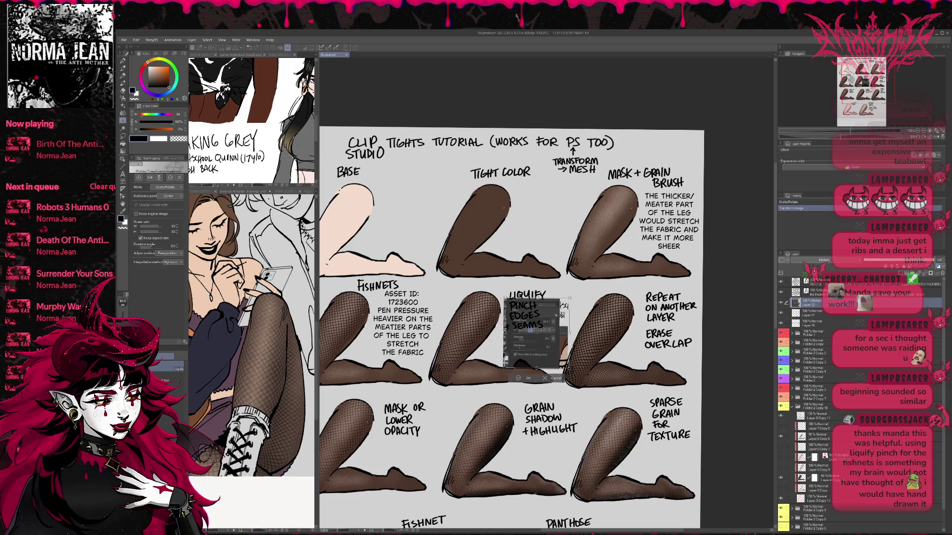
pyautogui.press('Return')
# Step: Erase the screenshot's ragged right and lower edges and the old LIQUIFY PINCH EDGES label
pyautogui.press('e')
pyautogui.scroll(3, 574, 316)
pyautogui.moveTo(547, 315)
pyautogui.mouseDown()
pyautogui.moveTo(577, 369)
pyautogui.moveTo(555, 386)
pyautogui.mouseUp()
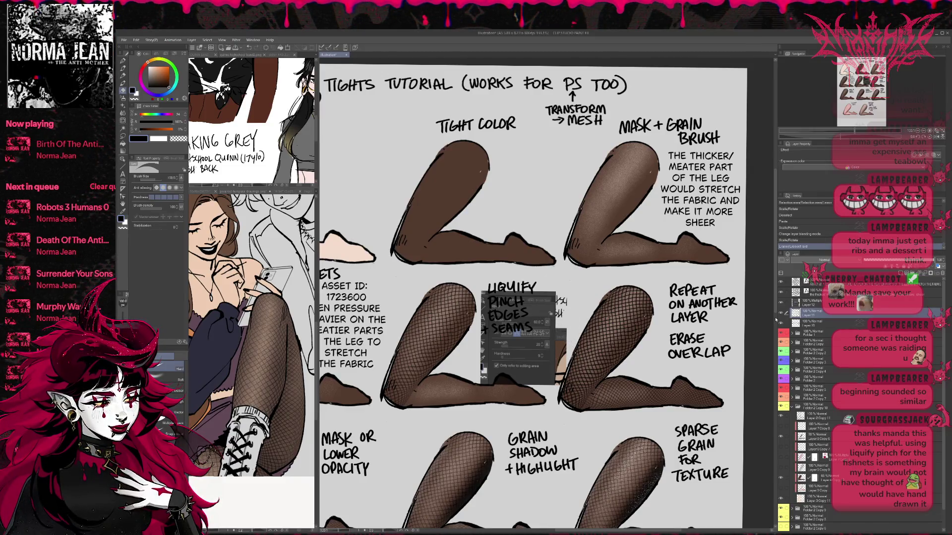
pyautogui.click(795, 303)
pyautogui.moveTo(543, 293); pyautogui.dragTo(560, 385)
pyautogui.moveTo(493, 387)
pyautogui.mouseDown()
pyautogui.moveTo(498, 369)
pyautogui.moveTo(545, 370)
pyautogui.mouseUp()
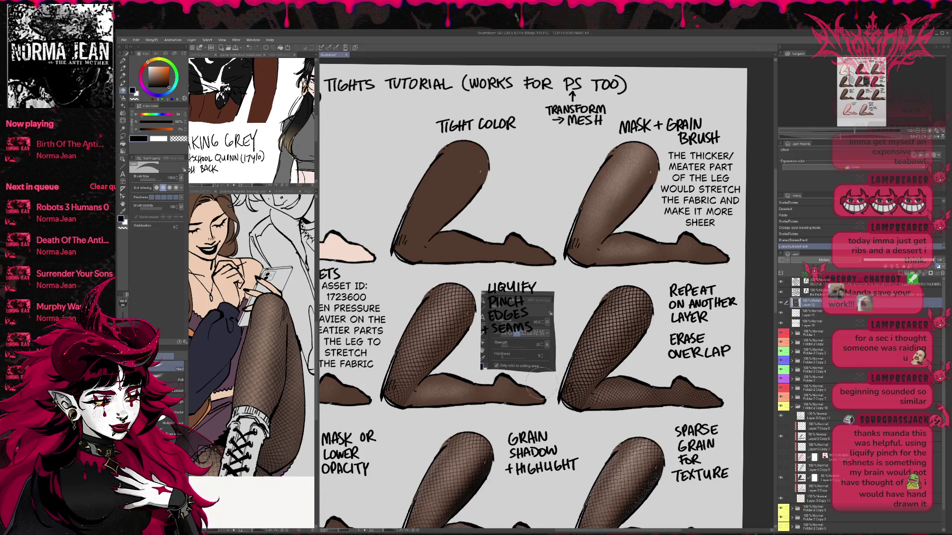
pyautogui.click(813, 312)
pyautogui.moveTo(541, 297)
pyautogui.mouseDown()
pyautogui.moveTo(496, 300)
pyautogui.moveTo(533, 342)
pyautogui.mouseUp()
# Step: Hand-letter LIQUIFY TO PINCH SEAMS with the pen above the fishnet leg
pyautogui.press('p')
pyautogui.moveTo(471, 276); pyautogui.dragTo(503, 280)
pyautogui.moveTo(506, 275); pyautogui.dragTo(511, 285)
pyautogui.moveTo(519, 277); pyautogui.dragTo(552, 285)
pyautogui.hotkey('ctrl', 'z')
pyautogui.moveTo(561, 277)
pyautogui.mouseDown()
pyautogui.moveTo(557, 284)
pyautogui.moveTo(575, 285)
pyautogui.mouseUp()
pyautogui.moveTo(613, 324); pyautogui.dragTo(586, 319)
pyautogui.hscroll(3, 586, 319)
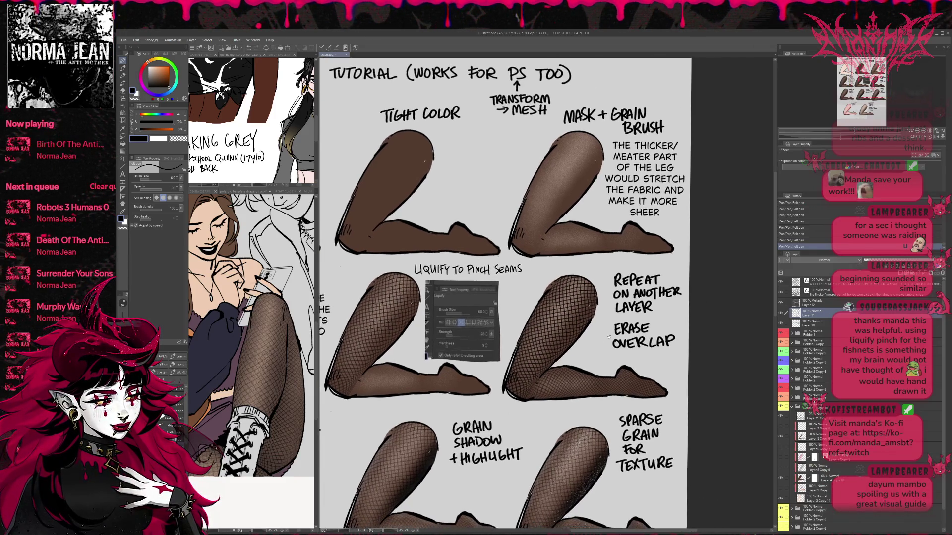
pyautogui.hscroll(-2, 665, 351)
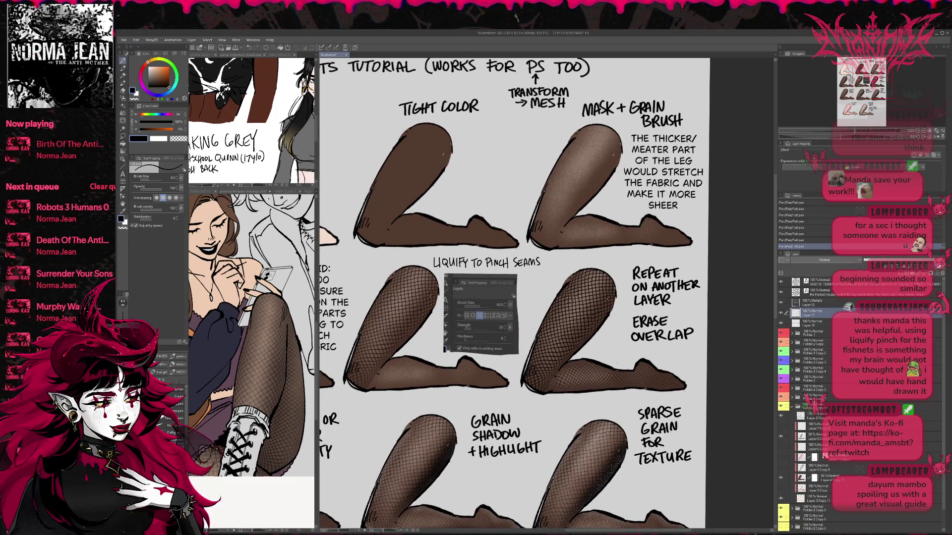
pyautogui.hscroll(-8, 666, 359)
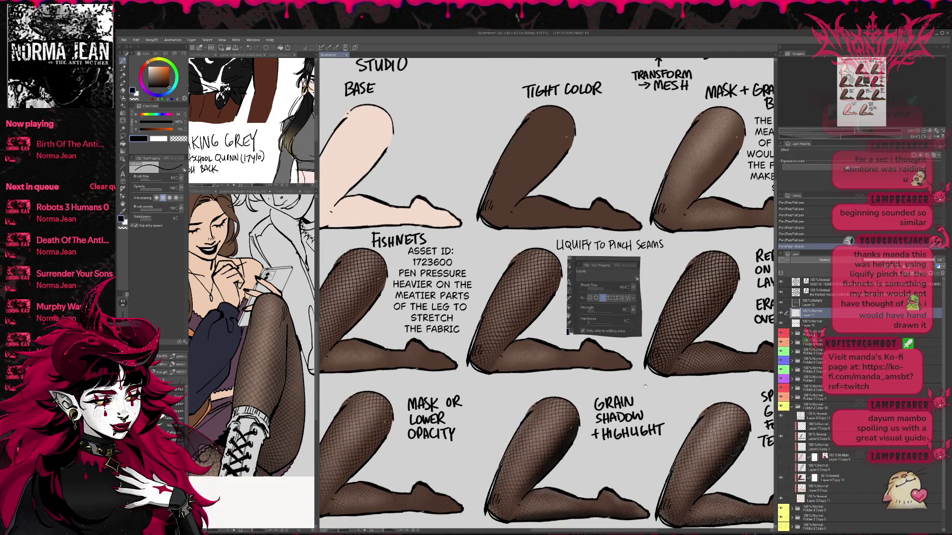
pyautogui.scroll(1, 652, 378)
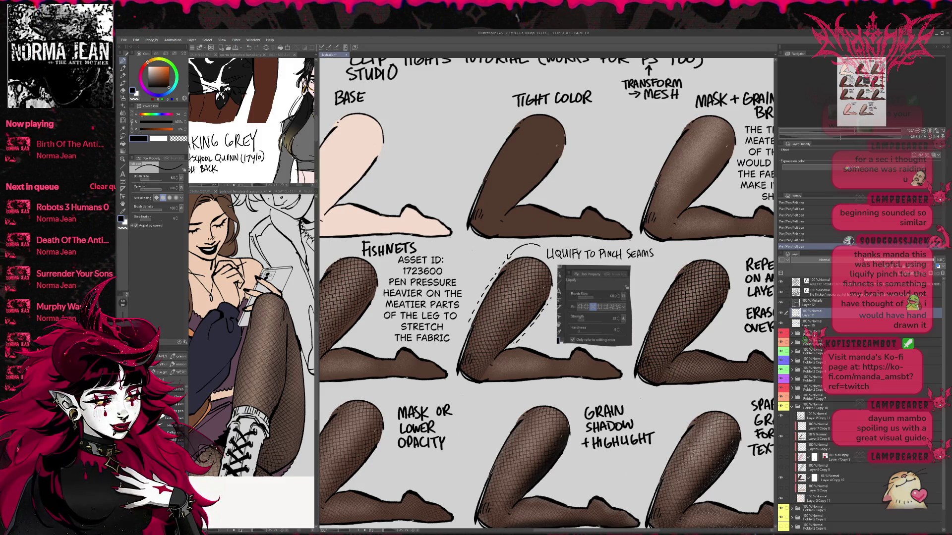
pyautogui.moveTo(651, 442)
pyautogui.mouseDown()
pyautogui.moveTo(602, 395)
pyautogui.moveTo(631, 375)
pyautogui.moveTo(558, 386)
pyautogui.moveTo(603, 360)
pyautogui.moveTo(576, 399)
pyautogui.mouseUp()
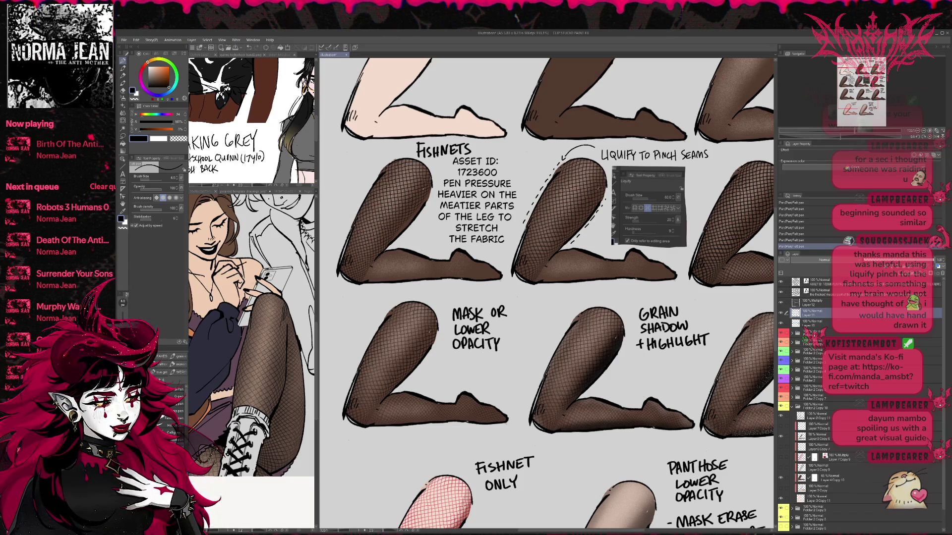
pyautogui.scroll(-1, 545, 292)
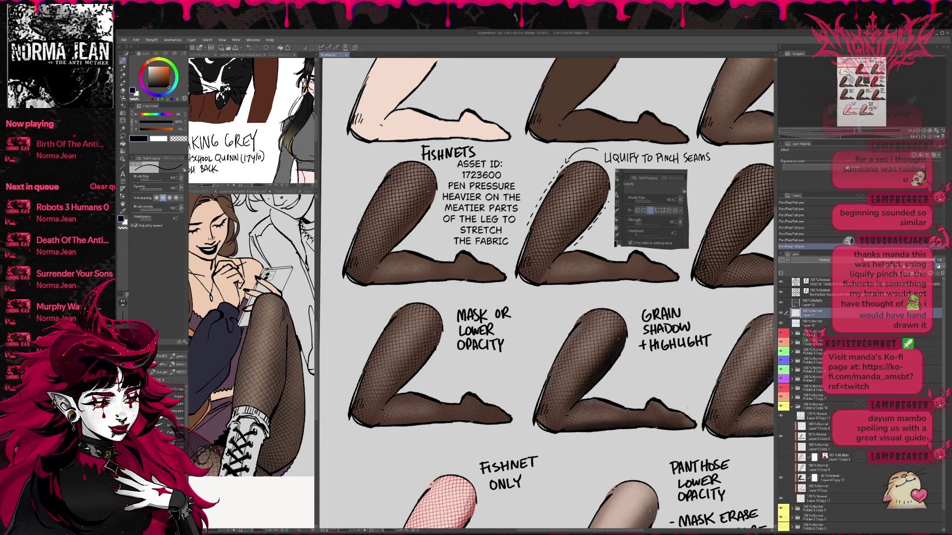
pyautogui.scroll(4, 672, 378)
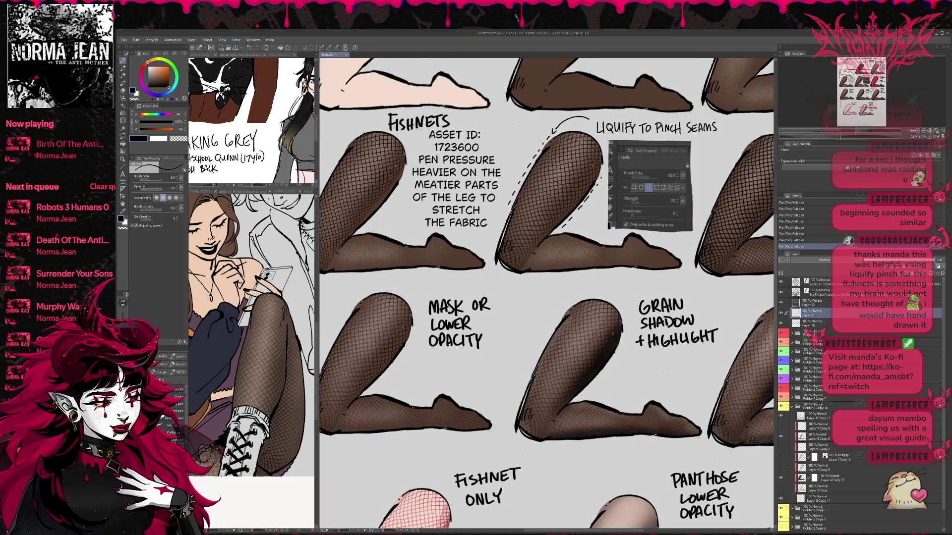
pyautogui.press('t')
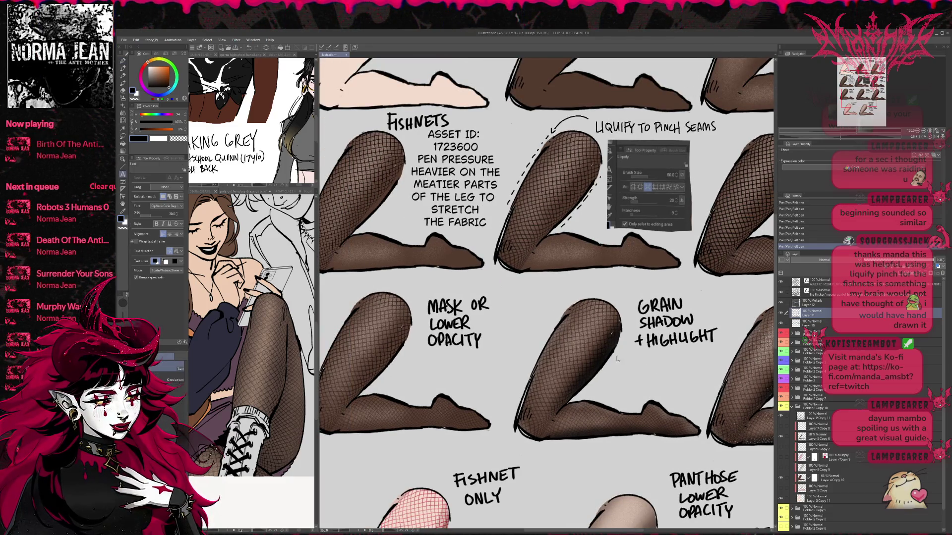
pyautogui.click(622, 369)
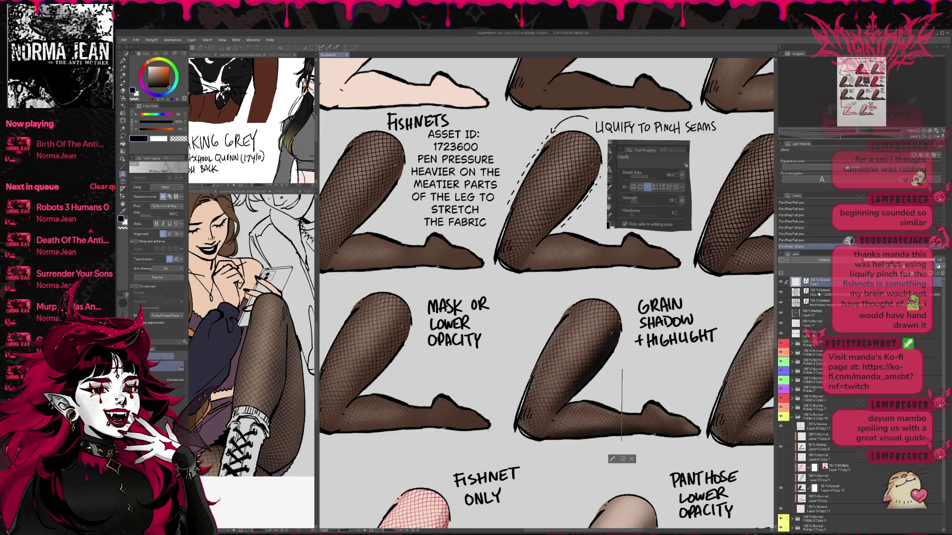
# Step: Type GRAIN BRUSH RECOMMENDED FOR SHADING TO KEEP THE MATERIAL CONSISTENT below the grain leg heading
pyautogui.press('Escape')
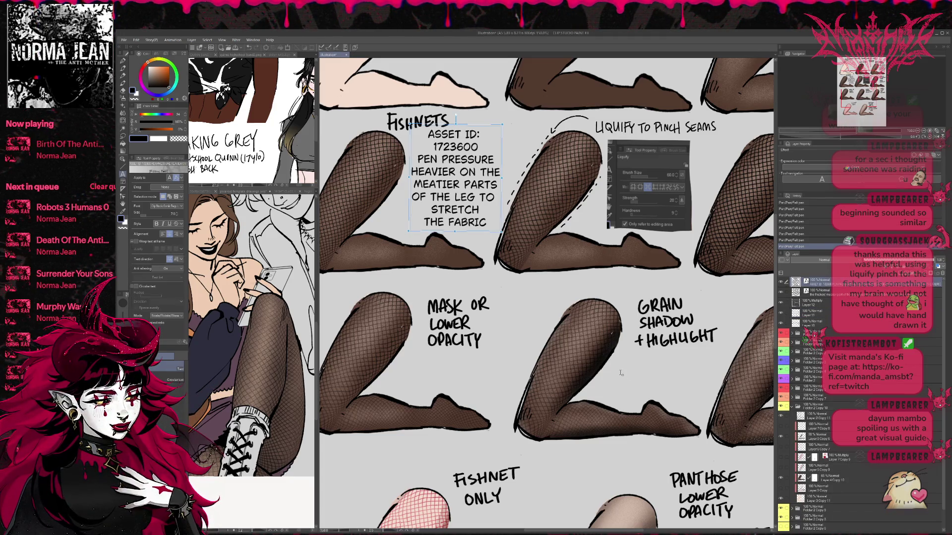
pyautogui.click(622, 374)
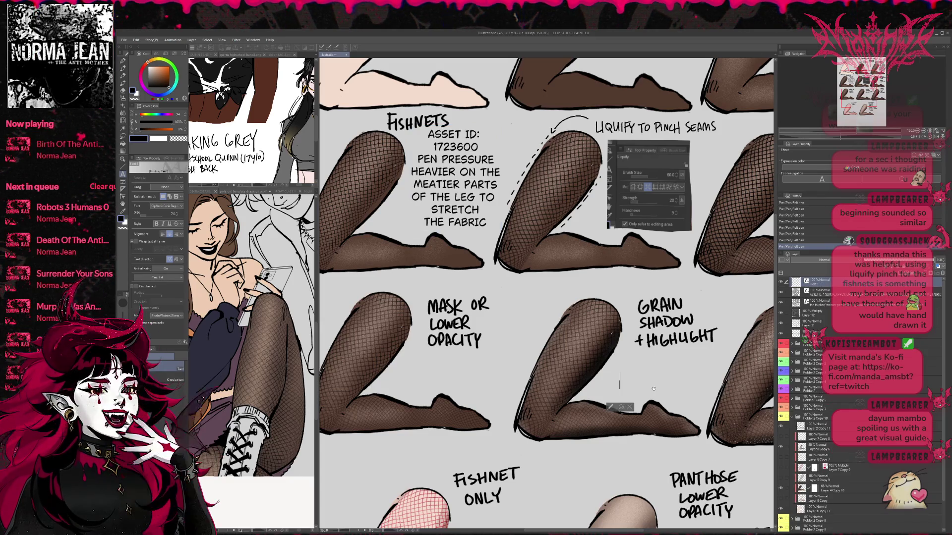
pyautogui.write('G')
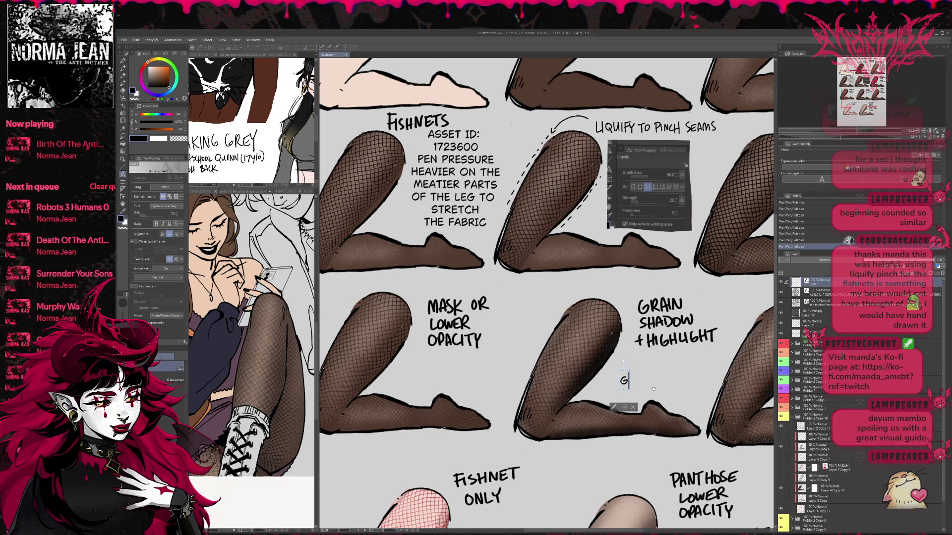
pyautogui.write('RAIN BRUSH RE')
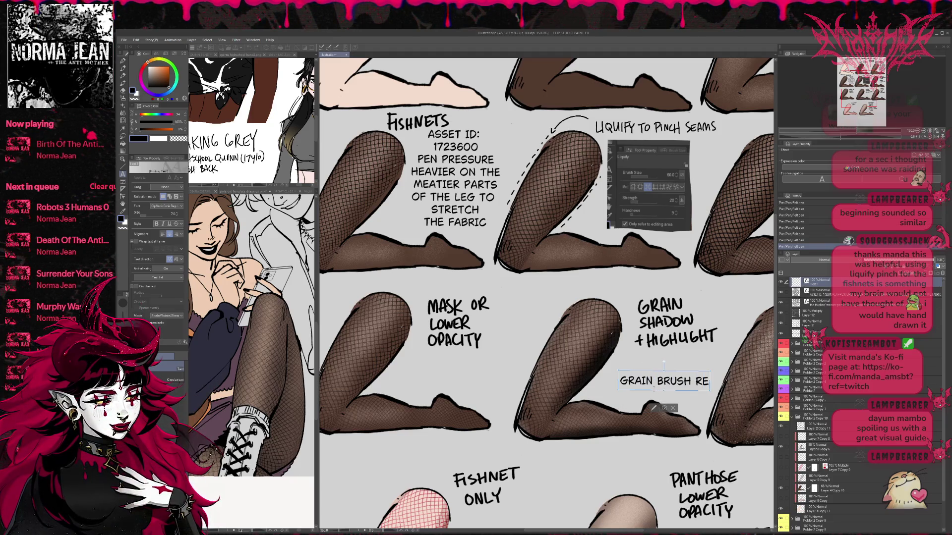
pyautogui.write('COMMENDED')
pyautogui.press('Return')
pyautogui.write('FO')
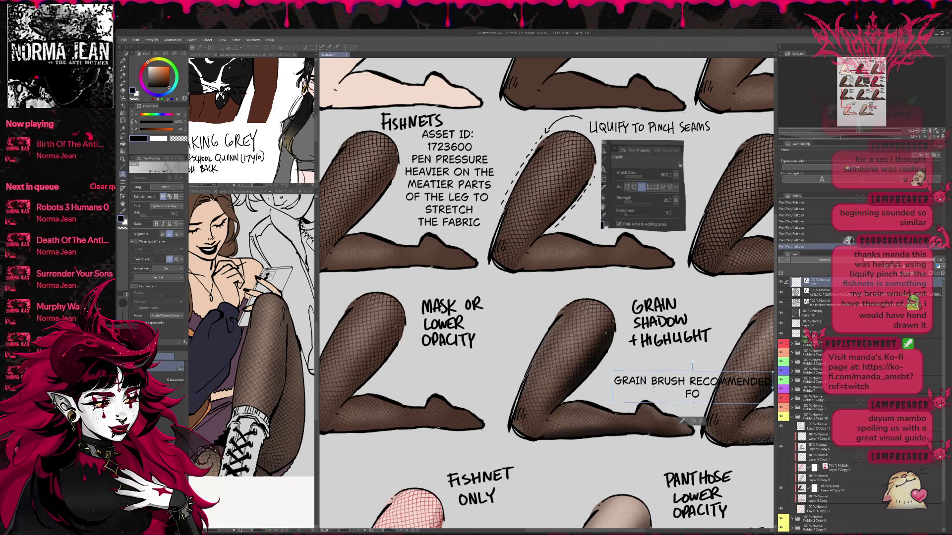
pyautogui.write('R SHADING TO')
pyautogui.press('Return')
pyautogui.write('KEEP THE MATERIAL CONSIST')
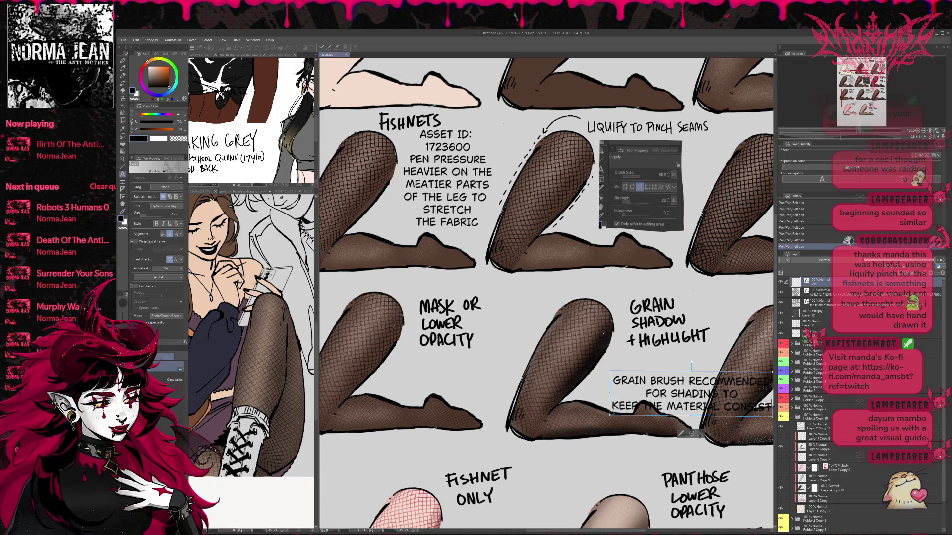
pyautogui.write('ENT')
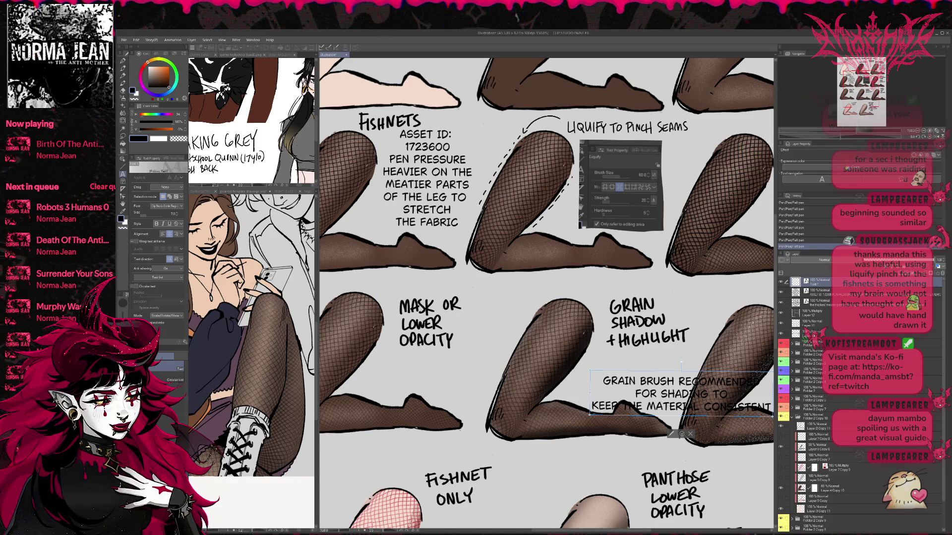
# Step: Add OF THE FABRIC before CONSISTENT, rebreak the lines, and move the note up
pyautogui.press('BackSpace')
pyautogui.press('BackSpace')
pyautogui.press('BackSpace')
pyautogui.write('OF THE FABRIC')
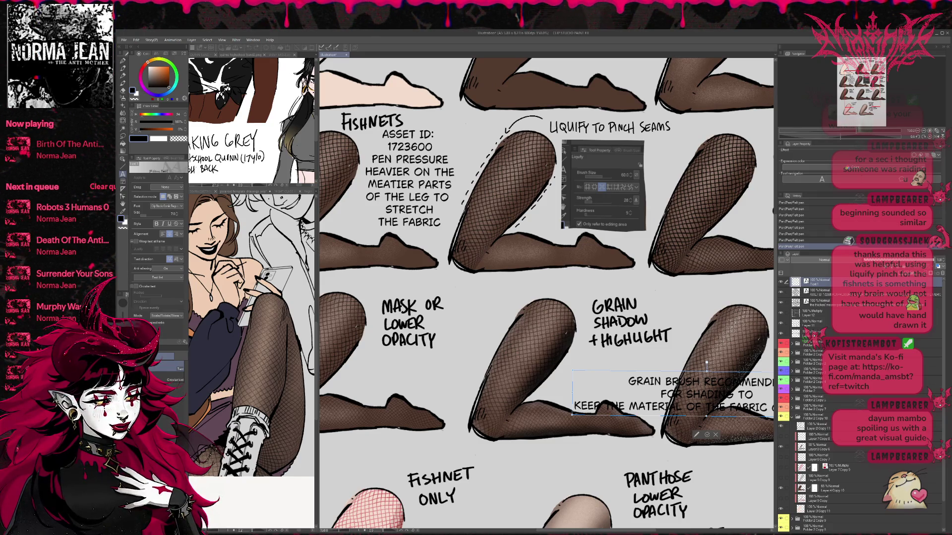
pyautogui.press('Return')
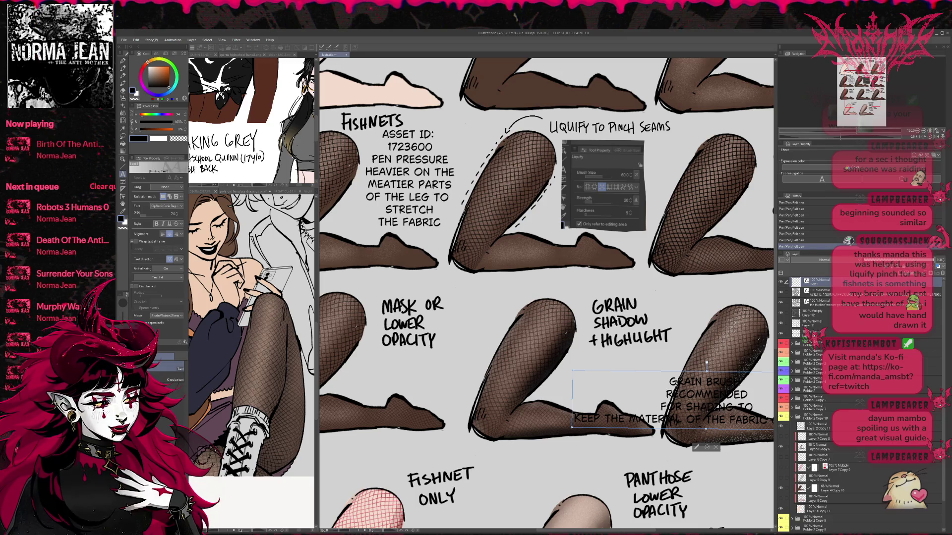
pyautogui.press('Return')
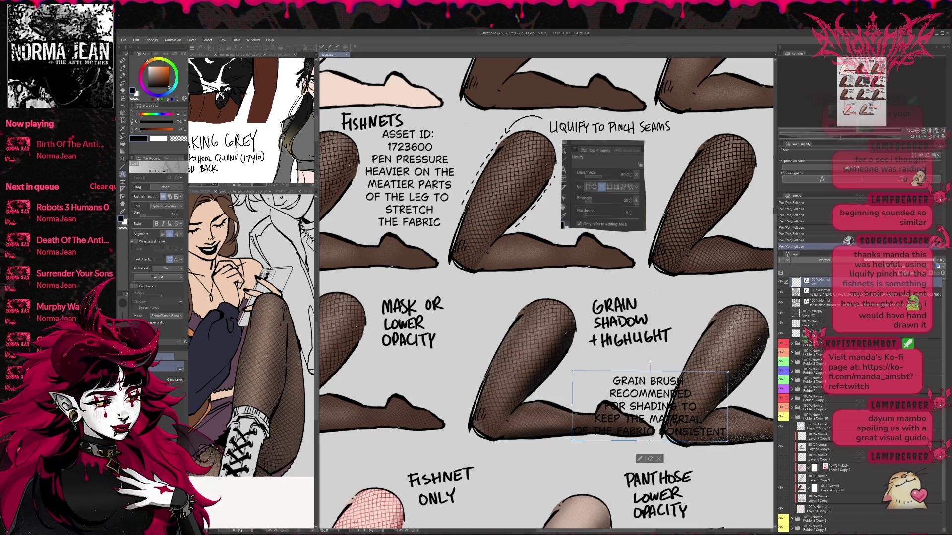
pyautogui.press('Return')
pyautogui.moveTo(649, 454); pyautogui.dragTo(647, 390)
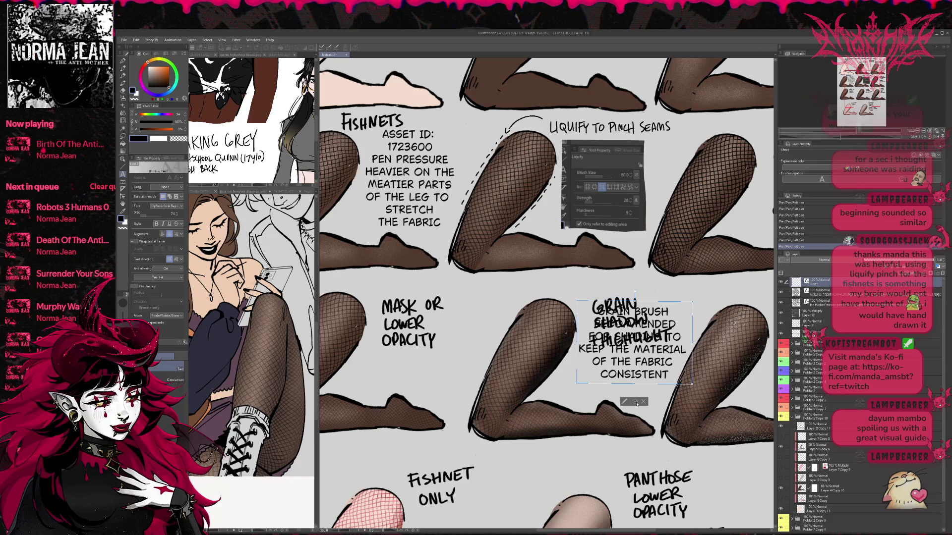
pyautogui.click(635, 402)
# Step: Lasso the GRAIN SHADOW + HIGHLIGHT heading, shift it left and raise + HIGHLIGHT beside SHADOW
pyautogui.click(809, 327)
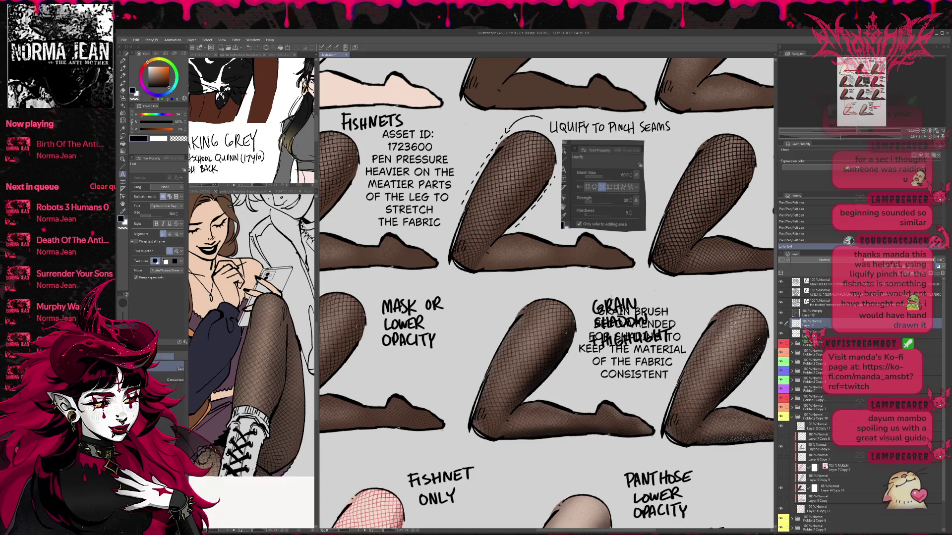
pyautogui.click(124, 137)
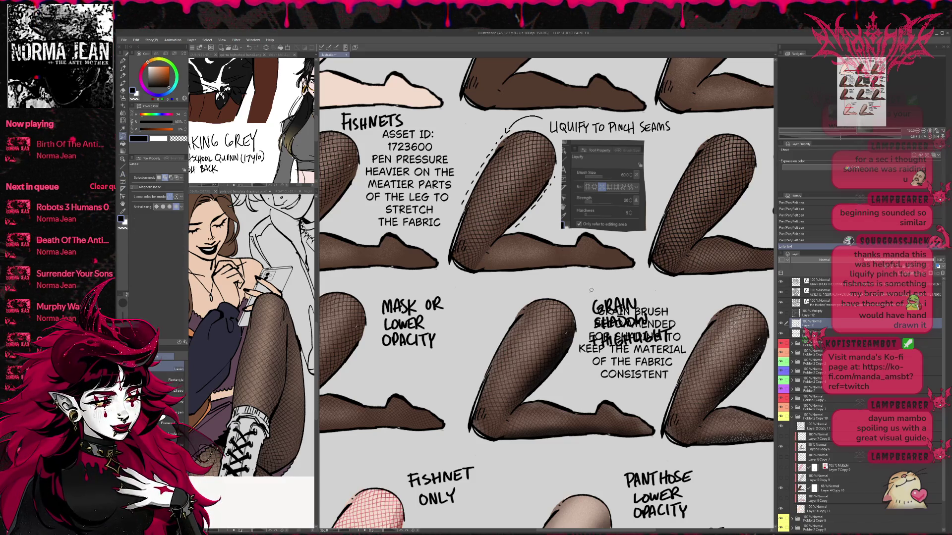
pyautogui.hotkey('ctrl', 't')
pyautogui.moveTo(614, 323)
pyautogui.mouseDown()
pyautogui.moveTo(447, 297)
pyautogui.moveTo(598, 297)
pyautogui.mouseUp()
pyautogui.press('Return')
pyautogui.hotkey('ctrl', 'd')
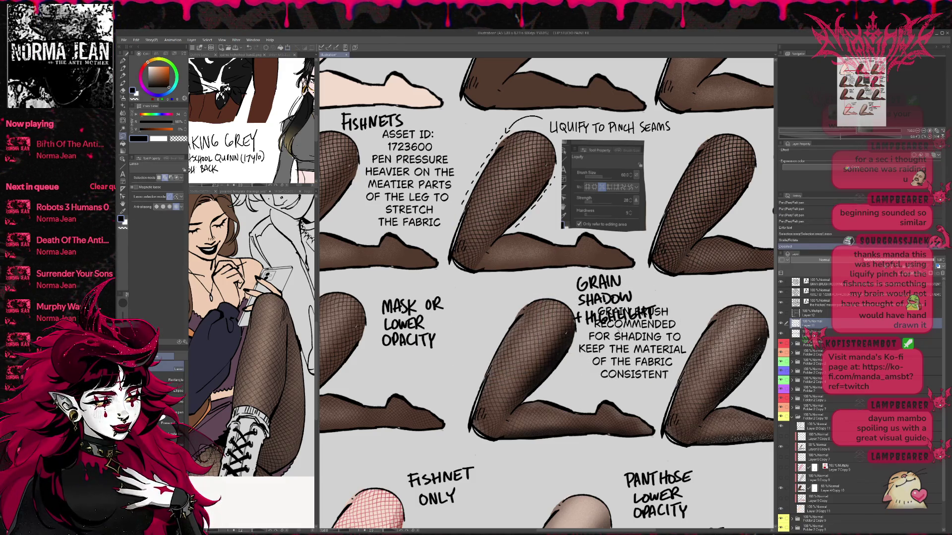
pyautogui.hotkey('ctrl', 'z')
pyautogui.hotkey('ctrl', 't')
pyautogui.moveTo(656, 320)
pyautogui.mouseDown()
pyautogui.moveTo(688, 287)
pyautogui.moveTo(720, 300)
pyautogui.mouseUp()
pyautogui.press('Return')
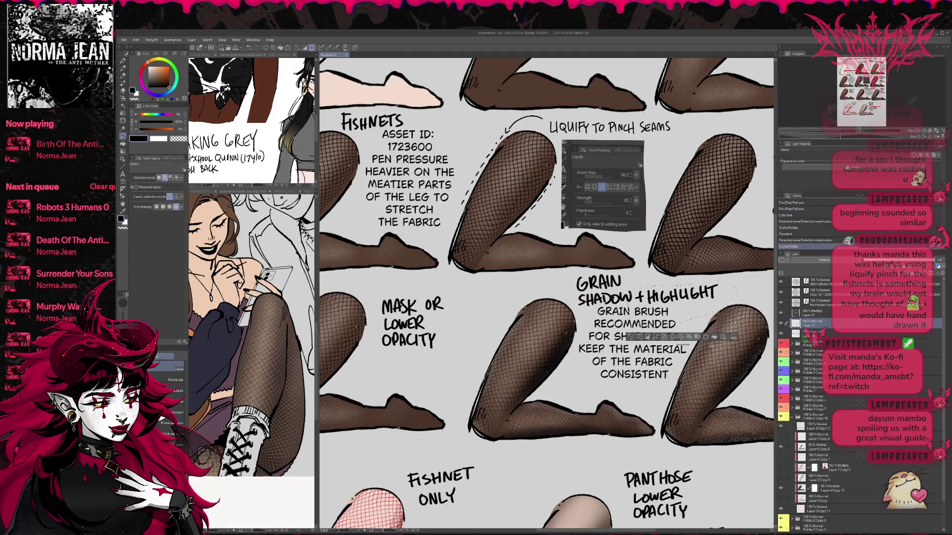
pyautogui.hotkey('ctrl', 'd')
# Step: Nudge the grain brush note down so it sits below the heading
pyautogui.moveTo(683, 394); pyautogui.dragTo(618, 391)
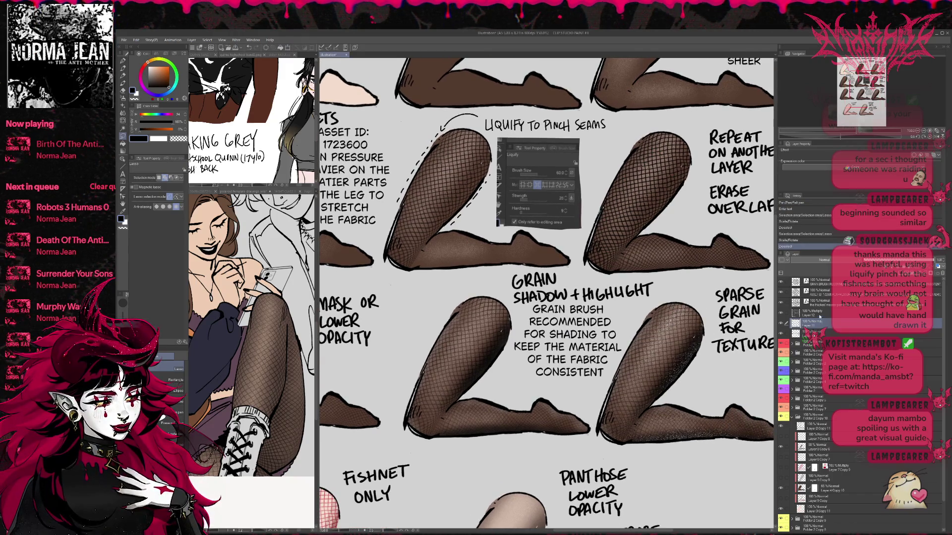
pyautogui.click(833, 282)
pyautogui.hotkey('ctrl', 't')
pyautogui.moveTo(612, 359); pyautogui.dragTo(609, 367)
pyautogui.press('Return')
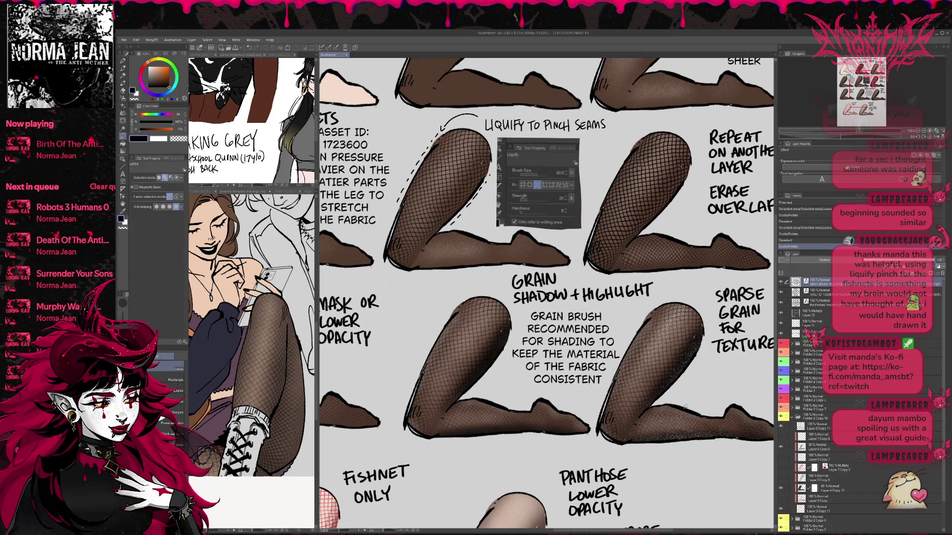
pyautogui.scroll(-5, 711, 387)
pyautogui.hscroll(-4, 711, 386)
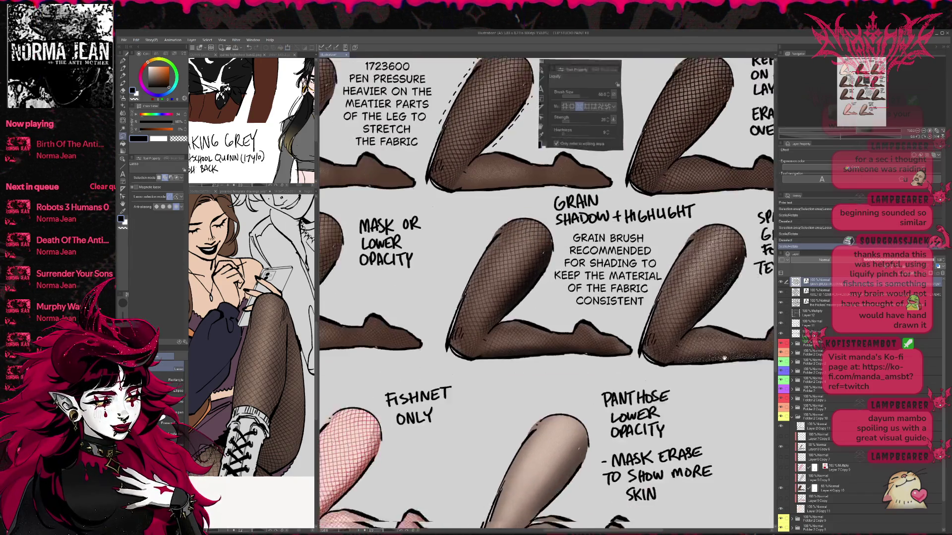
# Step: On Layer 12, type FOR FISHNET ONLY and RENDER LEG AS DESIRED beside the fishnet leg
pyautogui.scroll(2, 545, 293)
pyautogui.hscroll(1, 545, 292)
pyautogui.scroll(-2, 566, 420)
pyautogui.hscroll(-1, 565, 420)
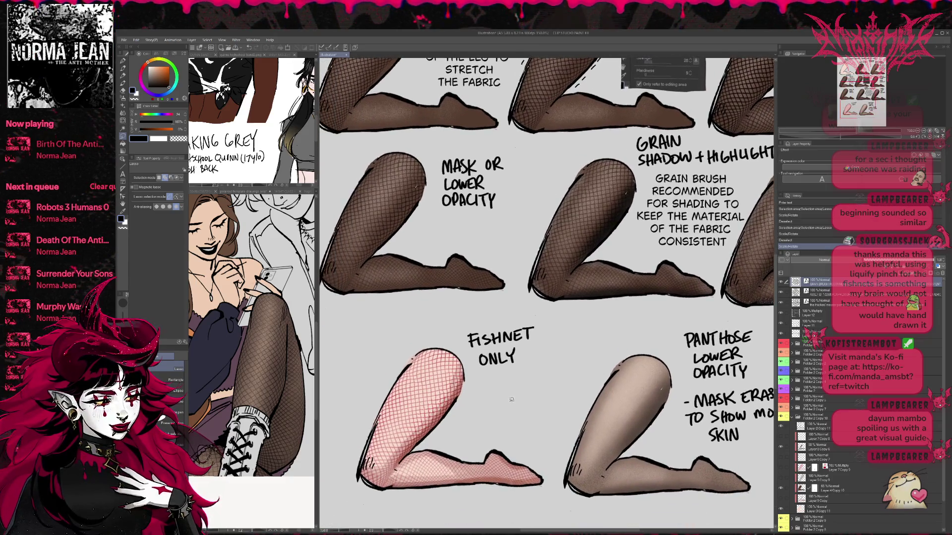
pyautogui.click(123, 60)
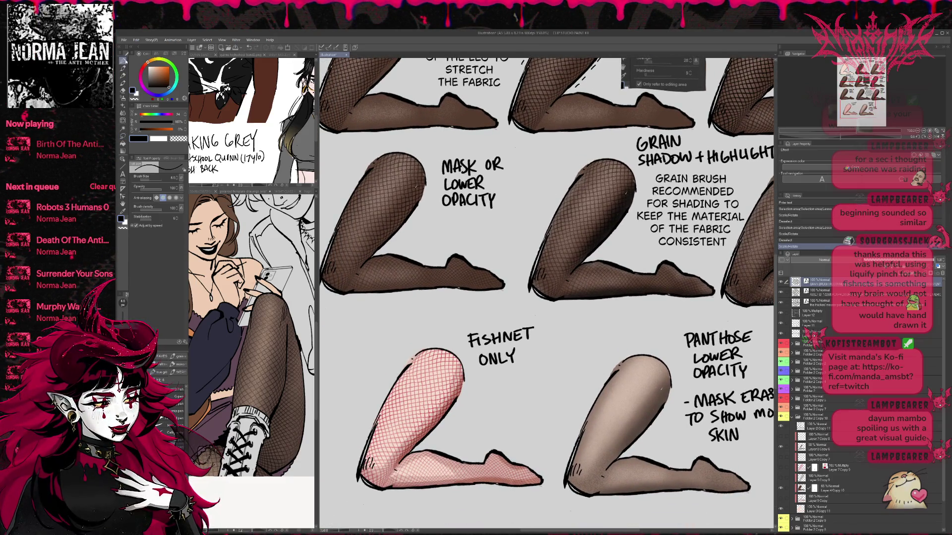
pyautogui.click(823, 318)
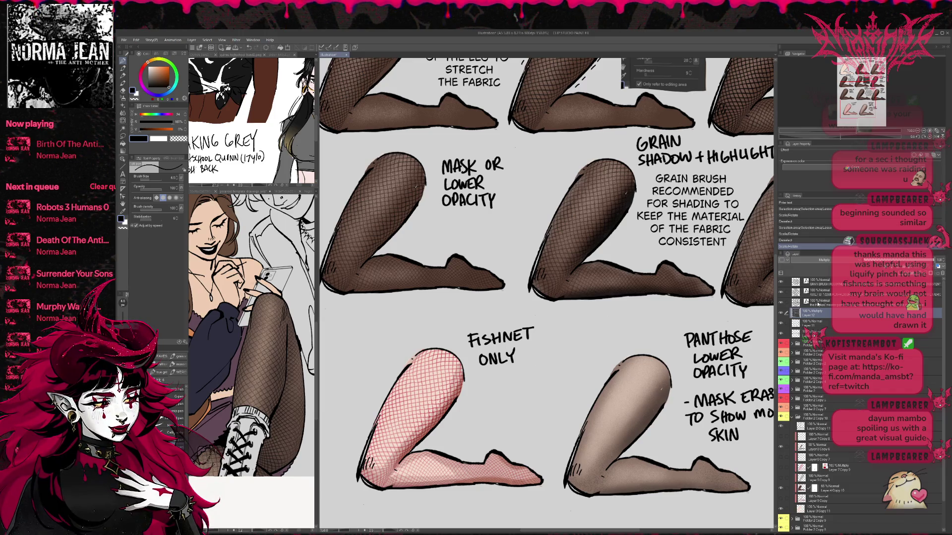
pyautogui.press('t')
pyautogui.click(484, 394)
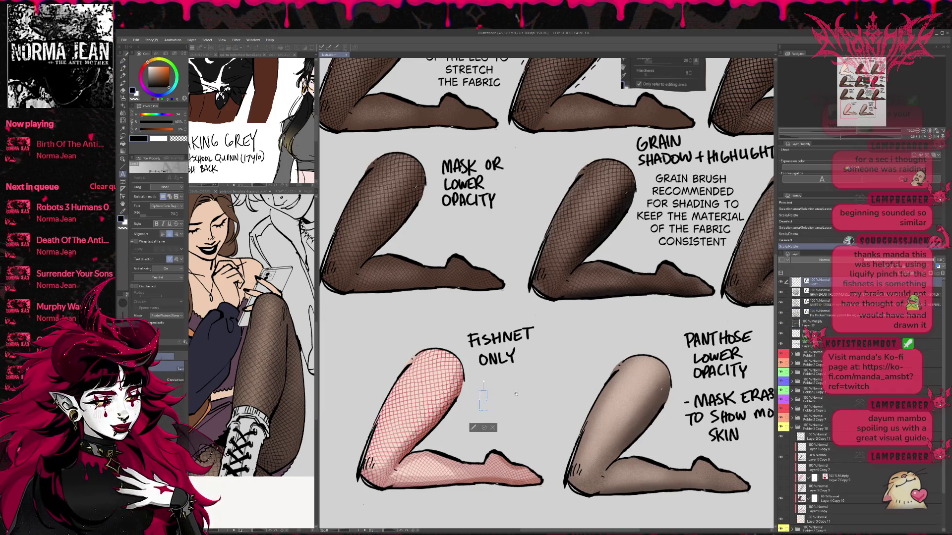
pyautogui.write('FOR FISHNET')
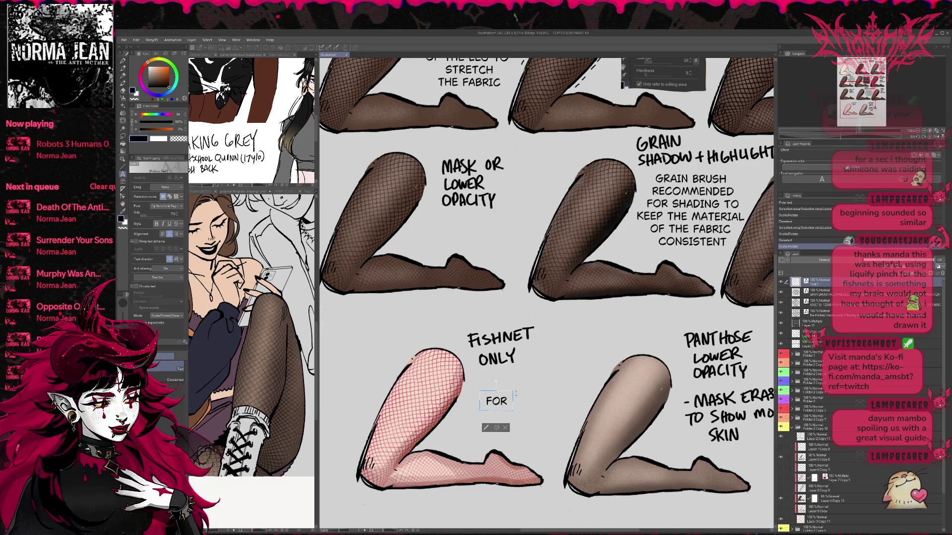
pyautogui.write(' ONLY')
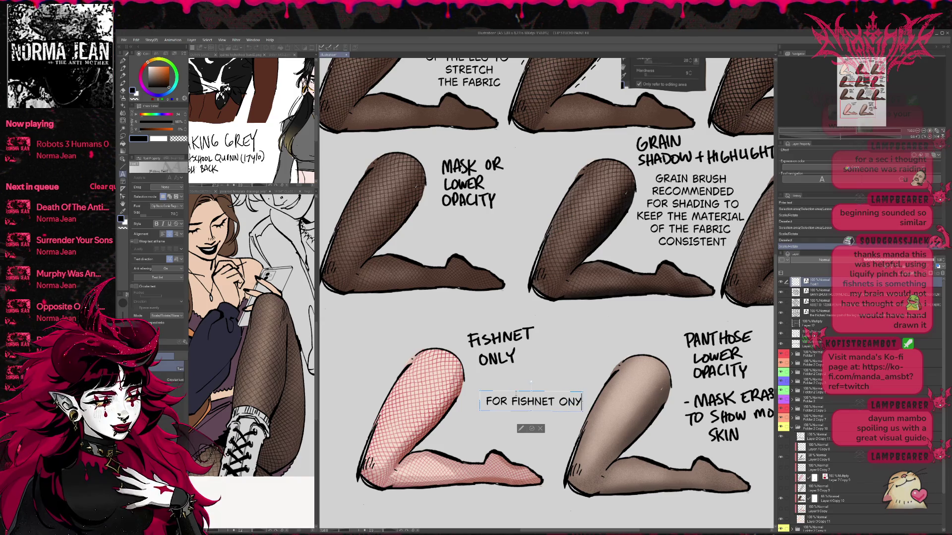
pyautogui.press('Return')
pyautogui.write('RENDER LEG AS')
pyautogui.press('BackSpace')
pyautogui.press('BackSpace')
pyautogui.press('BackSpace')
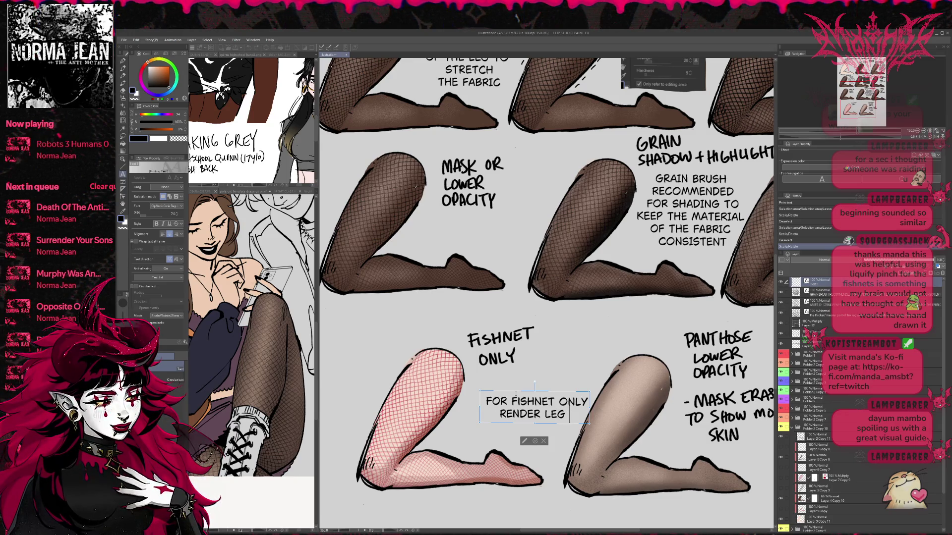
pyautogui.write('AS DESIRED')
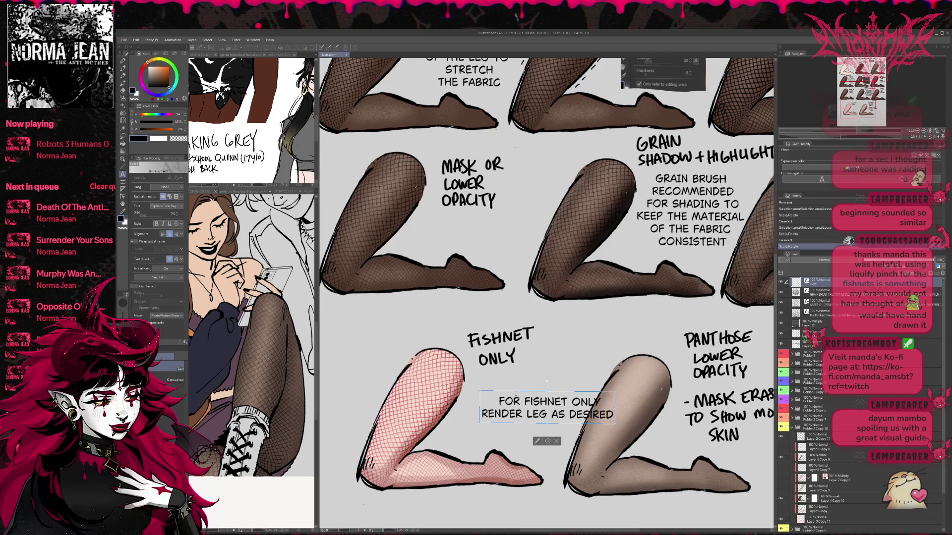
# Step: Add SET FISHNET TO MULTIPLY and (CAN USE DARK BROWN TO IMPLY BLACK FISHNETS)
pyautogui.press('Return')
pyautogui.write('SET FISHNET TO MULT')
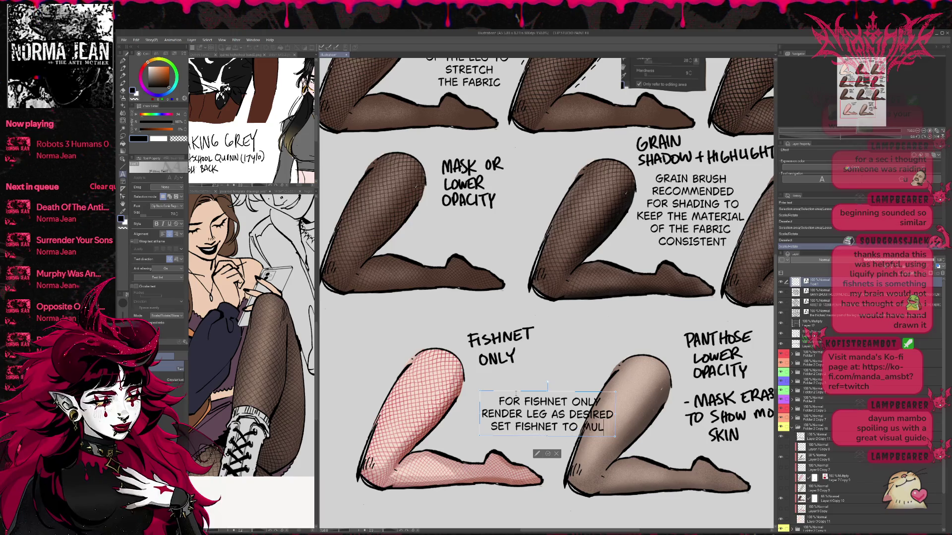
pyautogui.write('IPLY')
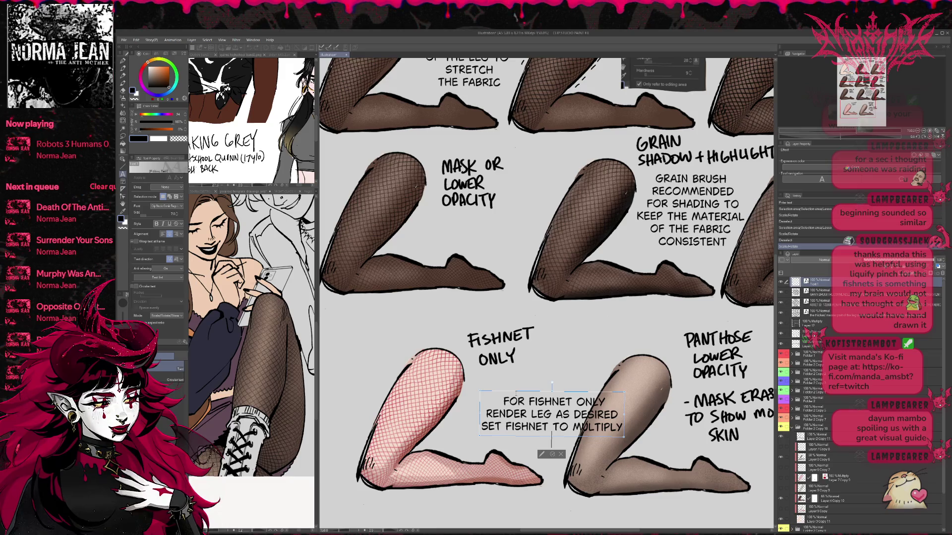
pyautogui.press('Return')
pyautogui.write('(CA')
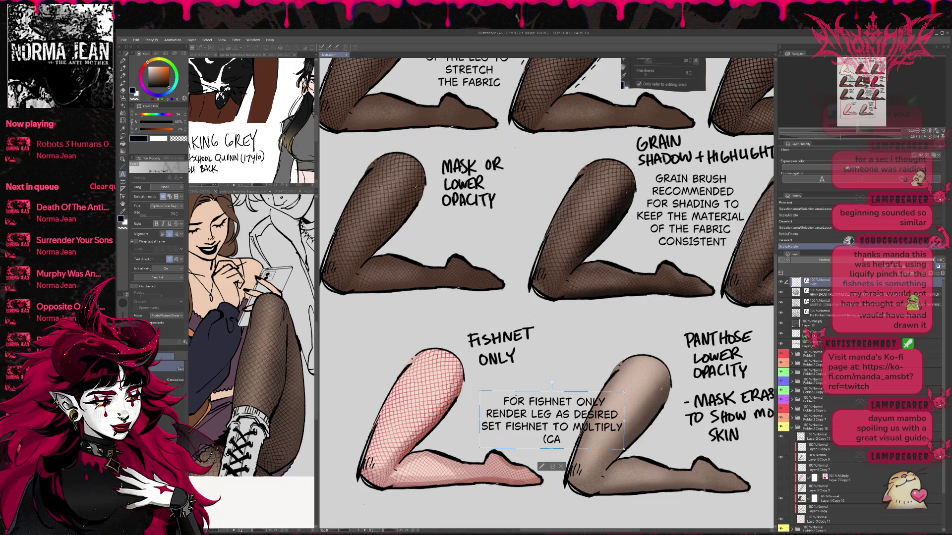
pyautogui.write('N USE DARK B')
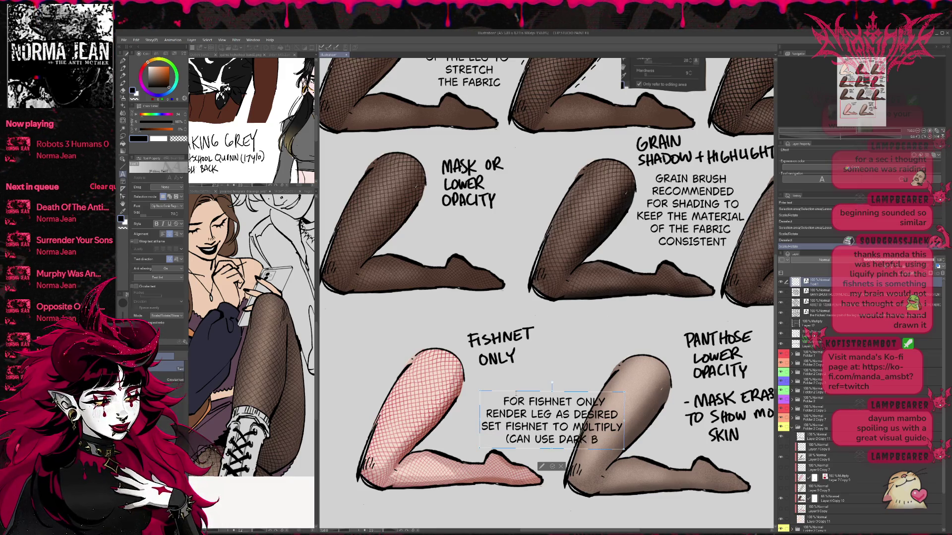
pyautogui.write('ROWN TO')
pyautogui.write(' MPY')
pyautogui.press('BackSpace')
pyautogui.write('LY BLACK')
pyautogui.press('Return')
pyautogui.write('FISHNETS)')
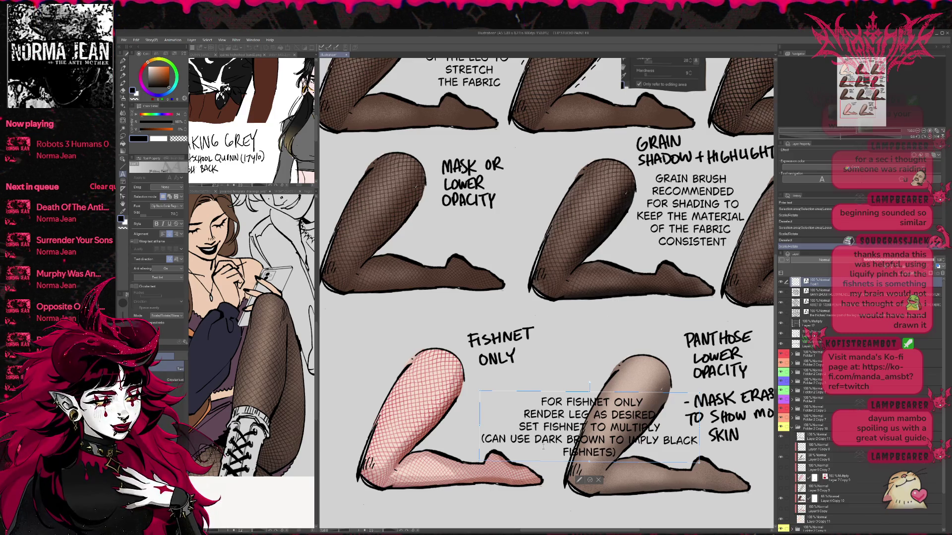
# Step: Narrow the note box, add a colon after FOR FISHNET ONLY, fix line breaks, move it up-left
pyautogui.moveTo(699, 427); pyautogui.dragTo(624, 427)
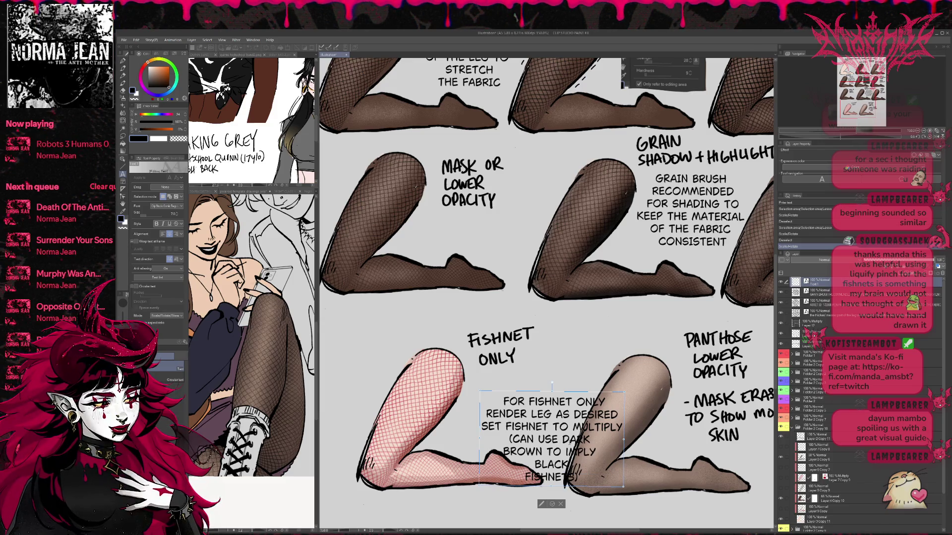
pyautogui.click(576, 401)
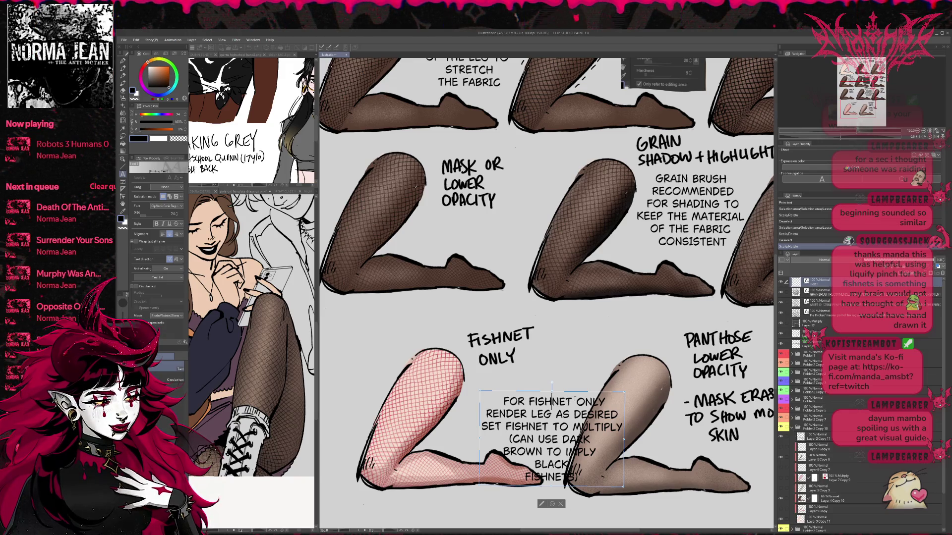
pyautogui.press('Return')
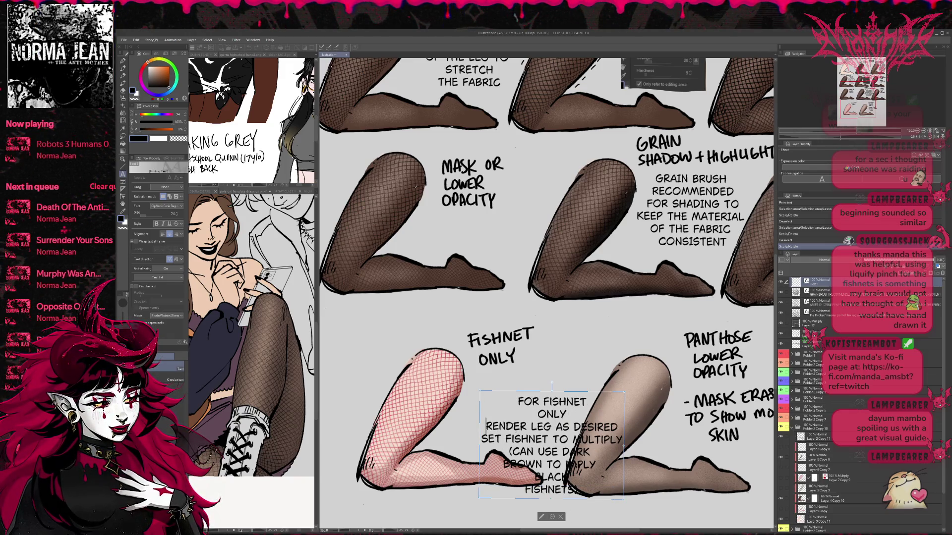
pyautogui.write(':')
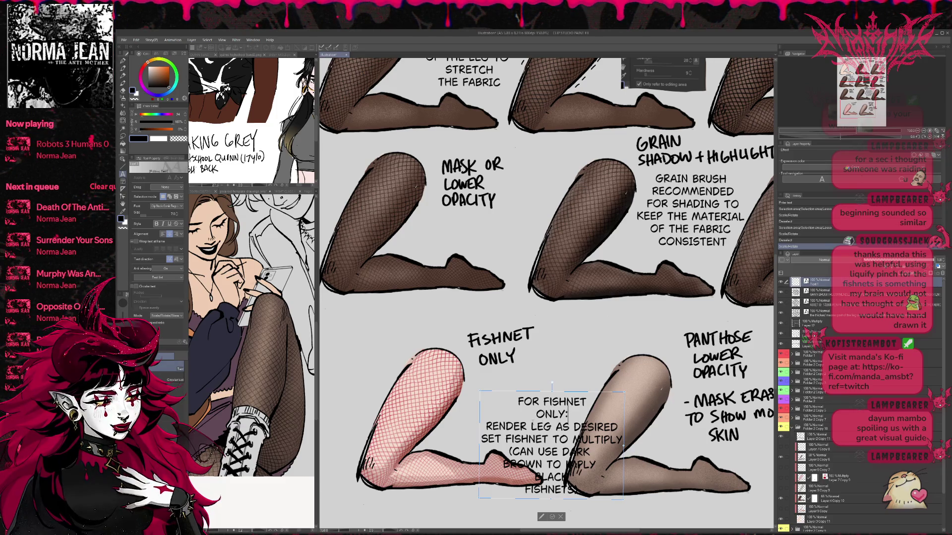
pyautogui.press('Return')
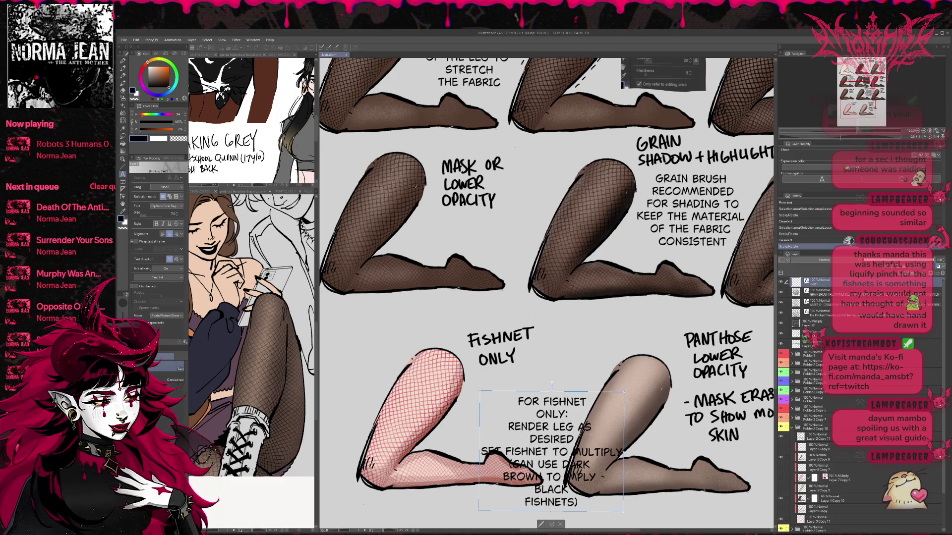
pyautogui.moveTo(624, 451); pyautogui.dragTo(580, 457)
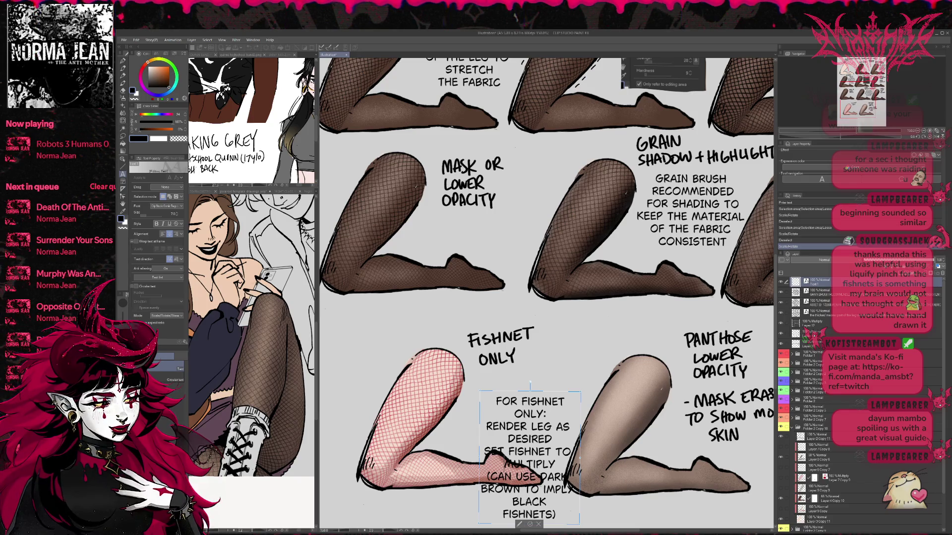
pyautogui.press('BackSpace')
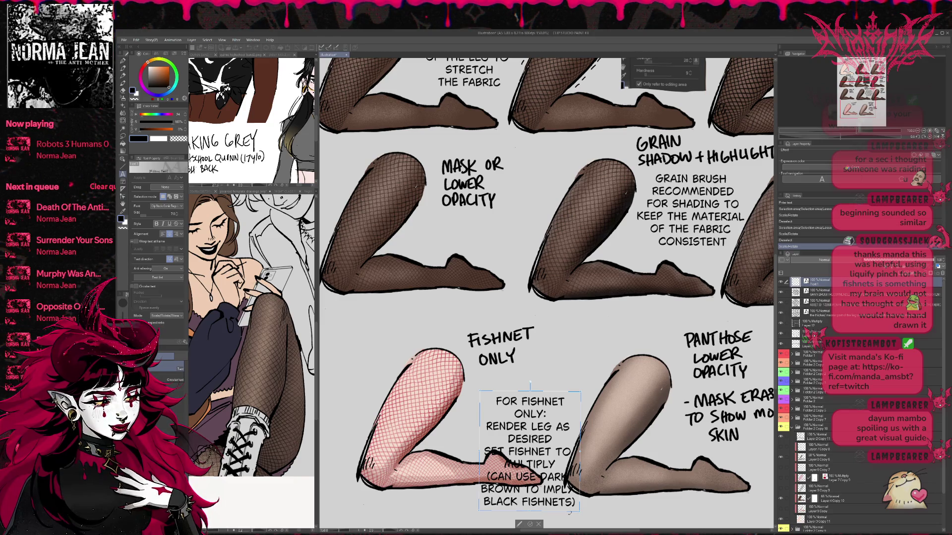
pyautogui.moveTo(571, 513)
pyautogui.mouseDown()
pyautogui.moveTo(418, 427)
pyautogui.moveTo(487, 439)
pyautogui.mouseUp()
pyautogui.press('BackSpace')
pyautogui.press('BackSpace')
pyautogui.press('BackSpace')
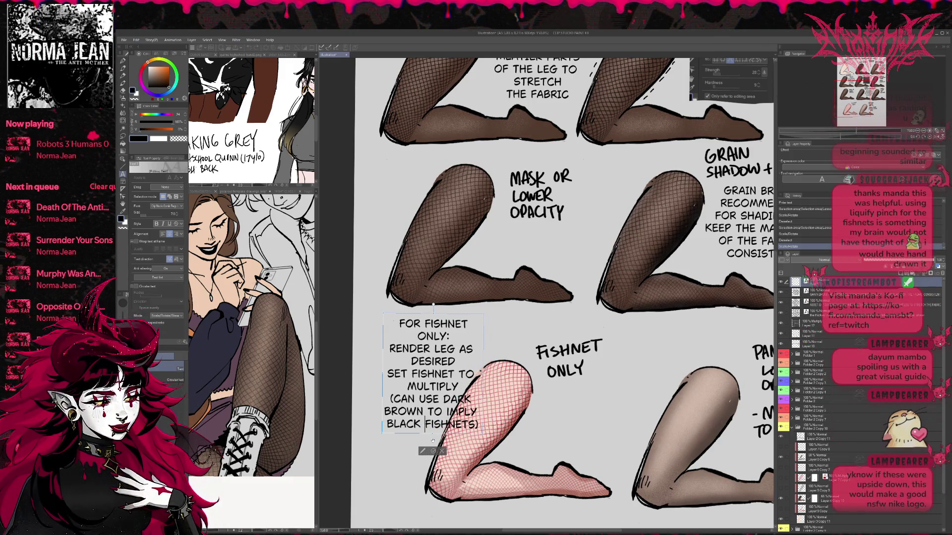
# Step: Shift the typed fishnet note right and move the handwritten FISHNET ONLY label to its left
pyautogui.press('Escape')
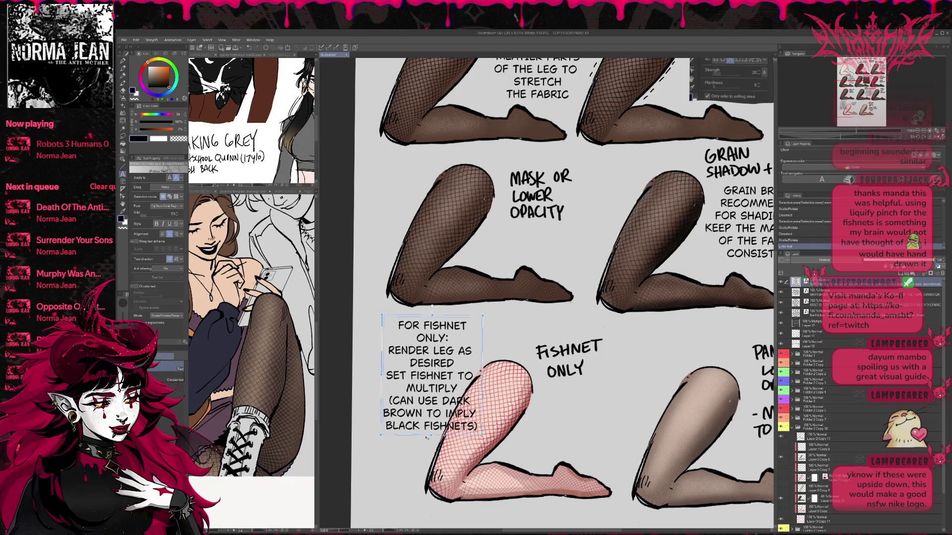
pyautogui.moveTo(428, 435)
pyautogui.mouseDown()
pyautogui.moveTo(530, 483)
pyautogui.moveTo(584, 454)
pyautogui.mouseUp()
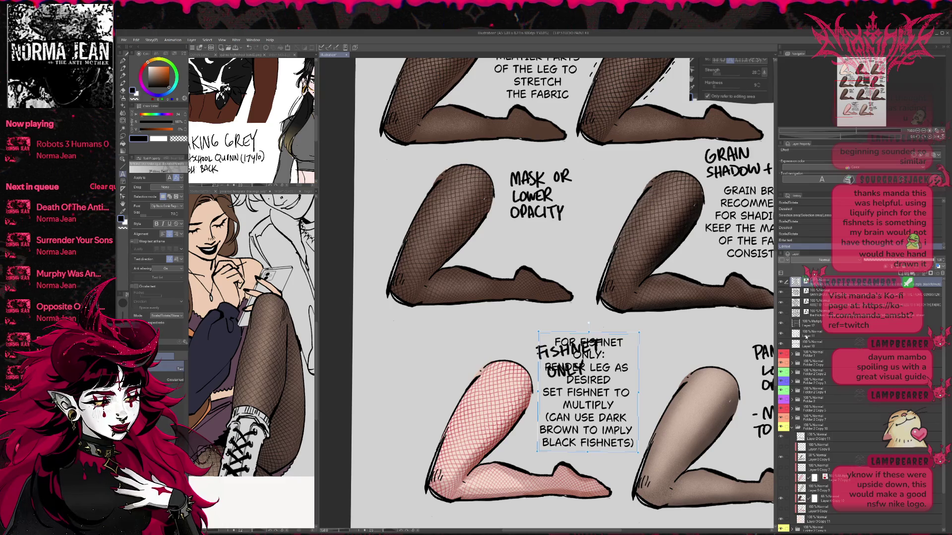
pyautogui.click(807, 335)
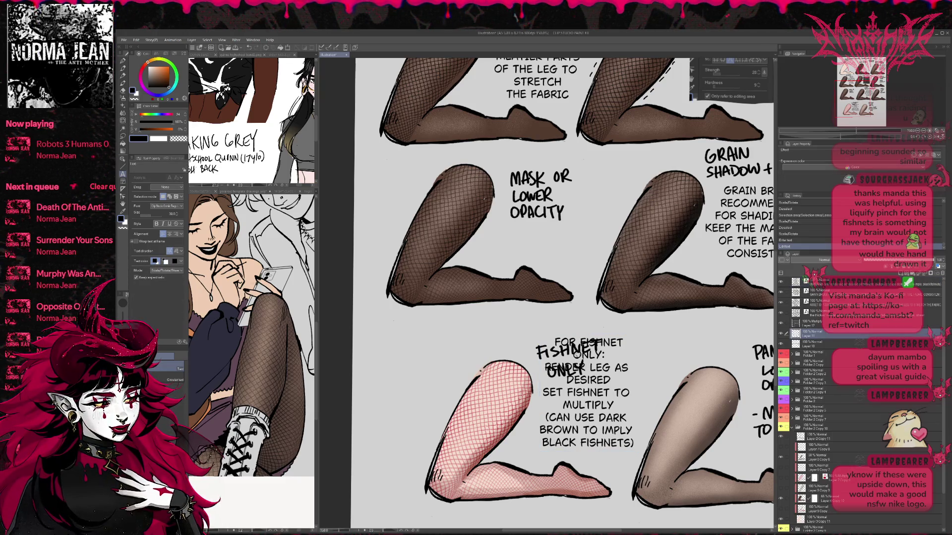
pyautogui.press('m')
pyautogui.moveTo(531, 330)
pyautogui.mouseDown()
pyautogui.moveTo(545, 385)
pyautogui.moveTo(526, 342)
pyautogui.mouseUp()
pyautogui.hotkey('ctrl', 't')
pyautogui.moveTo(579, 361); pyautogui.dragTo(439, 364)
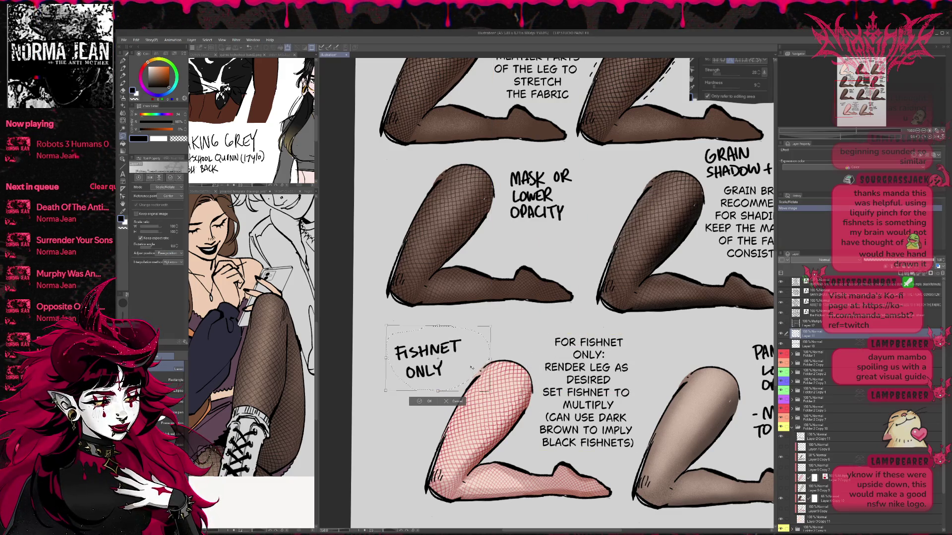
pyautogui.press('Return')
pyautogui.hotkey('ctrl', 'd')
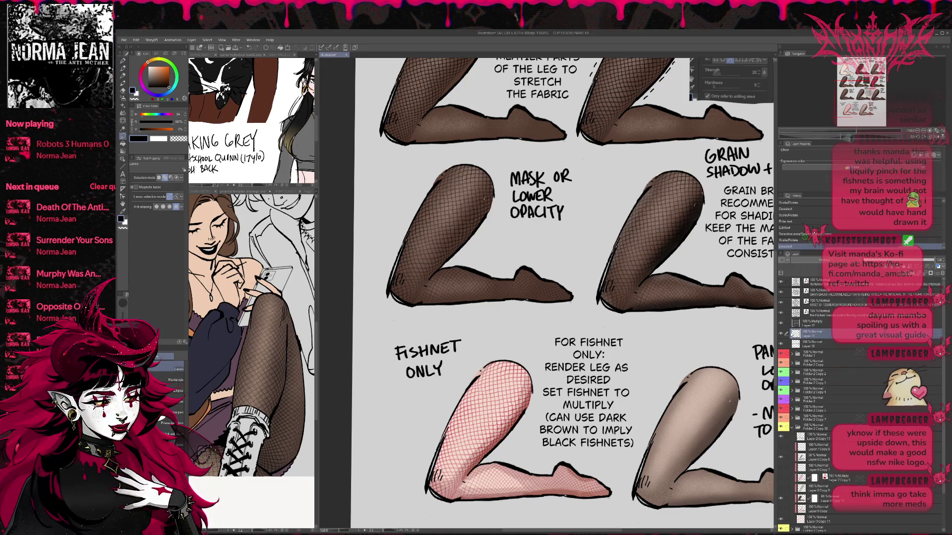
pyautogui.press('p')
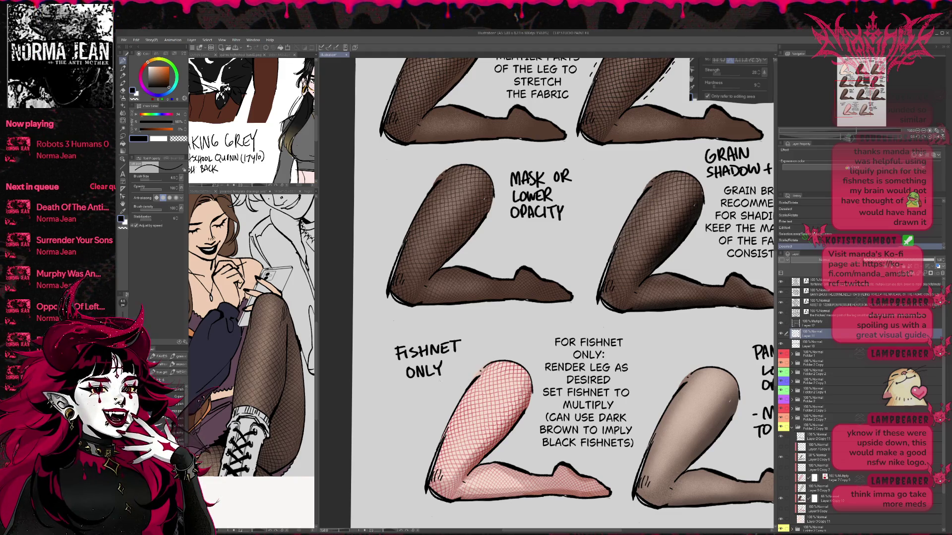
# Step: Handwrite 'RED FOR EXAMPLE' under the FISHNET ONLY note
pyautogui.moveTo(382, 392)
pyautogui.mouseDown()
pyautogui.moveTo(382, 404)
pyautogui.moveTo(394, 403)
pyautogui.mouseUp()
pyautogui.moveTo(390, 398); pyautogui.dragTo(397, 403)
pyautogui.moveTo(397, 392)
pyautogui.mouseDown()
pyautogui.moveTo(407, 403)
pyautogui.moveTo(414, 390)
pyautogui.mouseUp()
pyautogui.moveTo(408, 396); pyautogui.dragTo(416, 395)
pyautogui.moveTo(421, 392); pyautogui.dragTo(421, 402)
pyautogui.moveTo(421, 392)
pyautogui.mouseDown()
pyautogui.moveTo(426, 400)
pyautogui.moveTo(402, 419)
pyautogui.moveTo(422, 412)
pyautogui.mouseUp()
pyautogui.moveTo(422, 409); pyautogui.dragTo(428, 418)
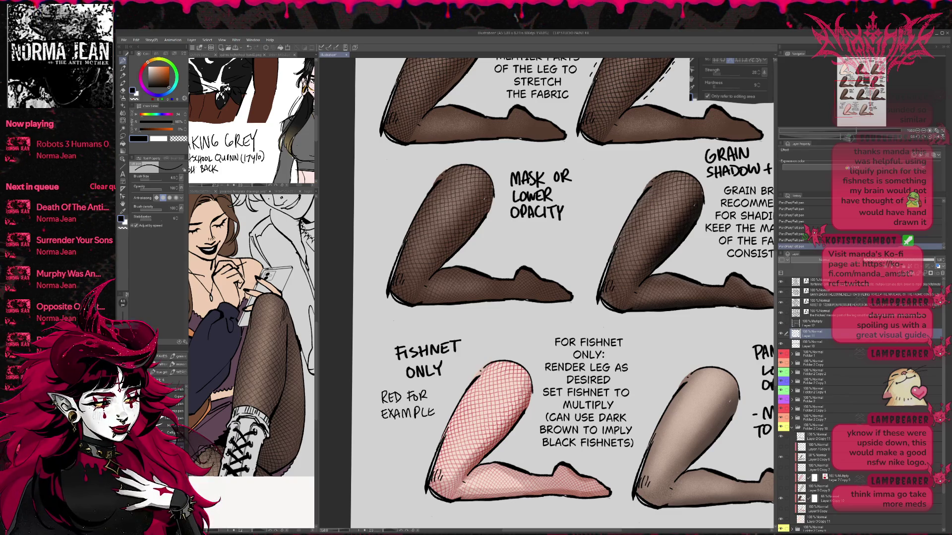
# Step: Write 'OR GRAIN BRUSH WITH SKIN TONE COLOR' beside the pantyhose leg
pyautogui.moveTo(545, 298); pyautogui.dragTo(333, 280)
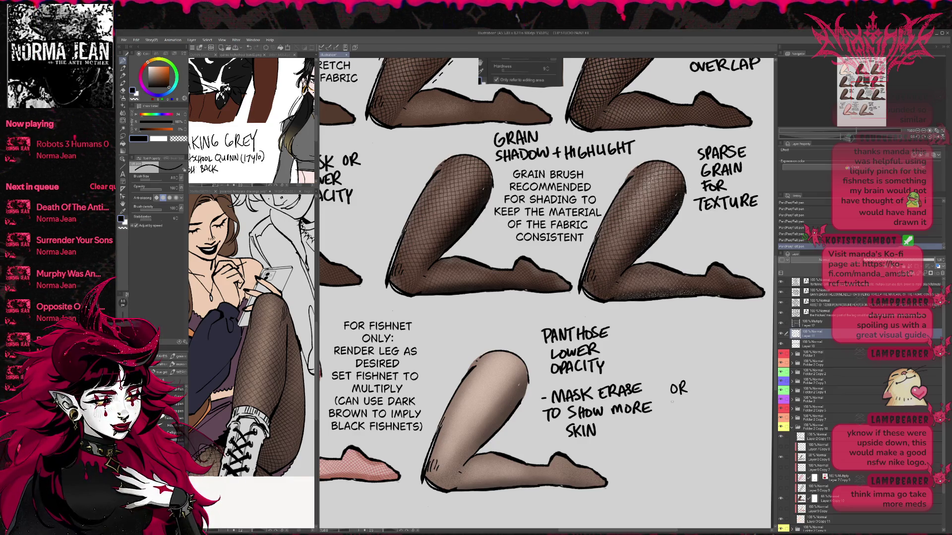
pyautogui.moveTo(681, 400)
pyautogui.mouseDown()
pyautogui.moveTo(702, 410)
pyautogui.moveTo(709, 395)
pyautogui.moveTo(670, 429)
pyautogui.moveTo(712, 419)
pyautogui.moveTo(678, 436)
pyautogui.moveTo(694, 445)
pyautogui.moveTo(667, 461)
pyautogui.moveTo(687, 459)
pyautogui.mouseUp()
pyautogui.moveTo(692, 459)
pyautogui.mouseDown()
pyautogui.moveTo(694, 448)
pyautogui.moveTo(700, 458)
pyautogui.mouseUp()
pyautogui.moveTo(701, 458)
pyautogui.mouseDown()
pyautogui.moveTo(701, 447)
pyautogui.moveTo(719, 445)
pyautogui.mouseUp()
pyautogui.moveTo(722, 446); pyautogui.dragTo(727, 455)
pyautogui.moveTo(673, 467)
pyautogui.mouseDown()
pyautogui.moveTo(673, 477)
pyautogui.moveTo(678, 467)
pyautogui.moveTo(694, 474)
pyautogui.mouseUp()
pyautogui.moveTo(701, 464); pyautogui.dragTo(702, 476)
pyautogui.moveTo(703, 464); pyautogui.dragTo(708, 476)
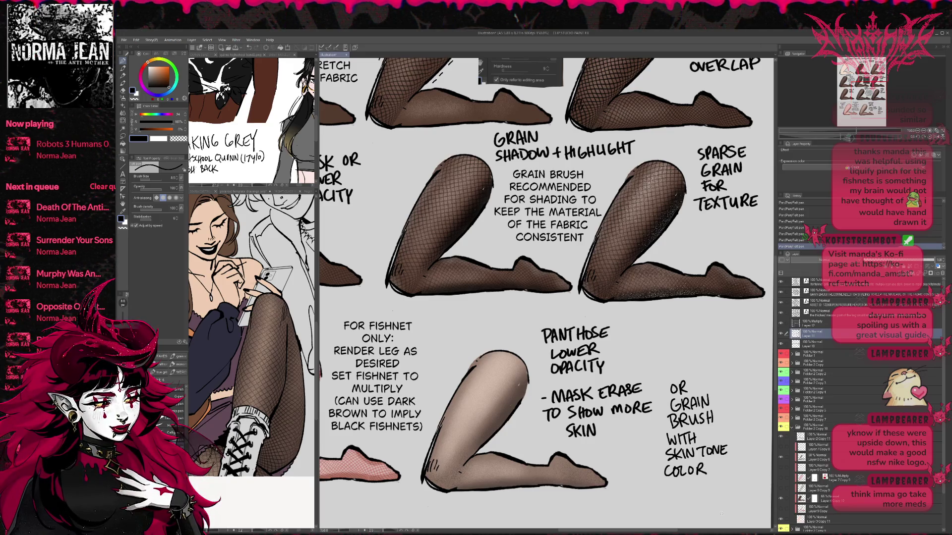
# Step: Switch to transparent colour and another brush sub tool, and move Layer 4 Copy 10 down one slot
pyautogui.scroll(1, 664, 469)
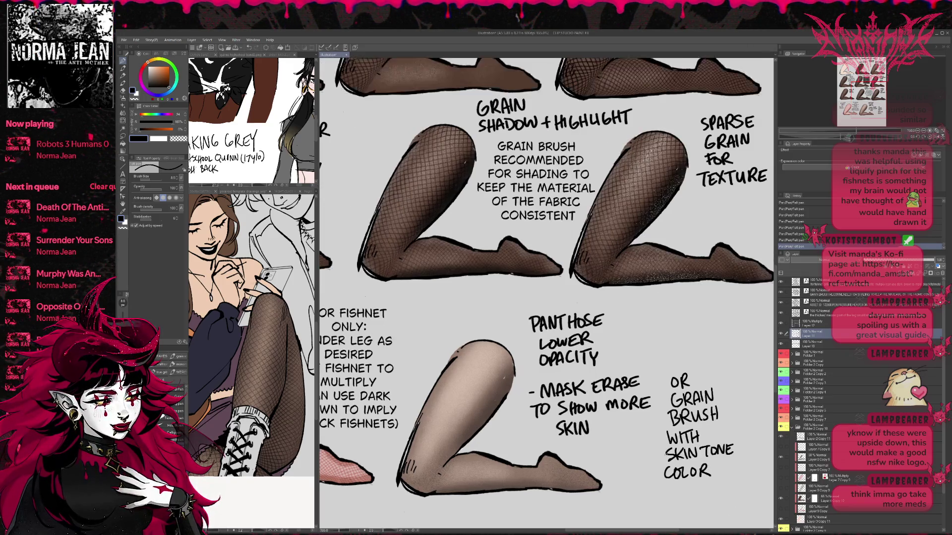
pyautogui.hscroll(3, 546, 293)
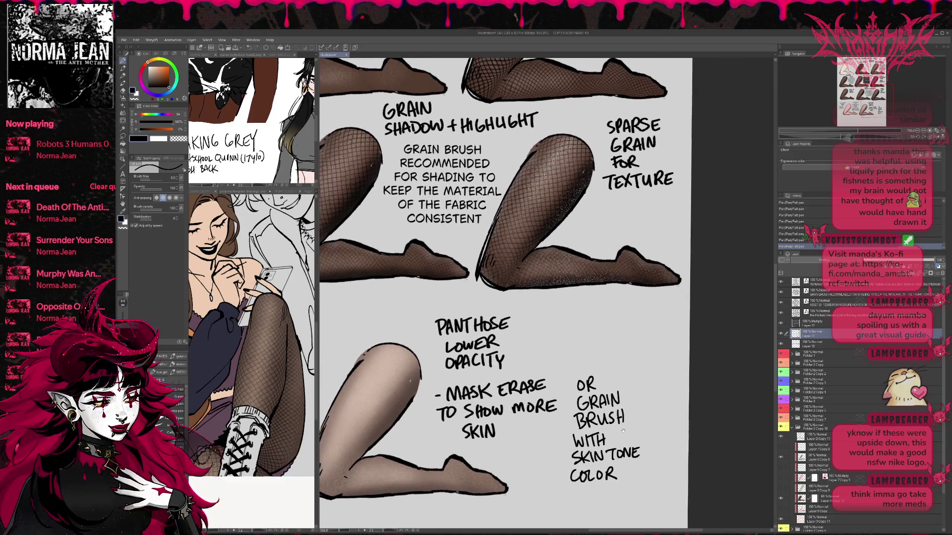
pyautogui.click(123, 230)
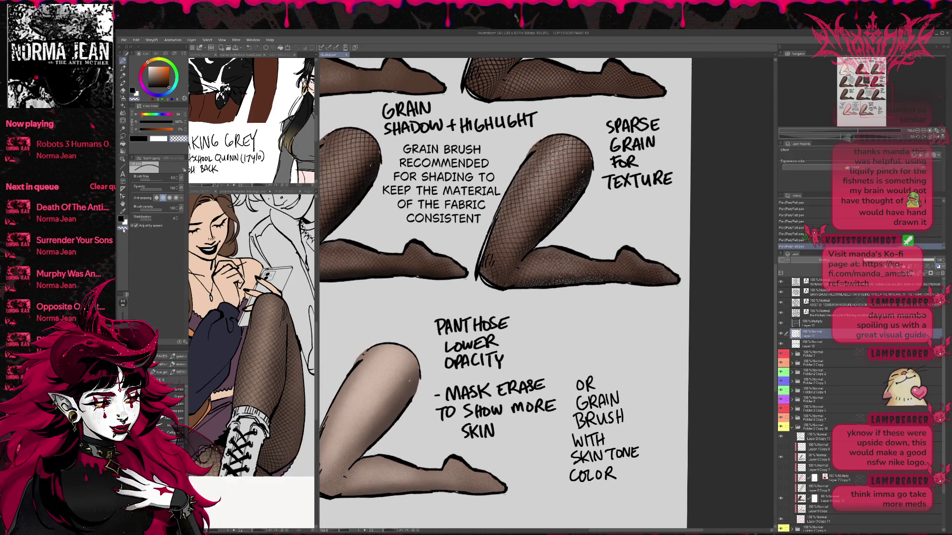
pyautogui.click(177, 372)
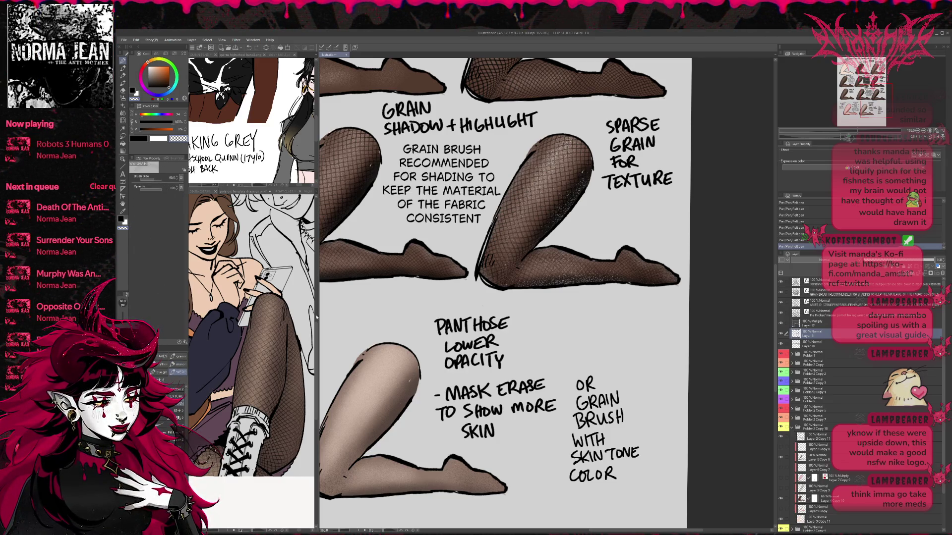
pyautogui.moveTo(159, 155); pyautogui.dragTo(159, 200)
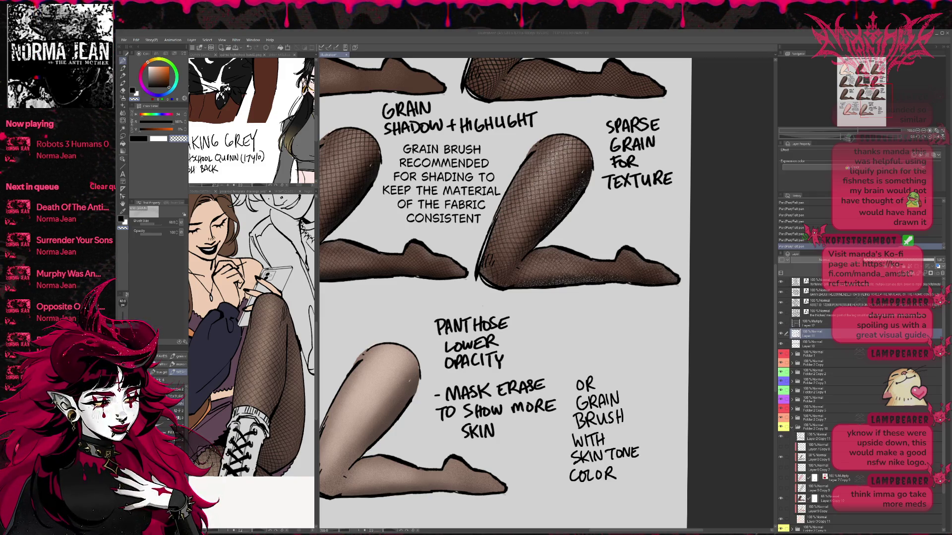
pyautogui.moveTo(838, 499); pyautogui.dragTo(842, 517)
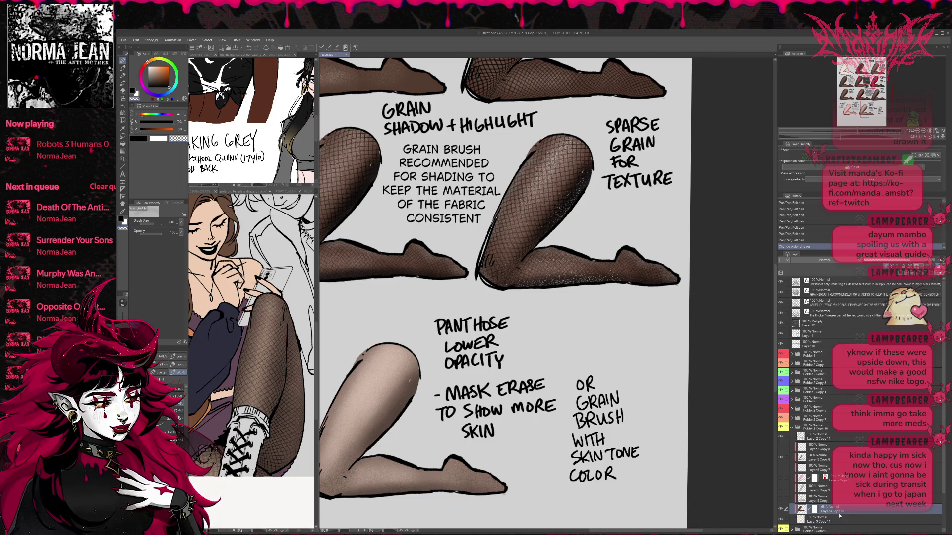
# Step: Rename layers to 'panty hose lower opacity' and 'skin color'
pyautogui.write('panty hose lower opacity')
pyautogui.press('Return')
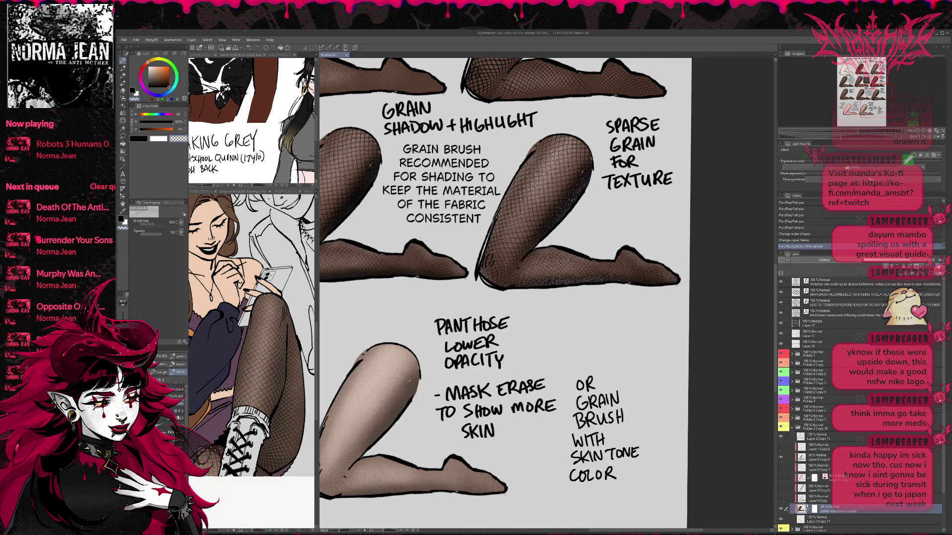
pyautogui.click(820, 520)
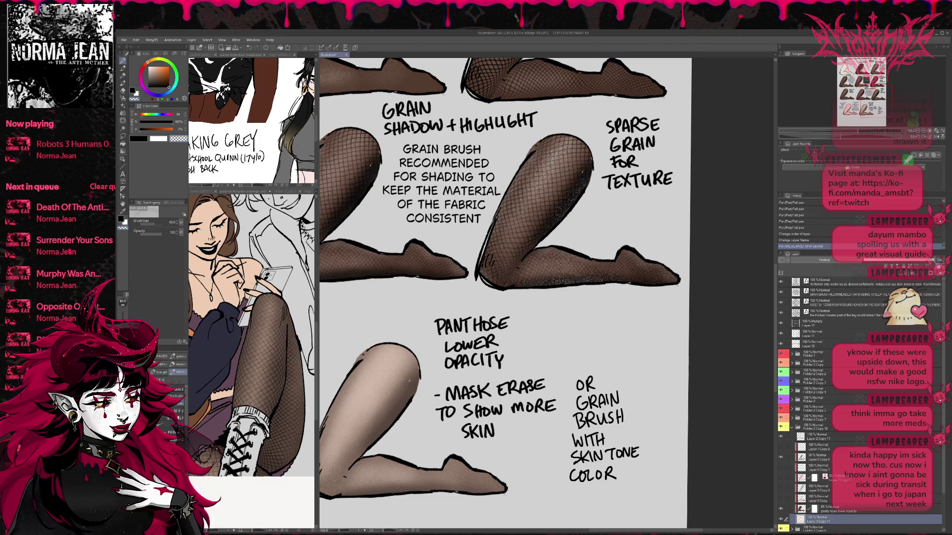
pyautogui.press('Return')
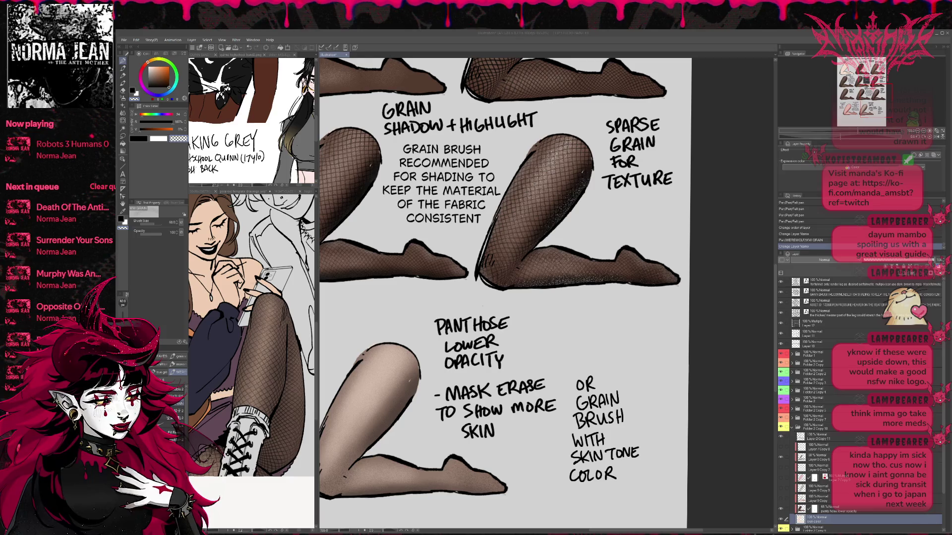
# Step: Paste a layer screenshot, move Layer 13 between Layers 12 and 11, and unclip it
pyautogui.hotkey('ctrl', 'v')
pyautogui.hotkey('ctrl', 't')
pyautogui.scroll(-5, 466, 318)
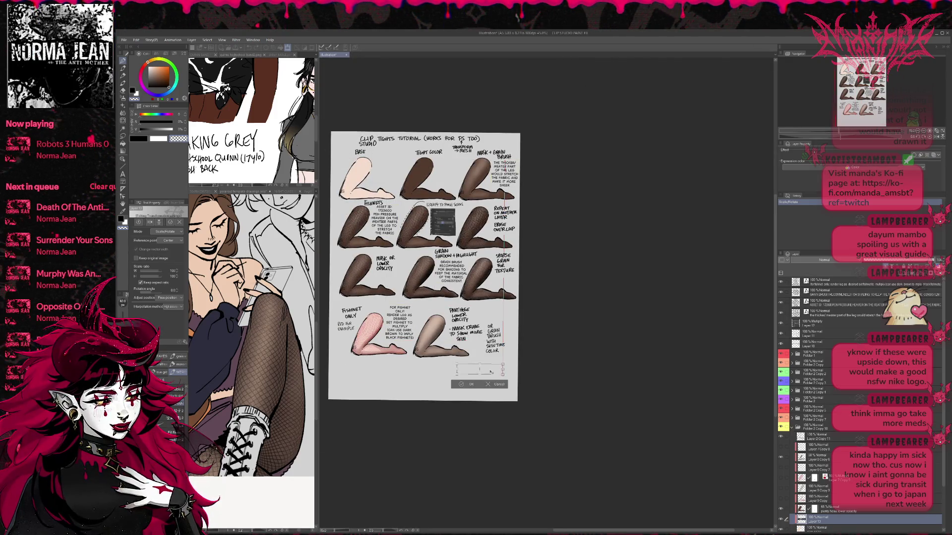
pyautogui.press('Return')
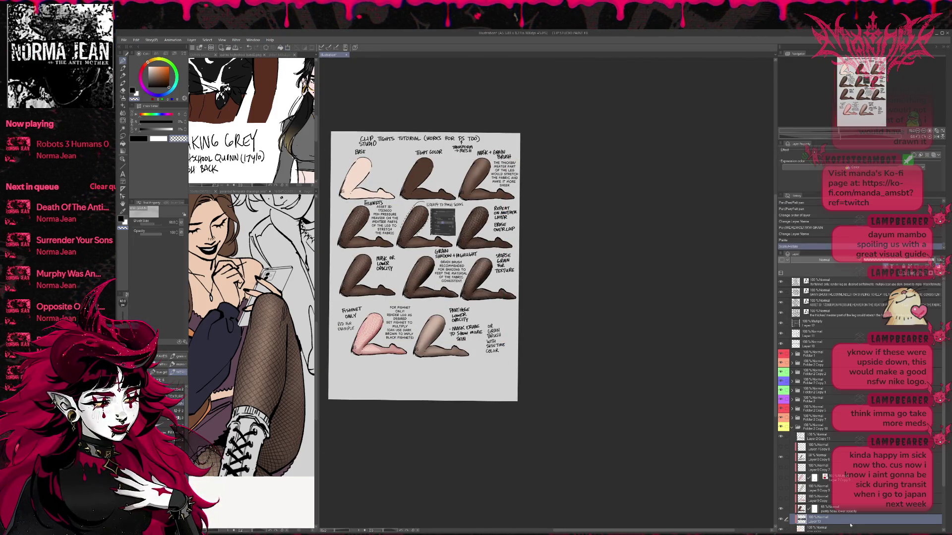
pyautogui.moveTo(846, 332); pyautogui.dragTo(846, 333)
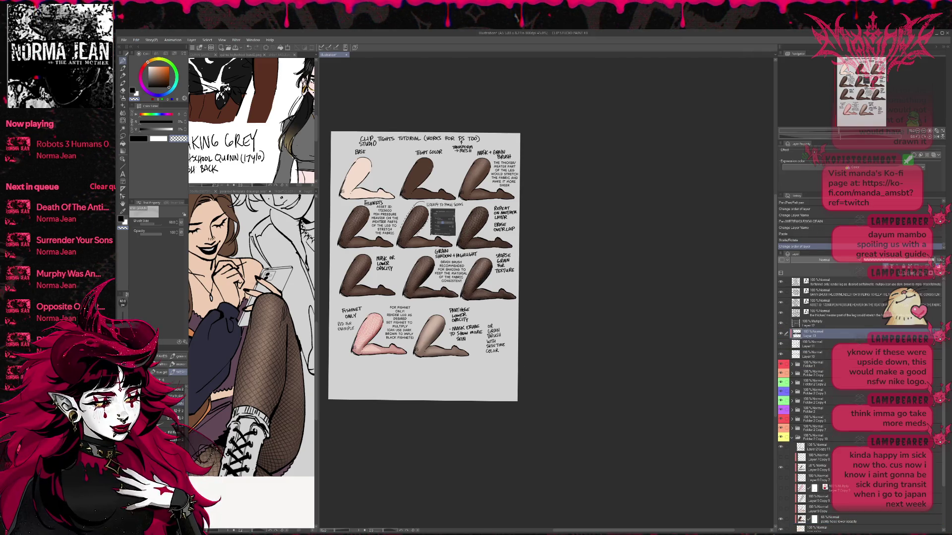
pyautogui.hotkey('ctrl', 'alt', 'g')
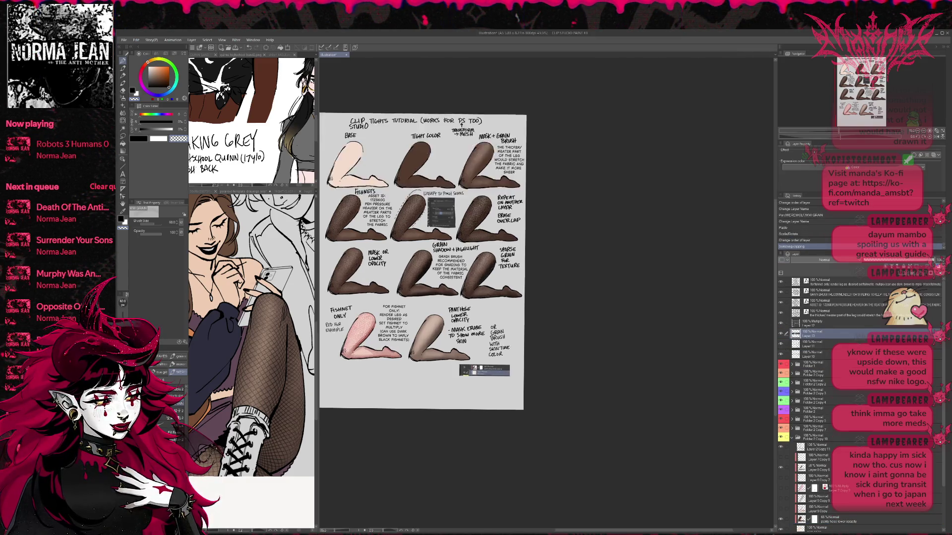
pyautogui.scroll(4, 402, 304)
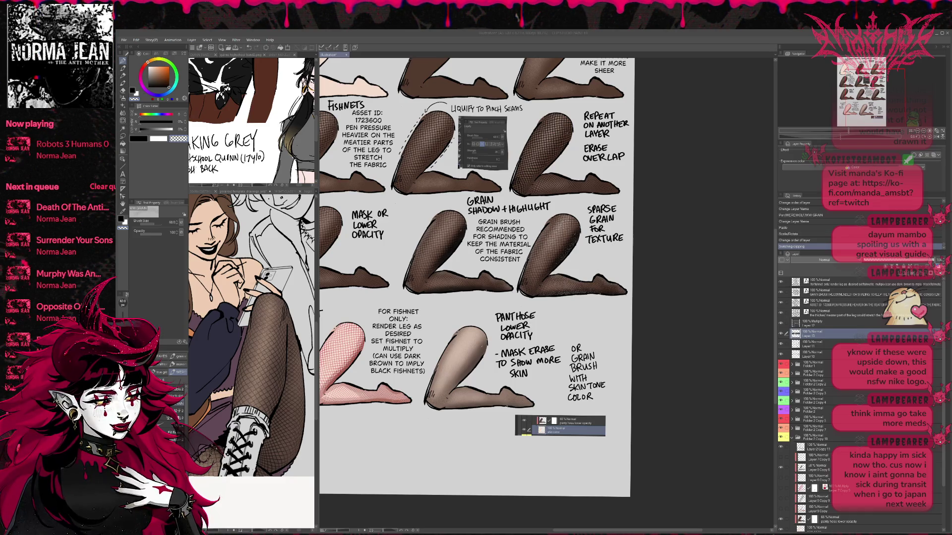
# Step: Paste a second layer screenshot beside the other inset below the pantyhose leg
pyautogui.hotkey('ctrl', 'v')
pyautogui.hotkey('ctrl', 't')
pyautogui.hotkey('ctrl', '-')
pyautogui.hotkey('ctrl', '-')
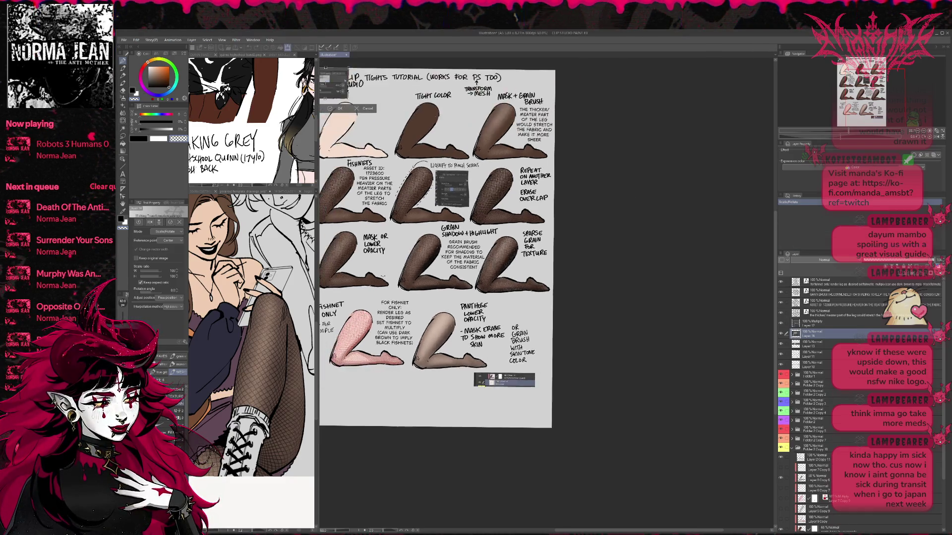
pyautogui.moveTo(336, 123)
pyautogui.mouseDown()
pyautogui.moveTo(439, 352)
pyautogui.moveTo(429, 353)
pyautogui.mouseUp()
pyautogui.click(417, 373)
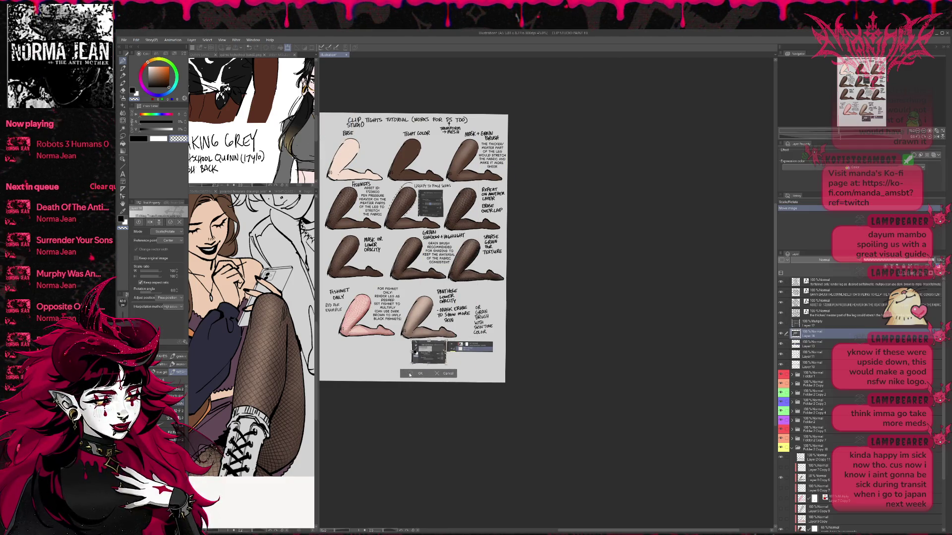
pyautogui.scroll(1, 410, 347)
pyautogui.scroll(3, 510, 298)
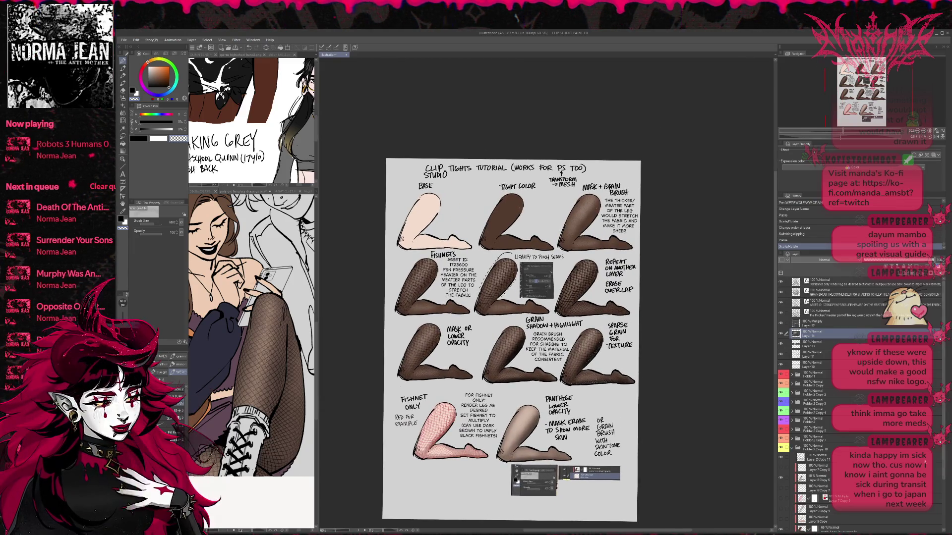
# Step: Rename Layer 3 Copy 2 to 'base color' and Layer 4 Copy to 'tights/panty hose'
pyautogui.click(793, 449)
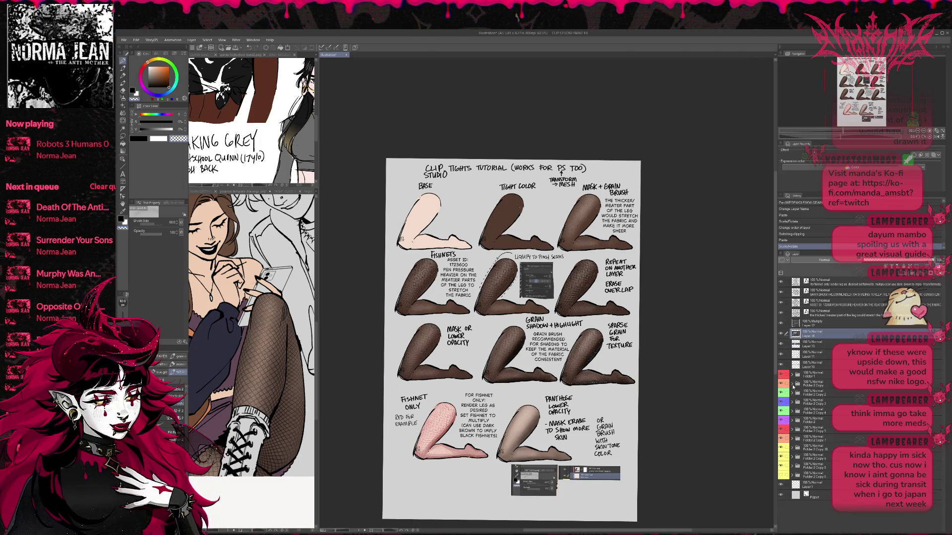
pyautogui.click(792, 385)
pyautogui.click(816, 416)
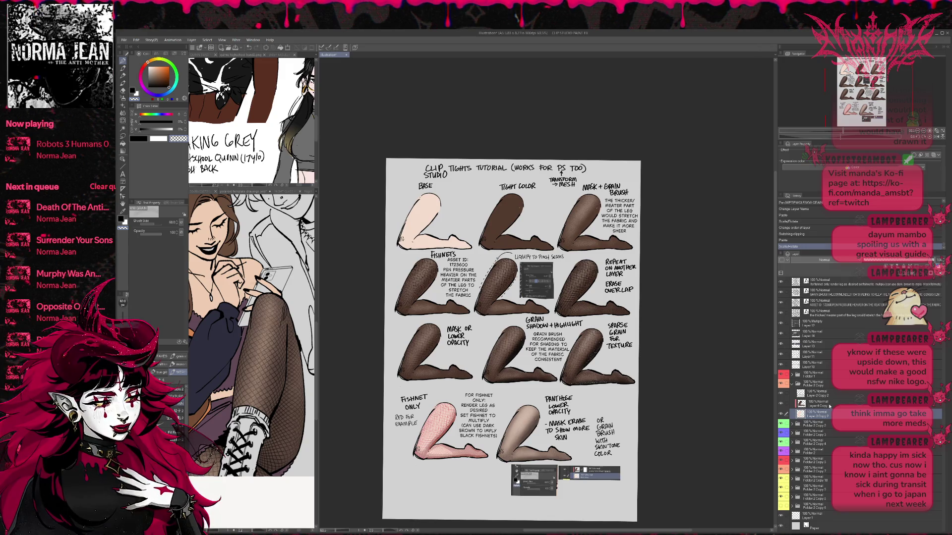
pyautogui.press('Return')
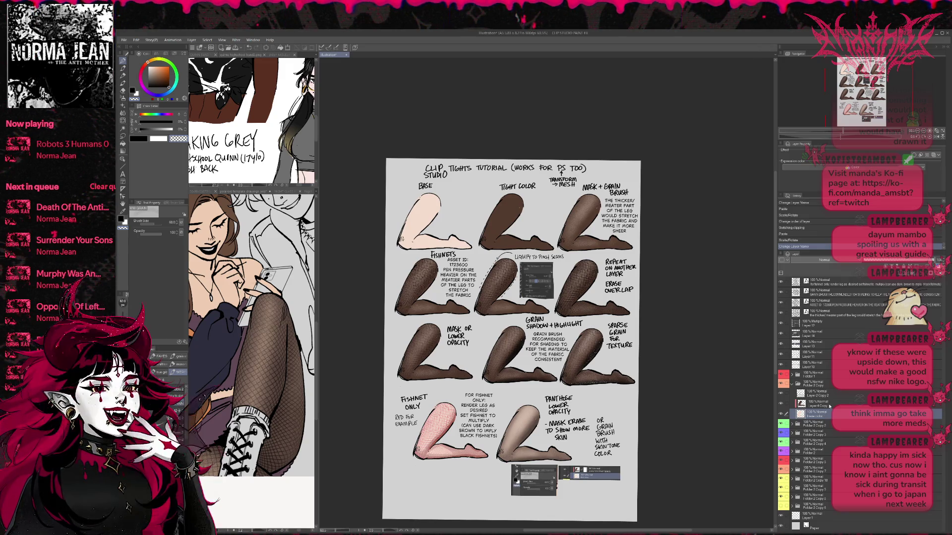
pyautogui.click(824, 405)
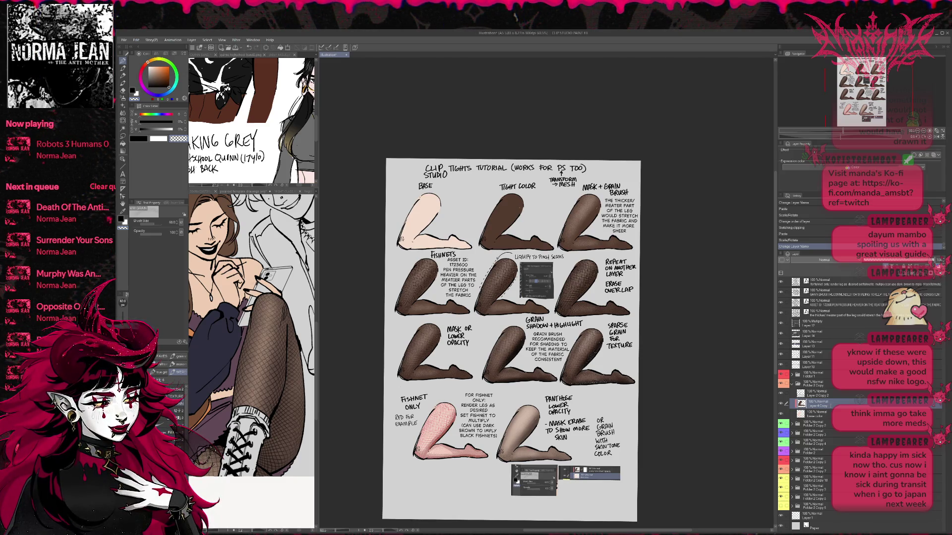
pyautogui.press('Return')
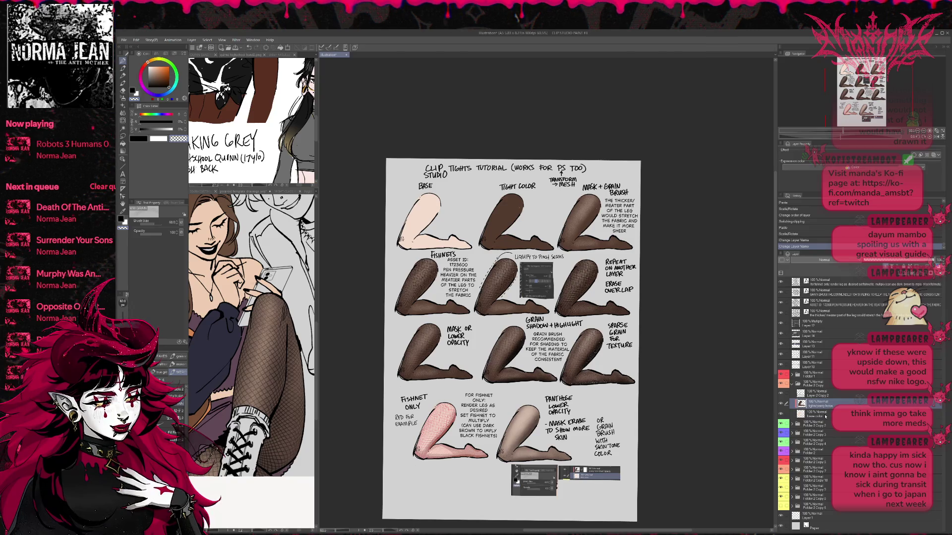
# Step: Paste a layer screenshot as Layer 15 between Layers 12 and 14, placed between the BASE and TIGHT COLOR legs
pyautogui.click(822, 415)
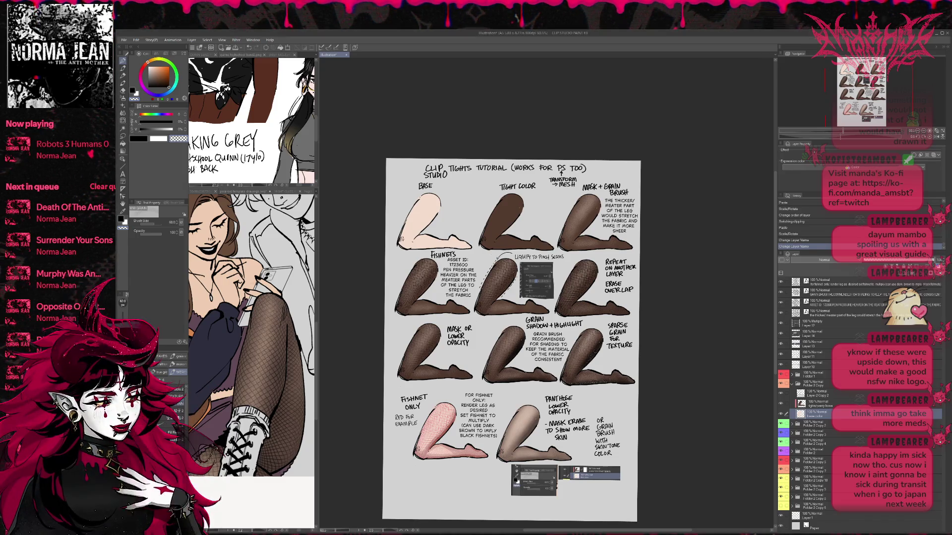
pyautogui.hotkey('ctrl', 'v')
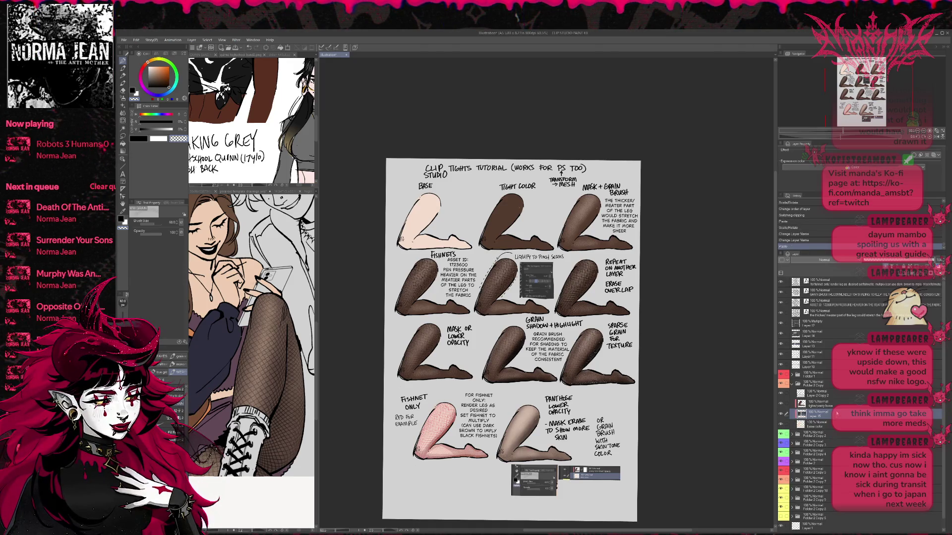
pyautogui.moveTo(824, 332); pyautogui.dragTo(824, 332)
pyautogui.hotkey('ctrl', 't')
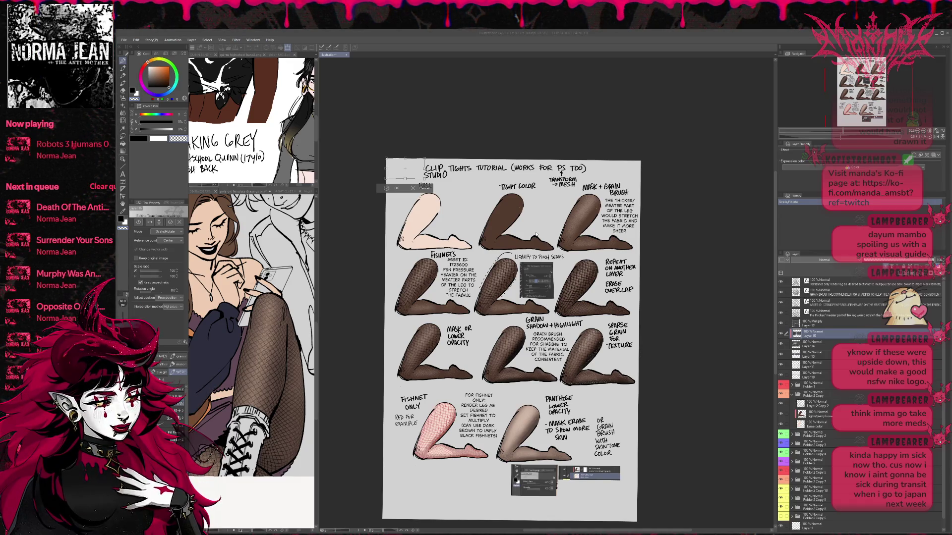
pyautogui.press('Escape')
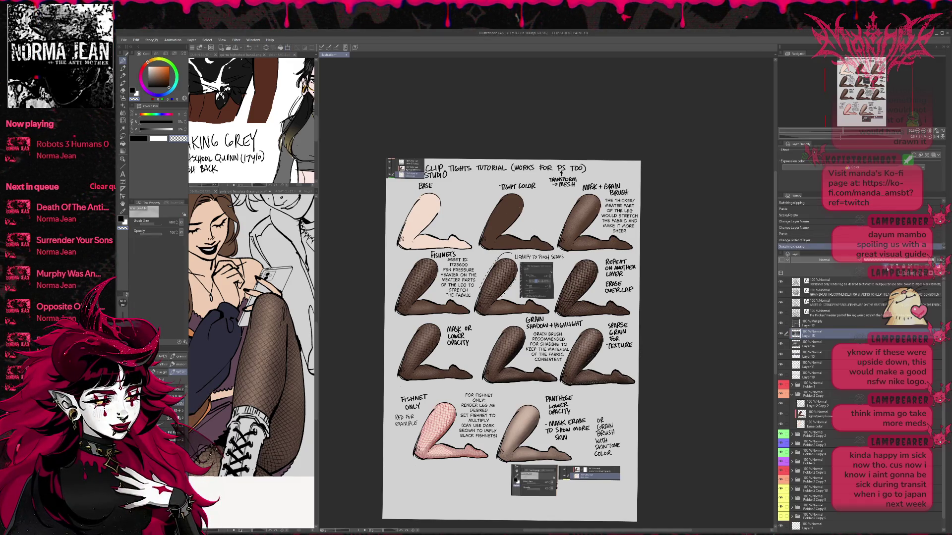
pyautogui.hotkey('ctrl', 't')
pyautogui.moveTo(558, 224)
pyautogui.mouseDown()
pyautogui.moveTo(478, 195)
pyautogui.moveTo(499, 195)
pyautogui.moveTo(543, 215)
pyautogui.moveTo(483, 197)
pyautogui.mouseUp()
pyautogui.press('Return')
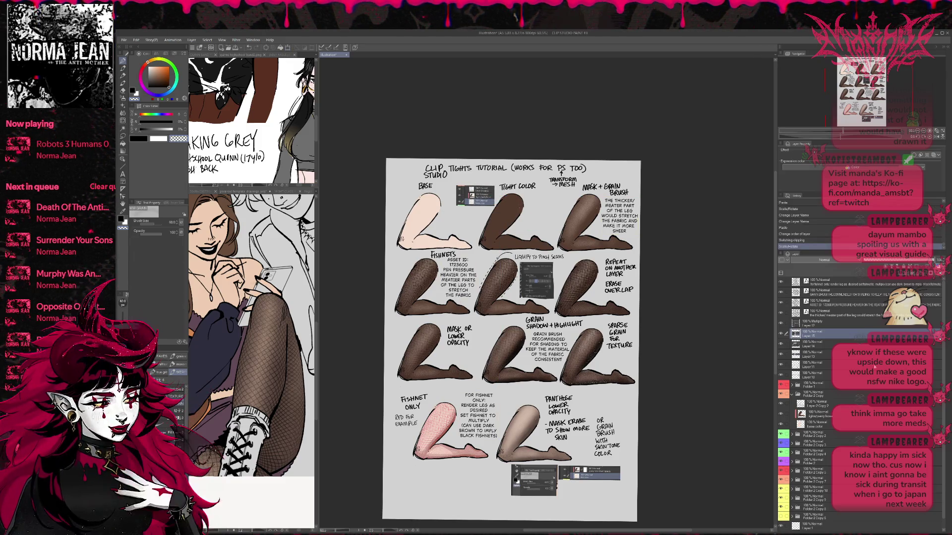
# Step: Rename the masked Layer 4 Copy 2 to 'MASK'
pyautogui.click(792, 394)
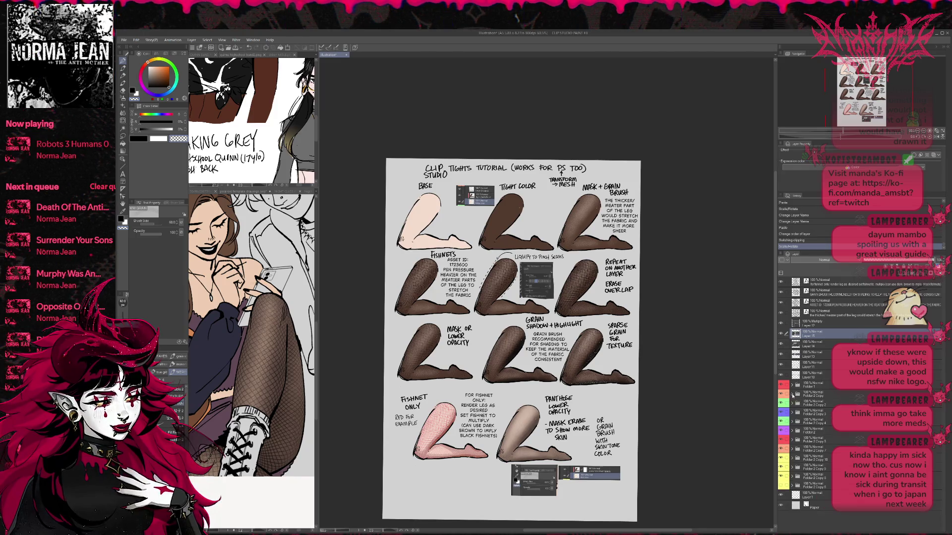
pyautogui.click(792, 403)
pyautogui.click(801, 426)
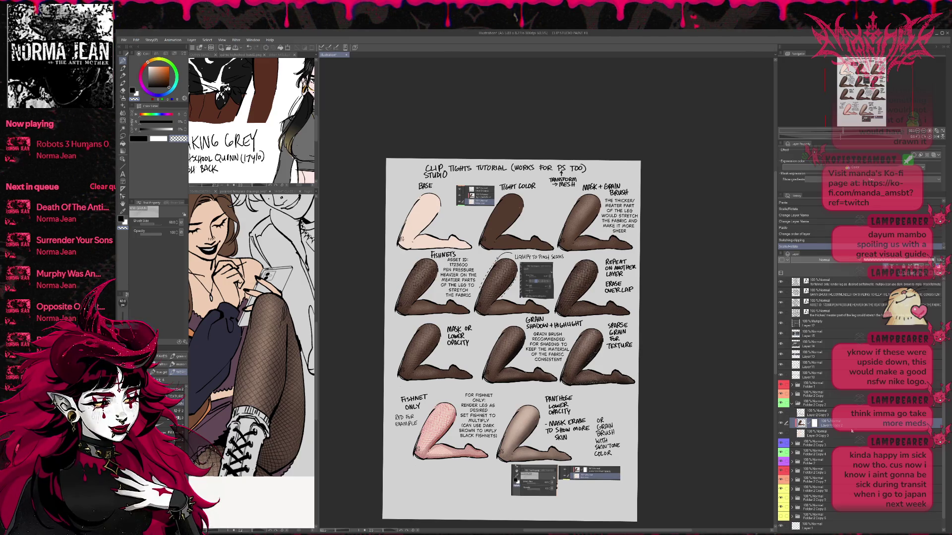
pyautogui.write('MASK')
pyautogui.press('Return')
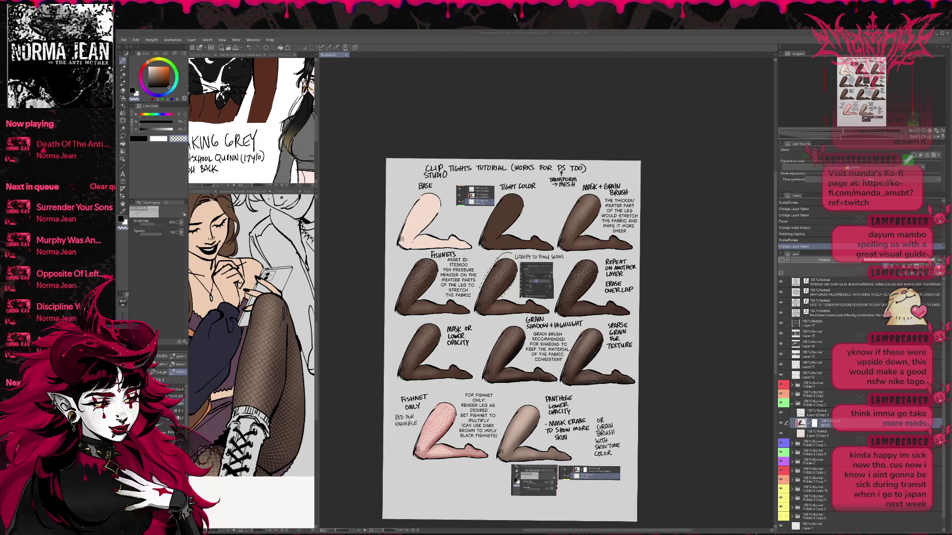
# Step: Paste another layer screenshot and position it on the page
pyautogui.hotkey('ctrl', 'v')
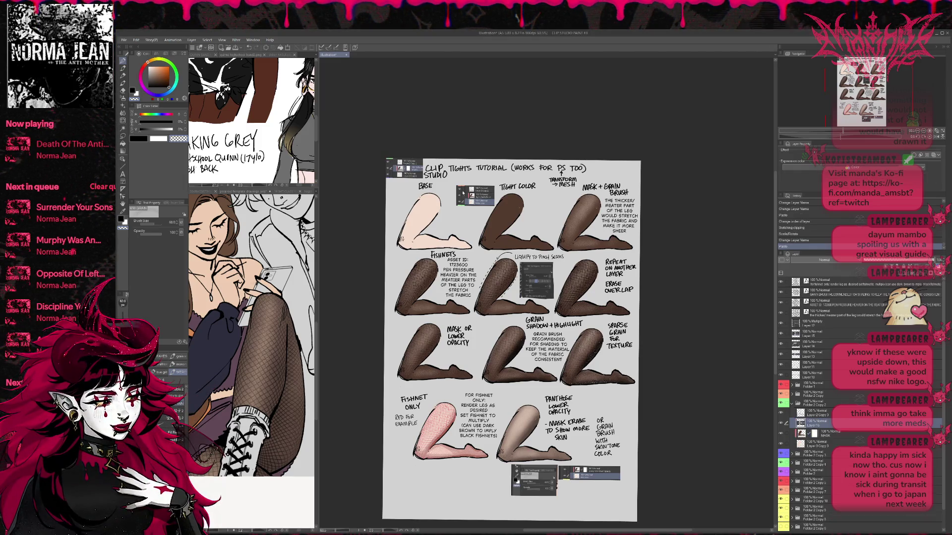
pyautogui.hotkey('ctrl', 't')
pyautogui.moveTo(404, 166); pyautogui.dragTo(550, 203)
pyautogui.press('Return')
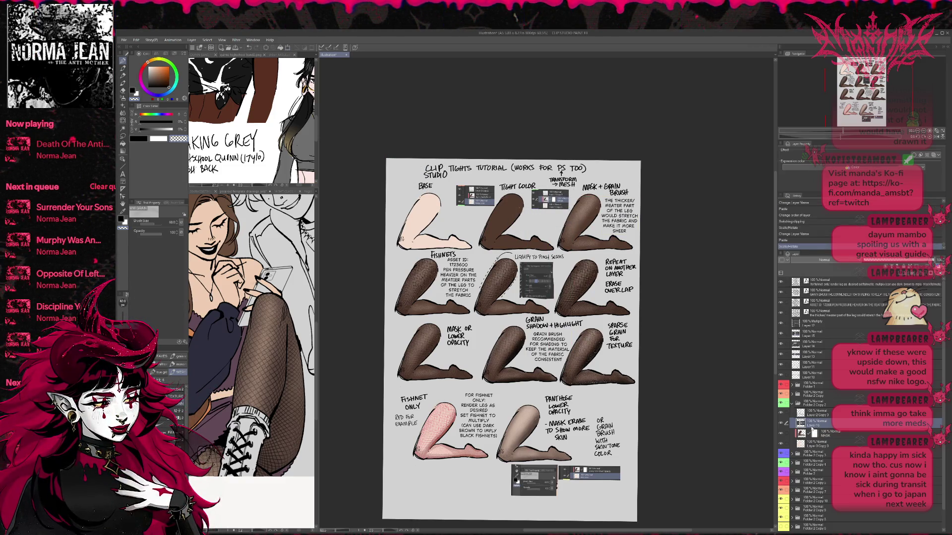
# Step: Duplicate the Layer 14 screenshot and move and enlarge the copy near TRANSFORM → MESH
pyautogui.click(796, 342)
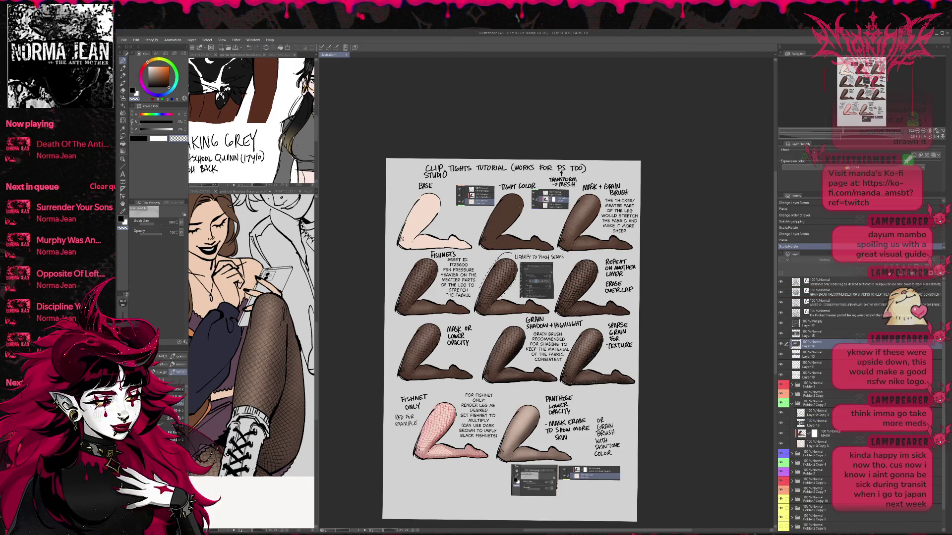
pyautogui.hotkey('ctrl', 'c')
pyautogui.hotkey('ctrl', 'v')
pyautogui.hotkey('ctrl', 't')
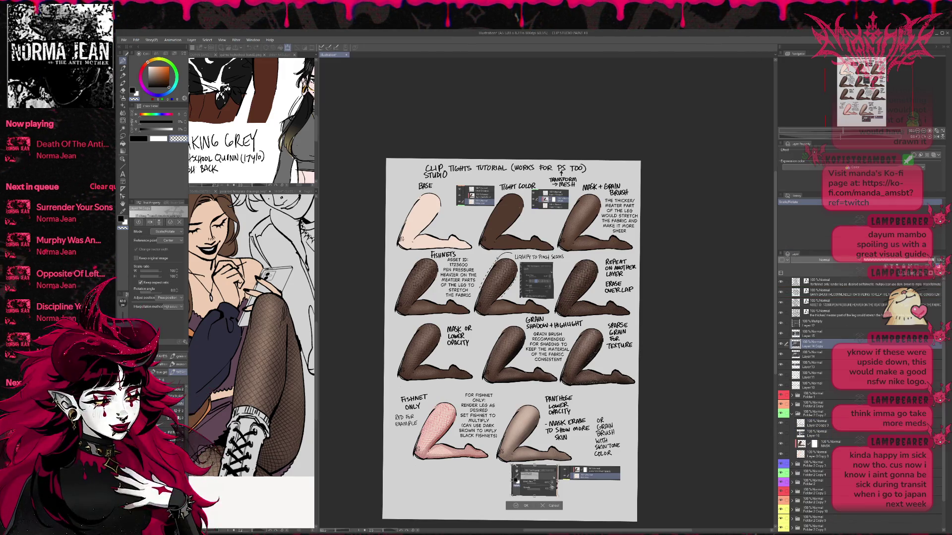
pyautogui.moveTo(573, 215)
pyautogui.mouseDown()
pyautogui.moveTo(578, 231)
pyautogui.moveTo(565, 231)
pyautogui.mouseUp()
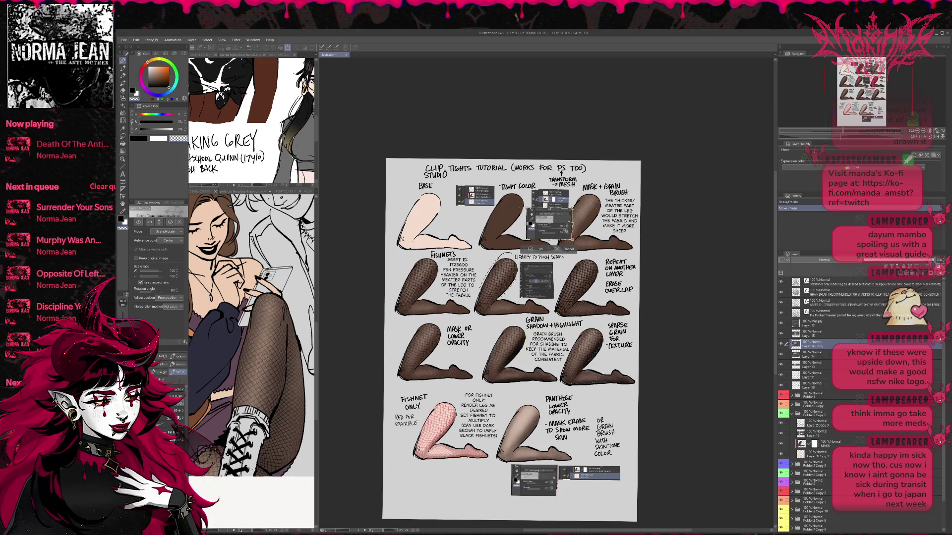
pyautogui.press('Return')
pyautogui.scroll(4, 595, 233)
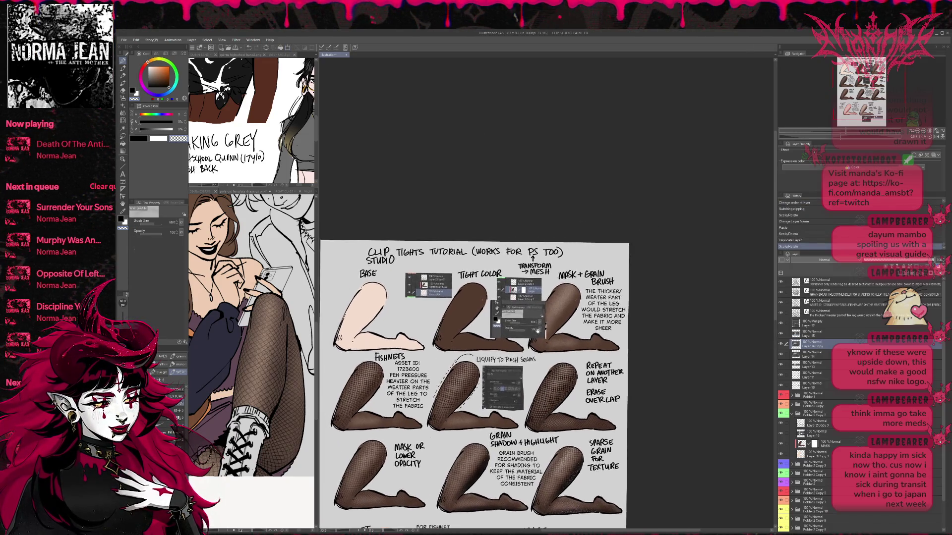
# Step: Erase the right edge of the pasted layer-panel screenshot
pyautogui.scroll(-1, 525, 325)
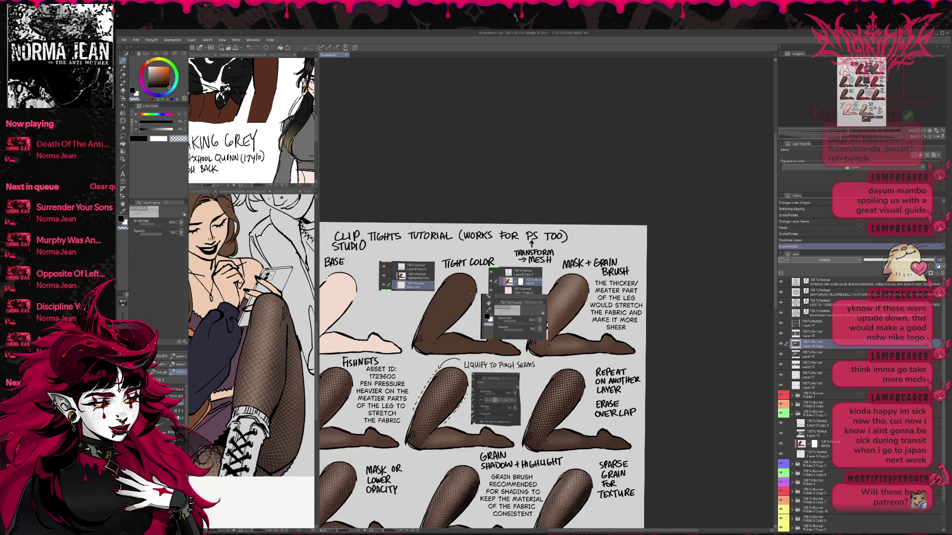
pyautogui.press('e')
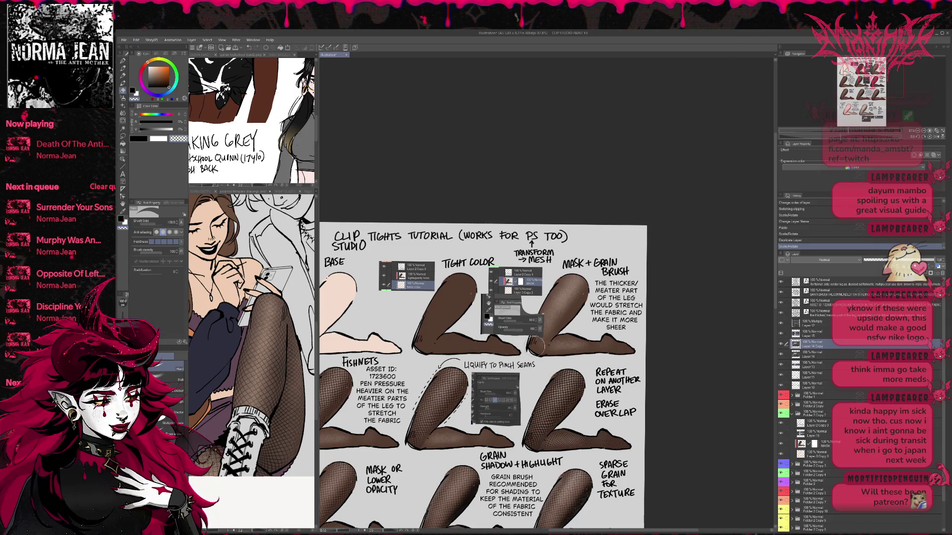
pyautogui.moveTo(484, 297)
pyautogui.mouseDown()
pyautogui.moveTo(528, 292)
pyautogui.moveTo(481, 303)
pyautogui.mouseUp()
pyautogui.hotkey('ctrl', 'z')
pyautogui.hotkey('ctrl', 'z')
pyautogui.moveTo(546, 310)
pyautogui.mouseDown()
pyautogui.moveTo(556, 349)
pyautogui.moveTo(552, 326)
pyautogui.moveTo(550, 348)
pyautogui.moveTo(526, 346)
pyautogui.moveTo(574, 344)
pyautogui.mouseUp()
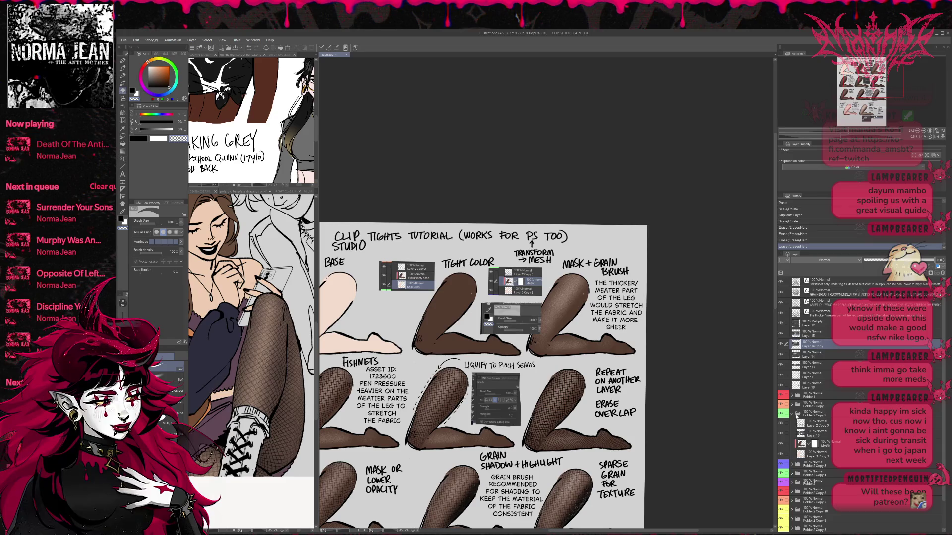
# Step: Undo the duplicate and erasing, then move Layer 14 Copy to just above Layer 1
pyautogui.click(799, 413)
pyautogui.click(792, 413)
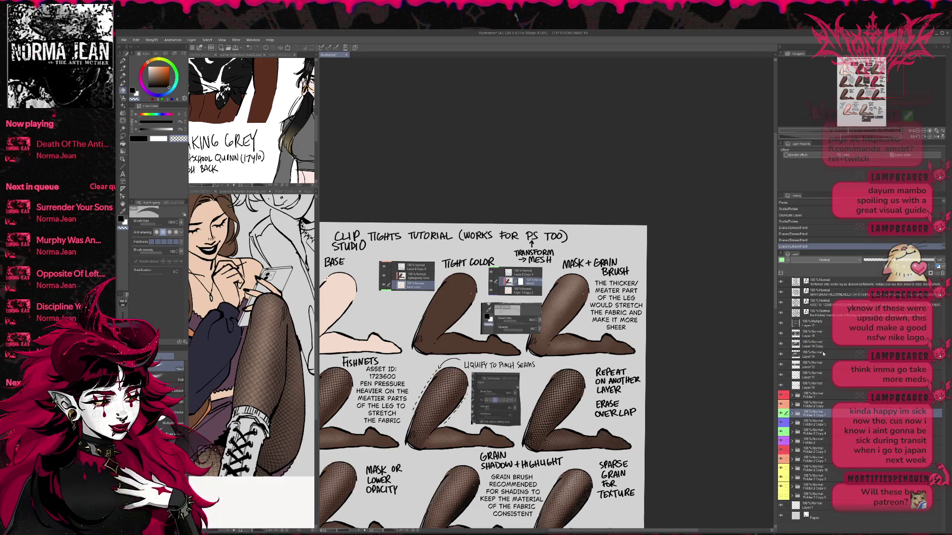
pyautogui.click(799, 343)
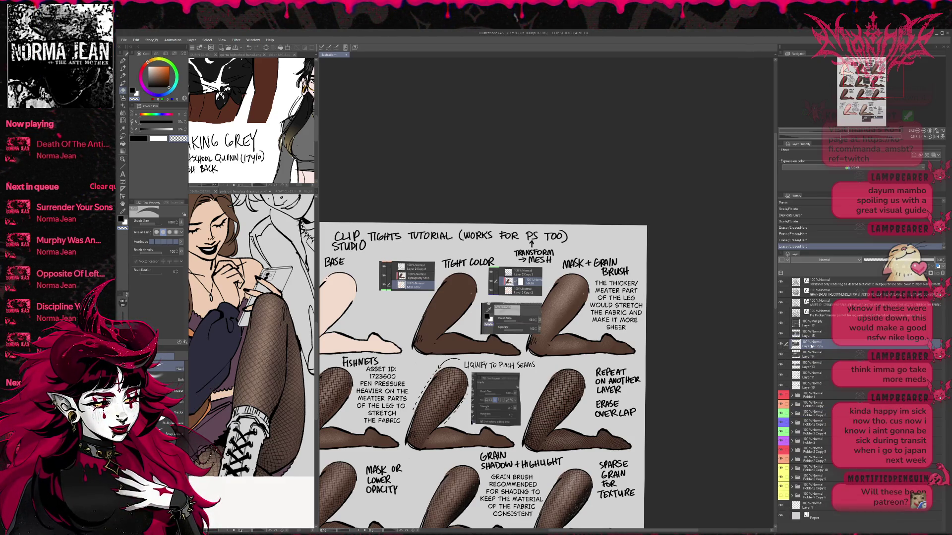
pyautogui.click(782, 343)
pyautogui.hotkey('ctrl', 'shift', 'd')
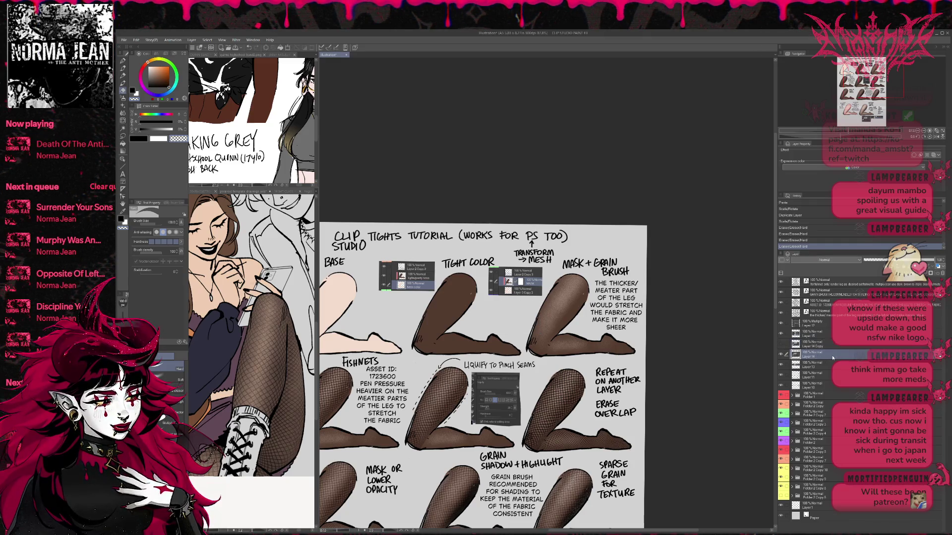
pyautogui.hotkey('ctrl', 'z')
pyautogui.hotkey('ctrl', 'z')
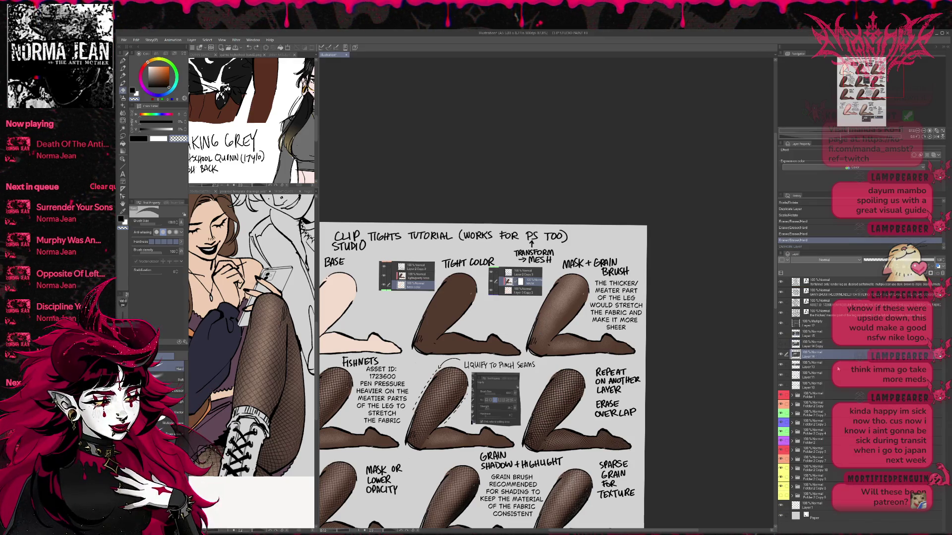
pyautogui.hotkey('ctrl', 'z')
pyautogui.hotkey('ctrl', 'z')
pyautogui.hotkey('ctrl', 'z')
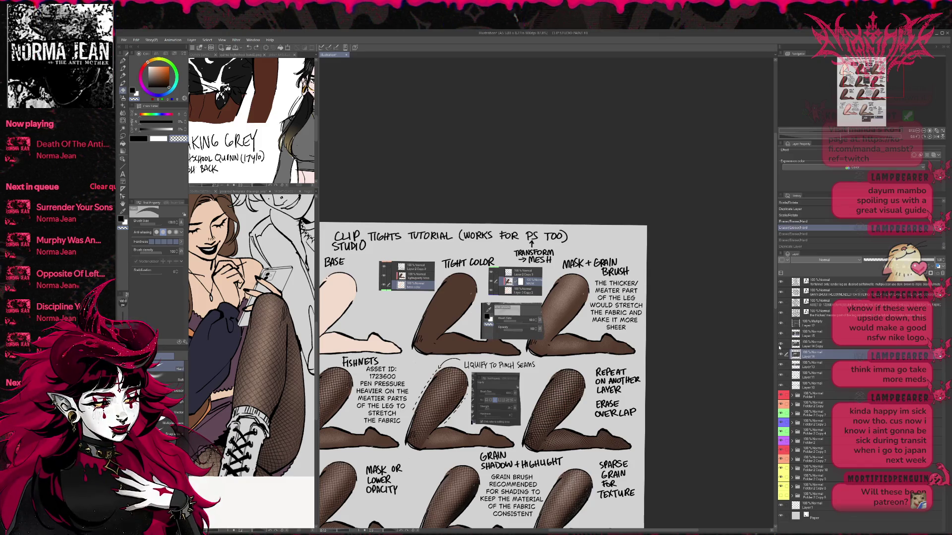
pyautogui.click(821, 347)
pyautogui.moveTo(822, 345); pyautogui.dragTo(793, 497)
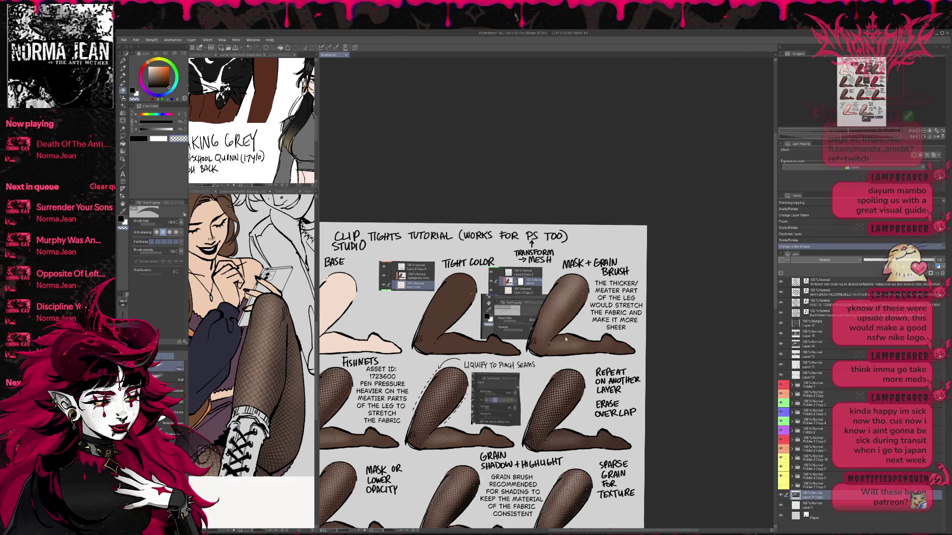
# Step: Shift the tool-panel inset slightly up and erase stray marks over the TIGHT COLOR leg
pyautogui.hotkey('ctrl', 't')
pyautogui.moveTo(509, 314); pyautogui.dragTo(507, 310)
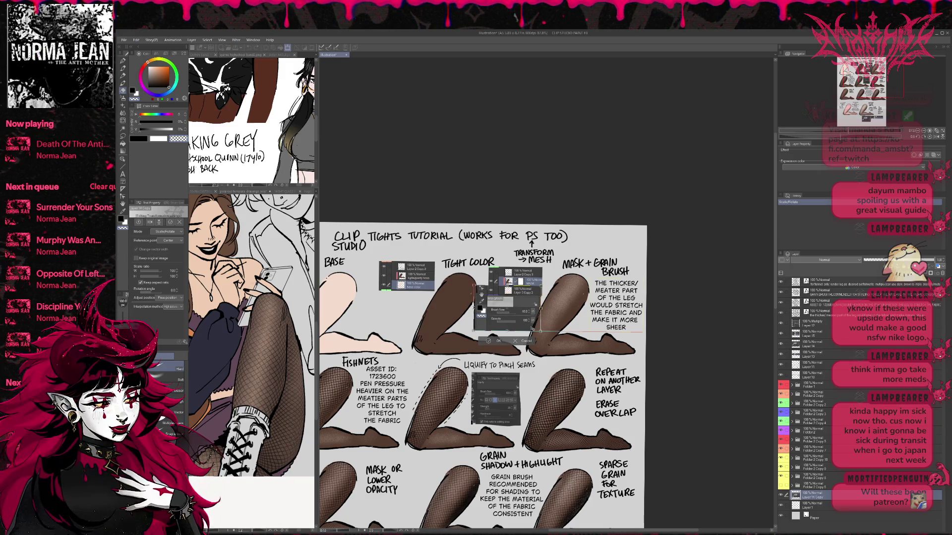
pyautogui.press('Return')
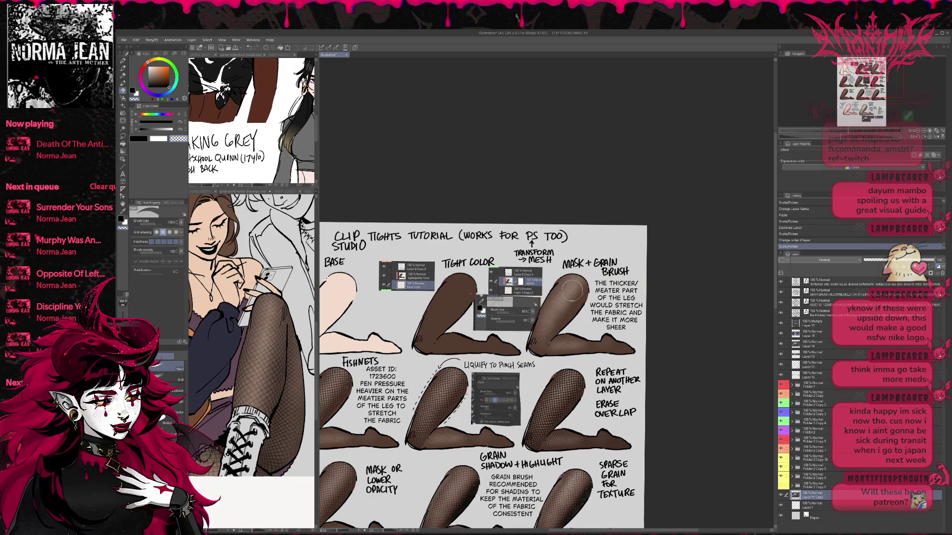
pyautogui.moveTo(571, 290)
pyautogui.mouseDown()
pyautogui.moveTo(546, 292)
pyautogui.moveTo(555, 298)
pyautogui.moveTo(546, 335)
pyautogui.mouseUp()
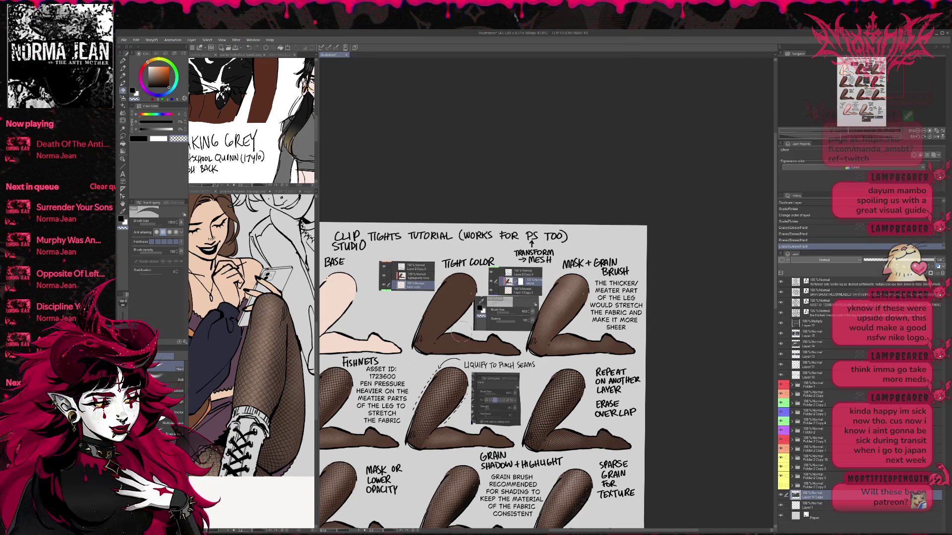
pyautogui.moveTo(454, 337); pyautogui.dragTo(468, 290)
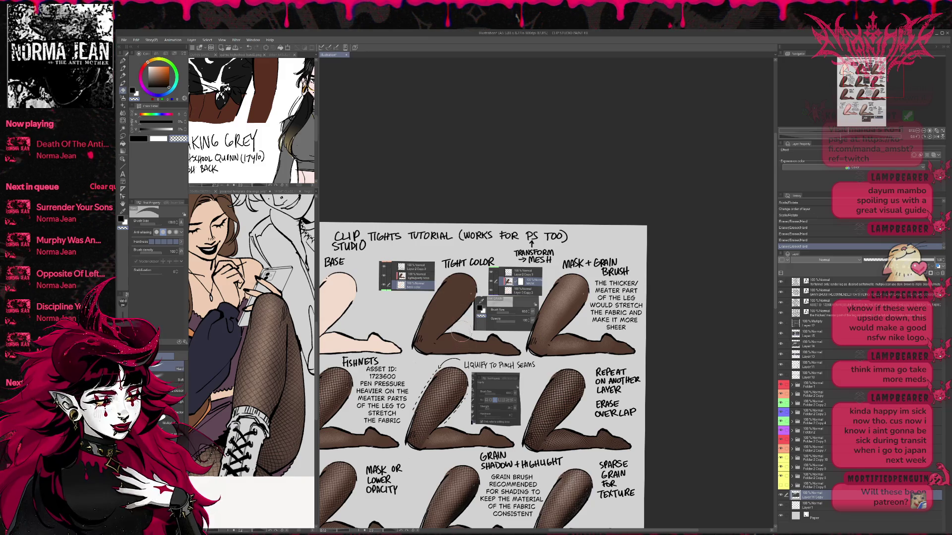
pyautogui.moveTo(463, 338); pyautogui.dragTo(479, 346)
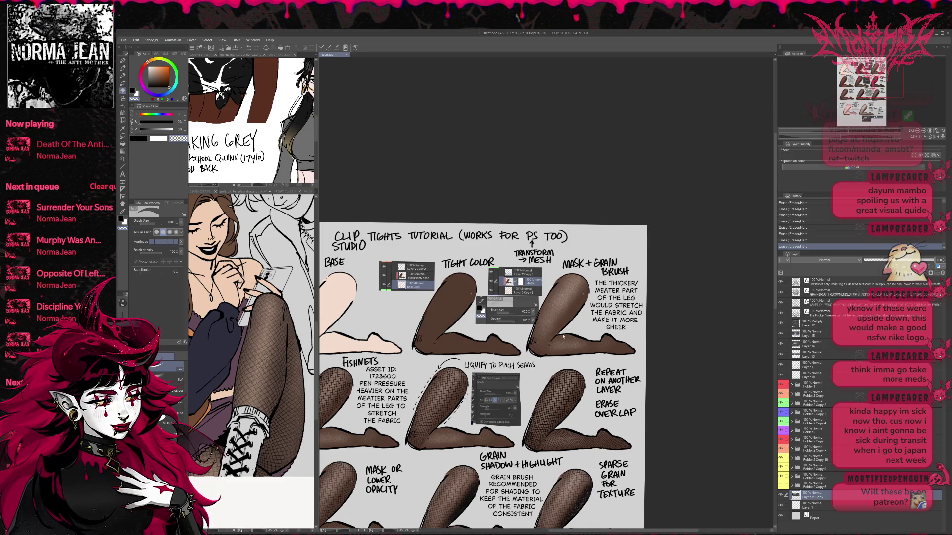
# Step: Shorten the brush-settings inset slightly from the bottom
pyautogui.hotkey('ctrl', 't')
pyautogui.moveTo(539, 326); pyautogui.dragTo(539, 324)
pyautogui.press('Return')
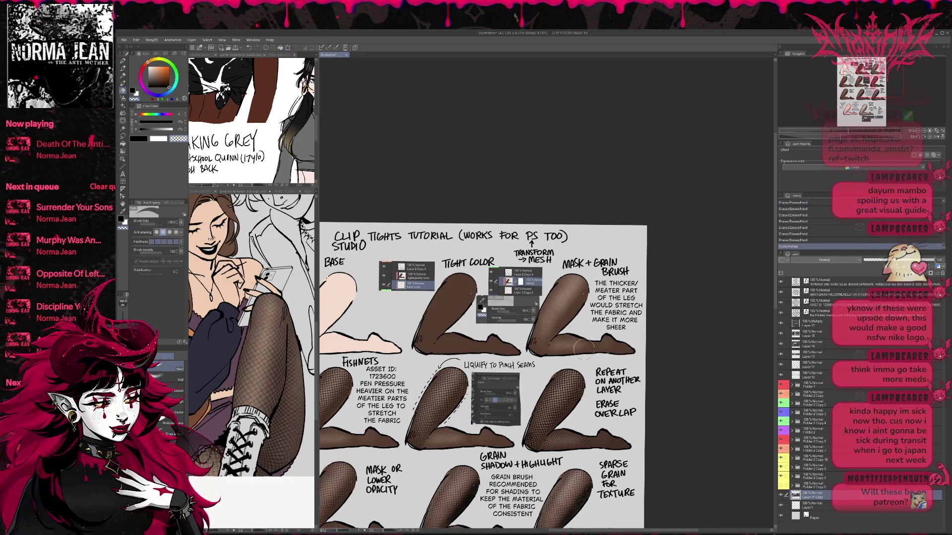
# Step: Select all content layers down to Layer 14 Copy and move the tutorial slightly lower
pyautogui.scroll(-1, 593, 362)
pyautogui.scroll(-5, 595, 369)
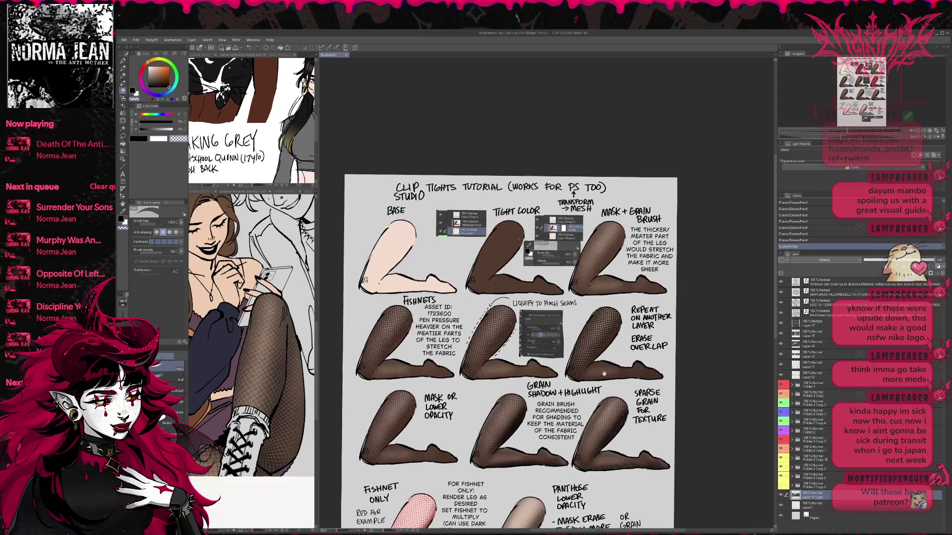
pyautogui.scroll(-2, 606, 357)
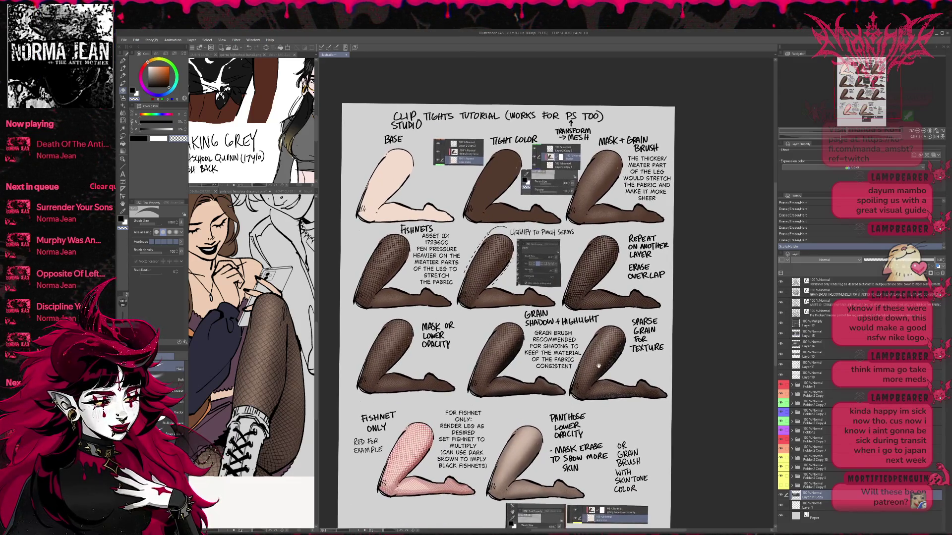
pyautogui.scroll(-1, 598, 371)
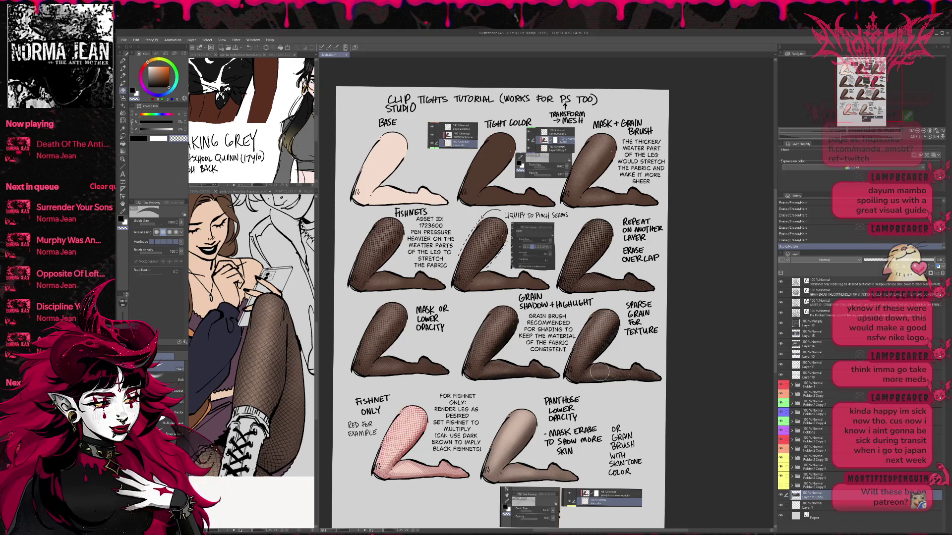
pyautogui.scroll(-1, 597, 373)
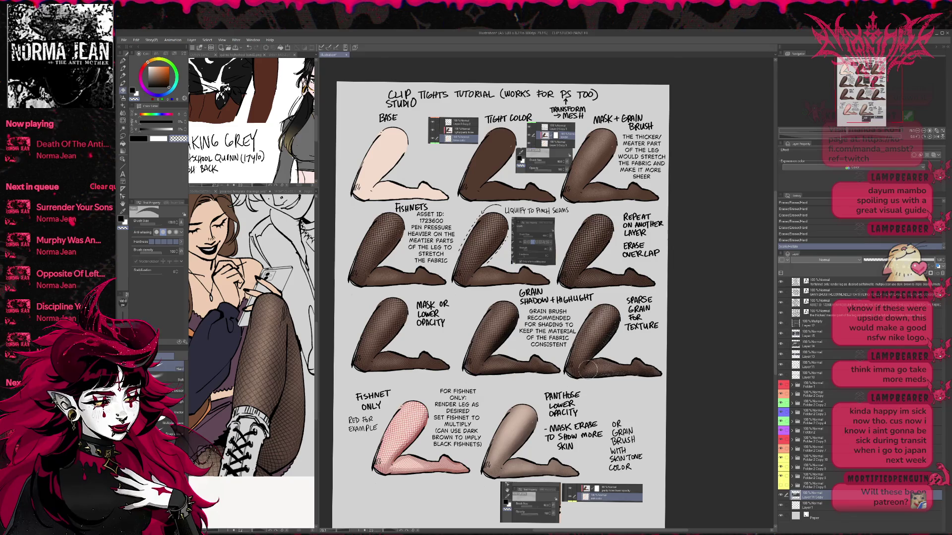
pyautogui.scroll(-1, 597, 374)
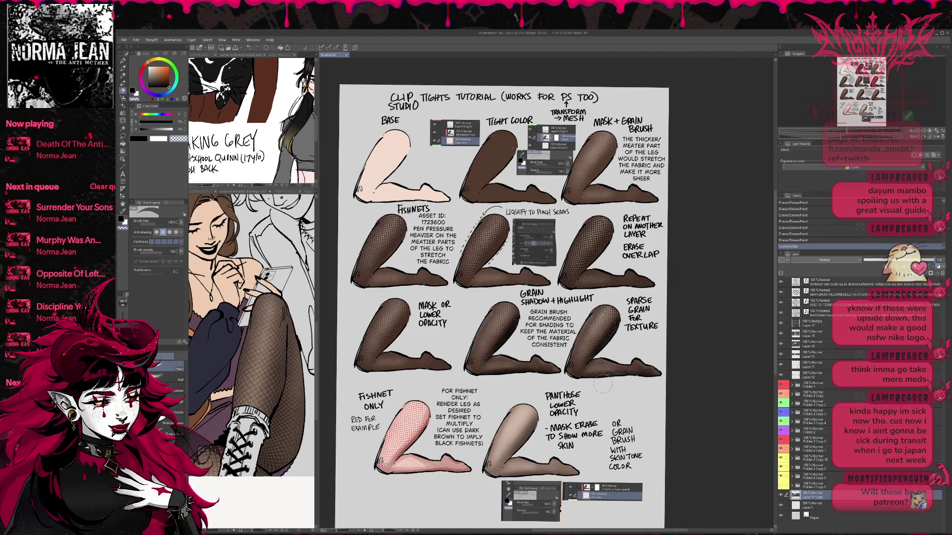
pyautogui.scroll(-4, 604, 387)
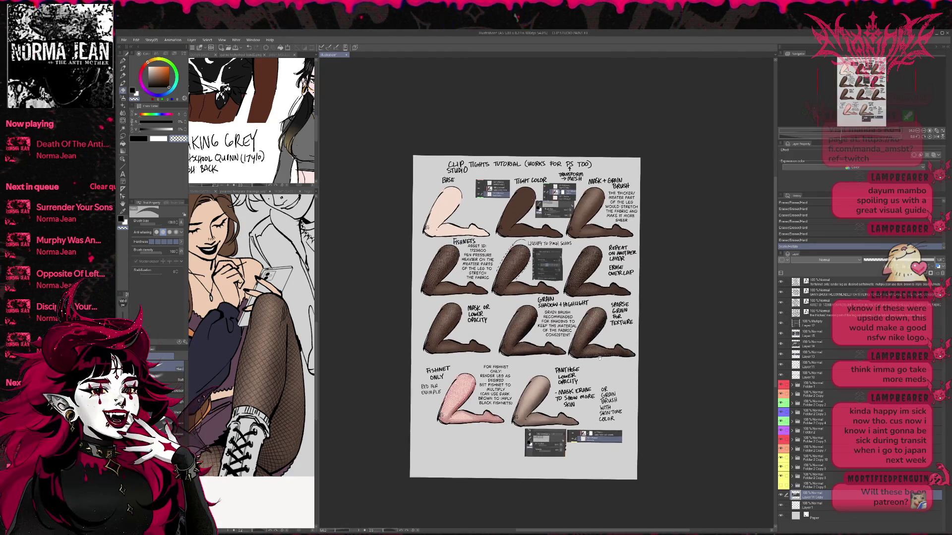
pyautogui.scroll(1, 600, 362)
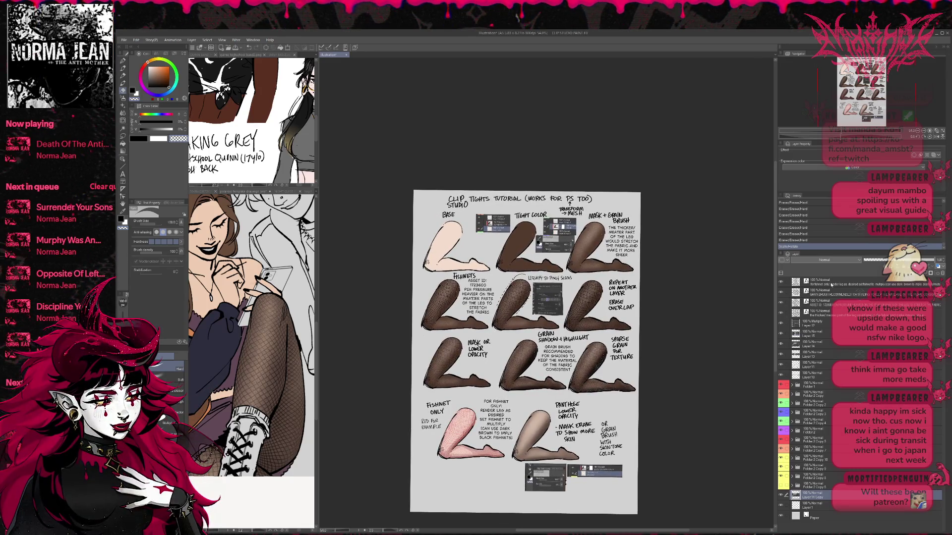
pyautogui.keyDown('shift'); pyautogui.click(831, 285); pyautogui.keyUp('shift')
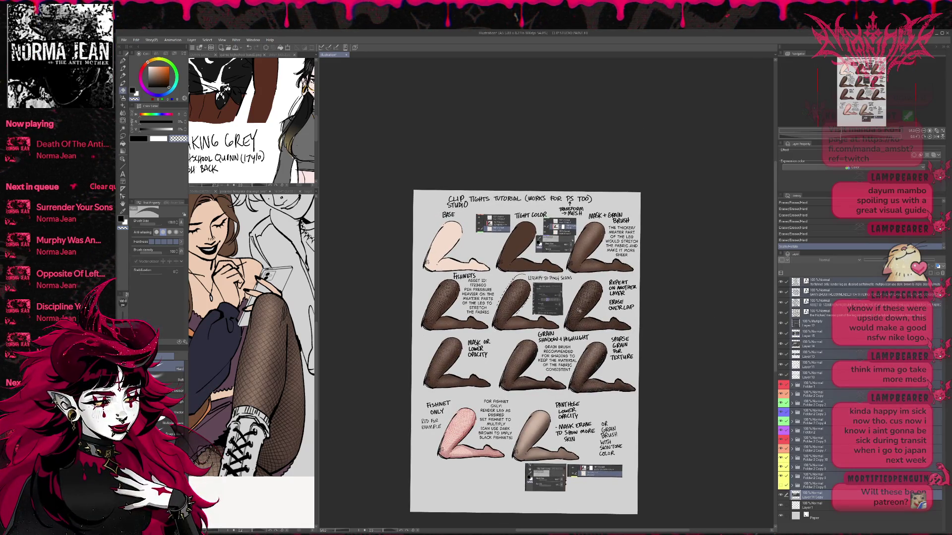
pyautogui.hotkey('ctrl', 't')
pyautogui.moveTo(576, 328); pyautogui.dragTo(576, 349)
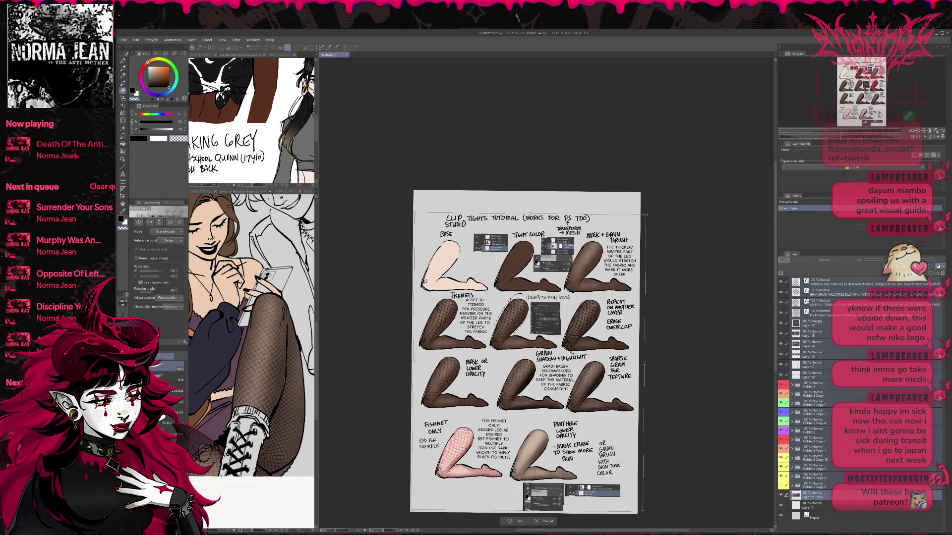
pyautogui.moveTo(576, 348); pyautogui.dragTo(575, 341)
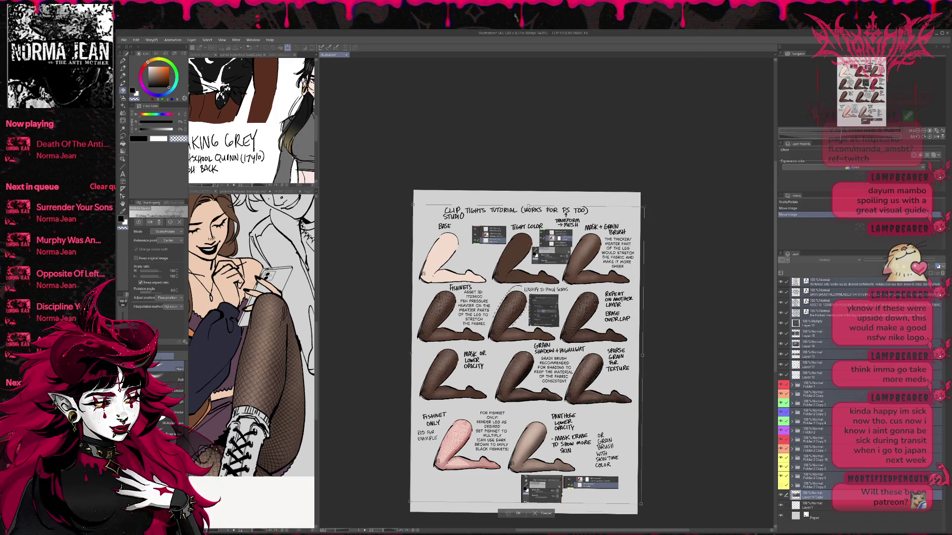
pyautogui.press('Return')
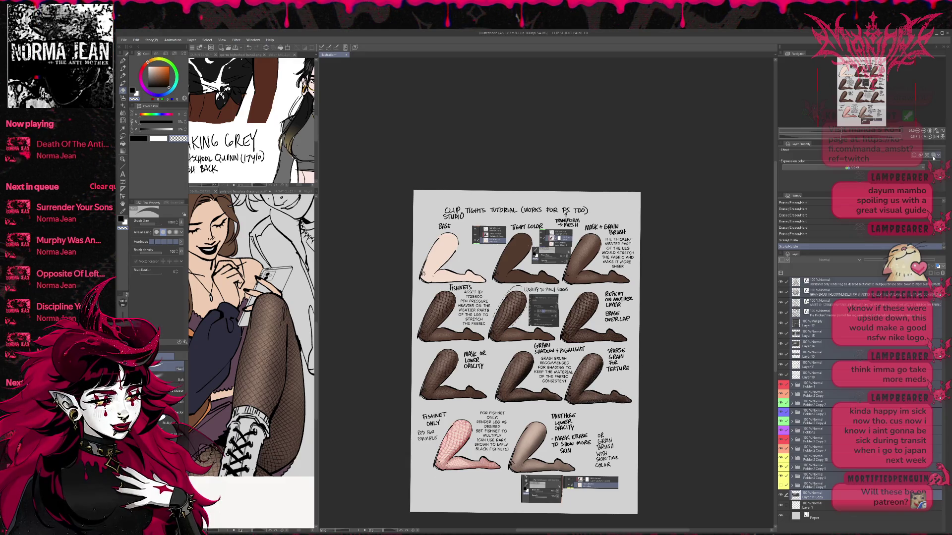
# Step: Straighten the canvas rotation and add an empty raster Layer 17
pyautogui.click(927, 156)
pyautogui.click(928, 156)
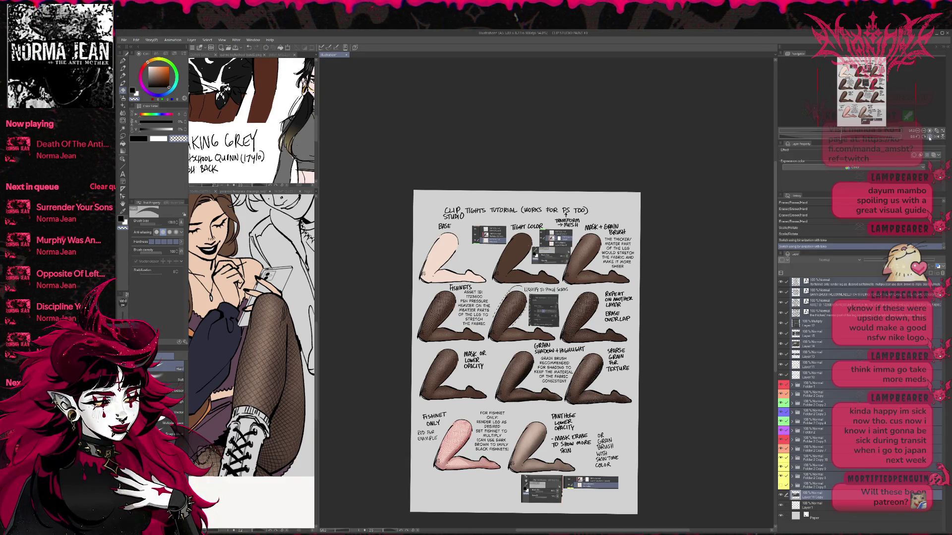
pyautogui.click(929, 137)
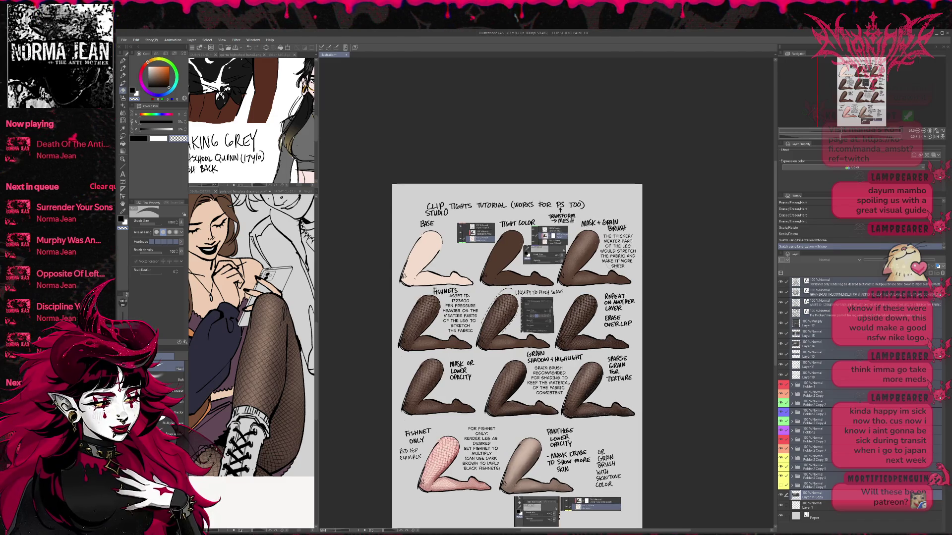
pyautogui.moveTo(611, 275); pyautogui.dragTo(627, 267)
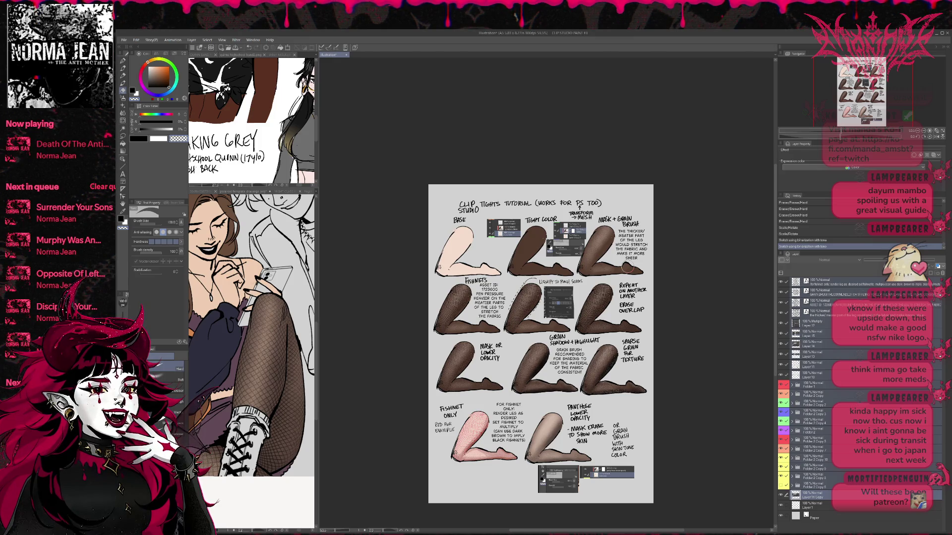
pyautogui.hotkey('ctrl', 'shift', 'n')
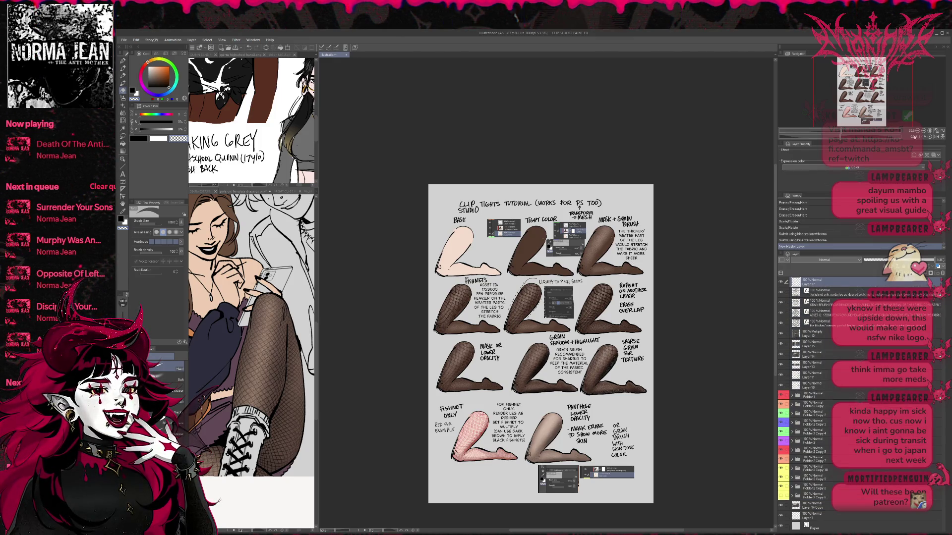
# Step: View the page at 100% with a pen and begin the @ sign above the title
pyautogui.click(924, 132)
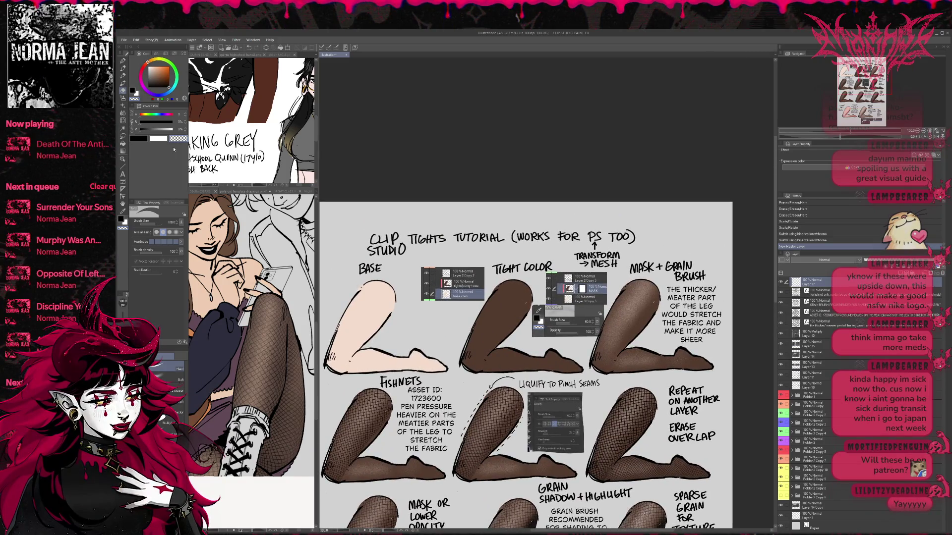
pyautogui.press('p')
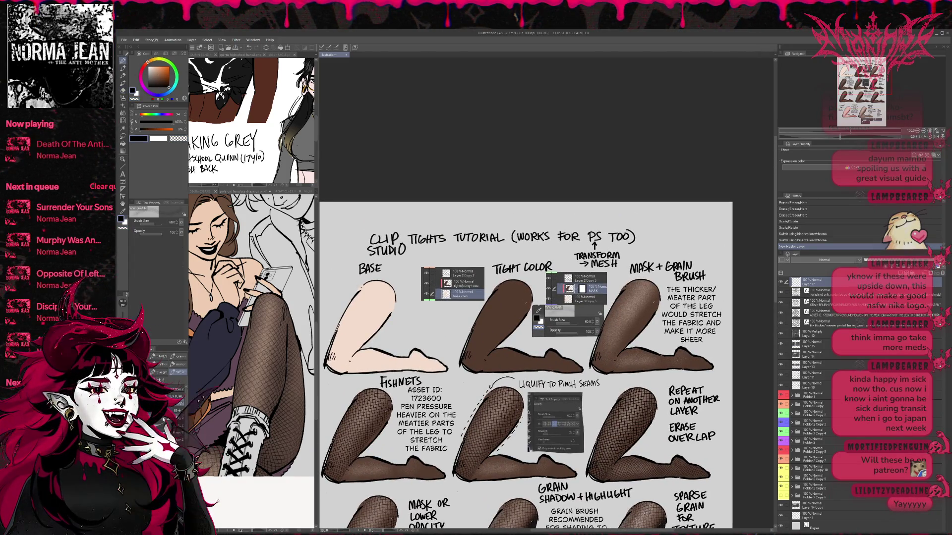
pyautogui.press('p')
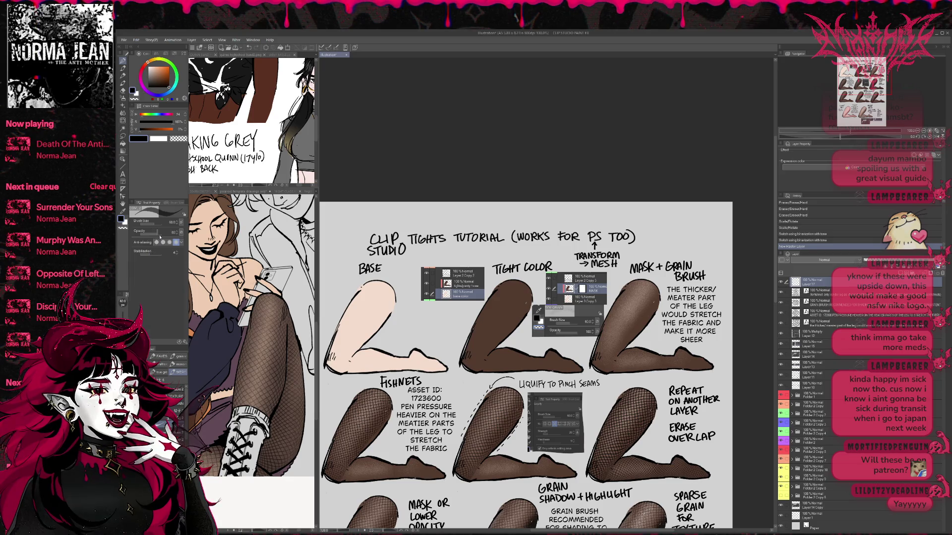
pyautogui.press('p')
pyautogui.moveTo(546, 347); pyautogui.dragTo(595, 382)
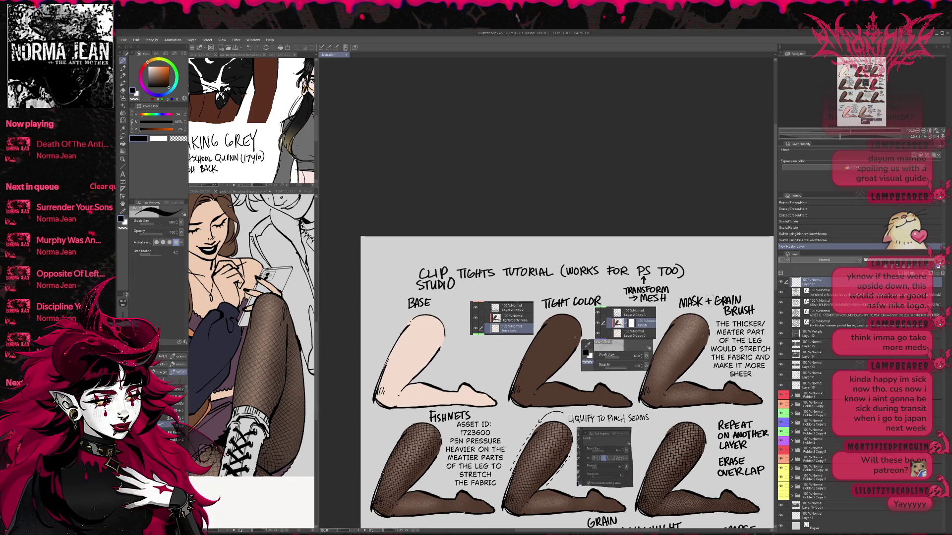
pyautogui.click(405, 254)
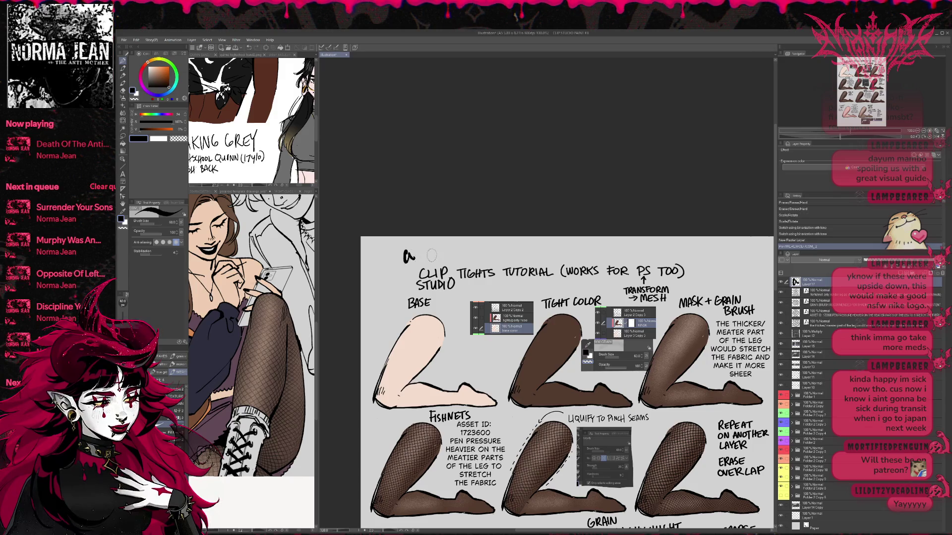
pyautogui.moveTo(412, 252); pyautogui.dragTo(415, 263)
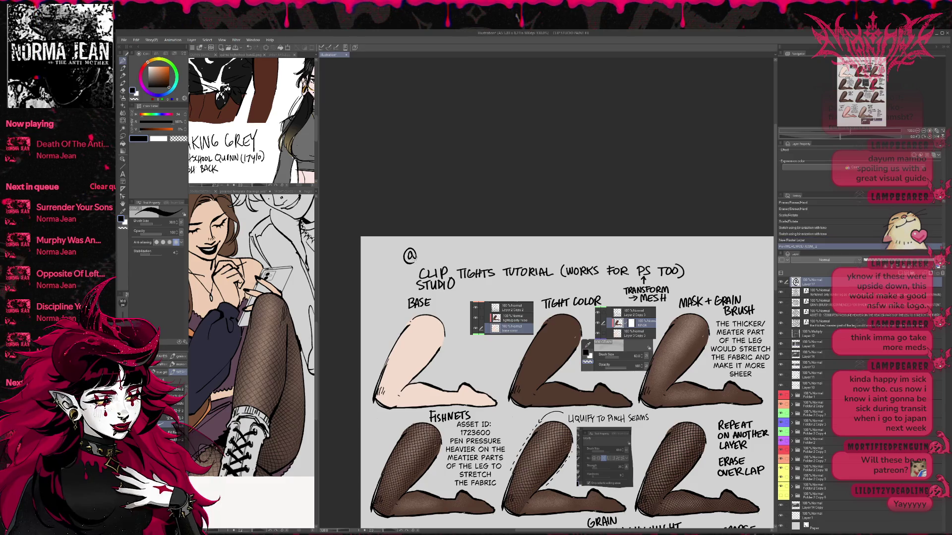
# Step: Handwrite the rest of the author's handle above the title
pyautogui.hotkey('ctrl', '+')
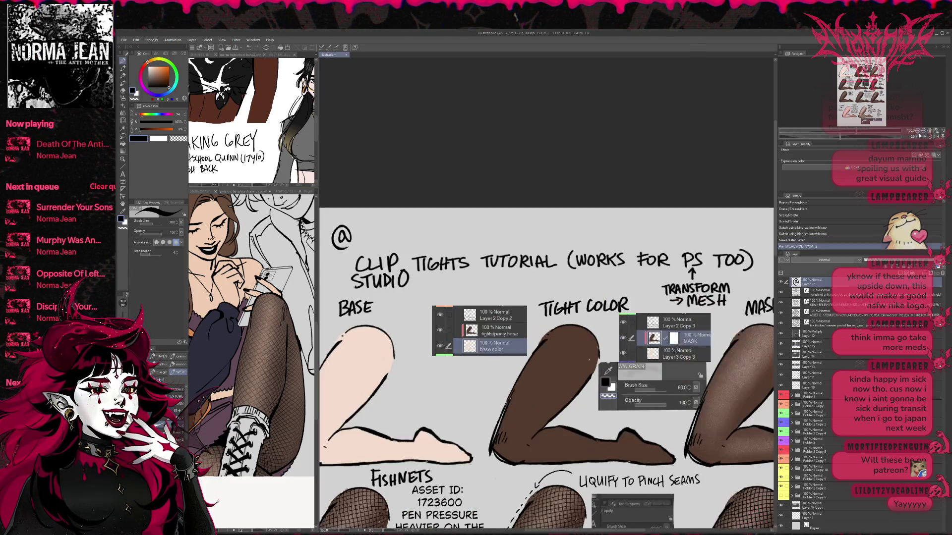
pyautogui.moveTo(458, 282)
pyautogui.mouseDown()
pyautogui.moveTo(461, 264)
pyautogui.moveTo(486, 278)
pyautogui.moveTo(492, 260)
pyautogui.moveTo(494, 279)
pyautogui.moveTo(502, 276)
pyautogui.mouseUp()
pyautogui.moveTo(507, 278)
pyautogui.mouseDown()
pyautogui.moveTo(511, 260)
pyautogui.moveTo(518, 278)
pyautogui.moveTo(542, 258)
pyautogui.mouseUp()
pyautogui.moveTo(542, 259)
pyautogui.mouseDown()
pyautogui.moveTo(548, 276)
pyautogui.moveTo(553, 260)
pyautogui.mouseUp()
pyautogui.moveTo(554, 260)
pyautogui.mouseDown()
pyautogui.moveTo(557, 273)
pyautogui.moveTo(563, 260)
pyautogui.mouseUp()
pyautogui.moveTo(563, 260); pyautogui.dragTo(566, 275)
pyautogui.moveTo(577, 264); pyautogui.dragTo(579, 277)
pyautogui.moveTo(578, 254)
pyautogui.mouseDown()
pyautogui.moveTo(596, 252)
pyautogui.moveTo(587, 276)
pyautogui.moveTo(417, 280)
pyautogui.mouseUp()
# Step: Erase the TRANSFORM → MESH note on Layer 10
pyautogui.moveTo(670, 304); pyautogui.dragTo(623, 301)
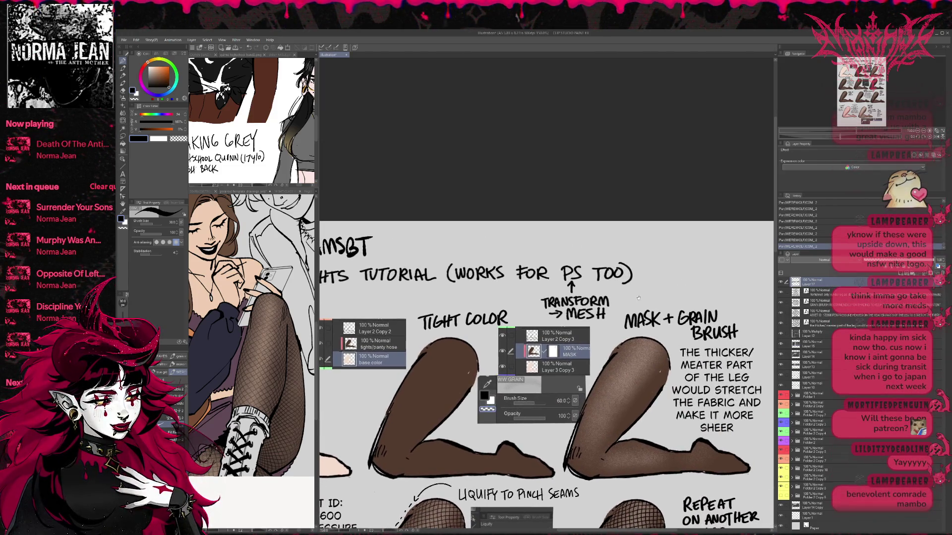
pyautogui.press('e')
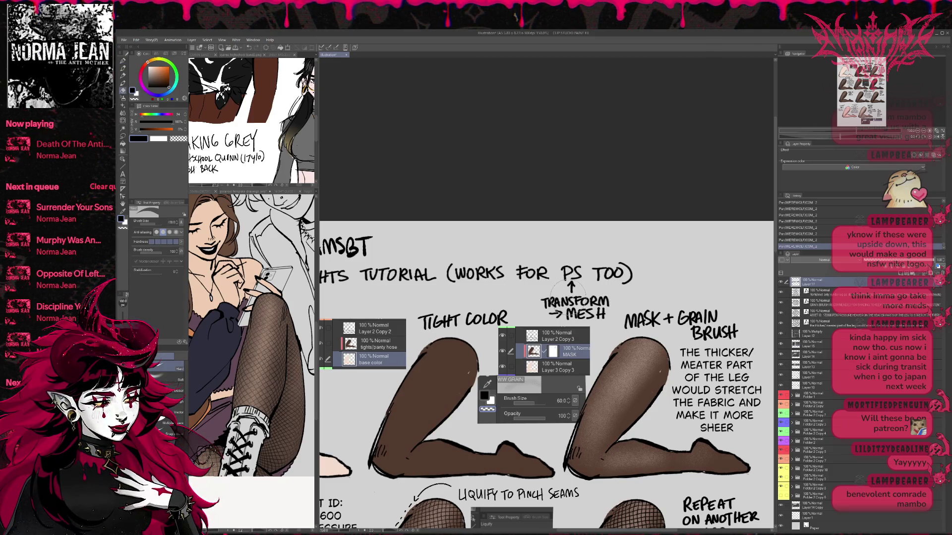
pyautogui.click(814, 375)
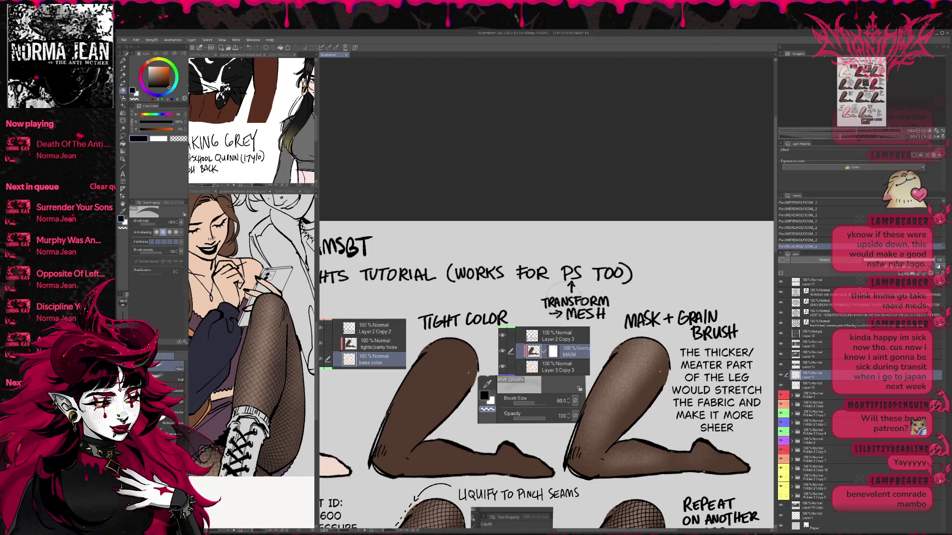
pyautogui.click(817, 384)
pyautogui.moveTo(552, 301)
pyautogui.mouseDown()
pyautogui.moveTo(572, 290)
pyautogui.moveTo(548, 303)
pyautogui.moveTo(589, 307)
pyautogui.moveTo(628, 264)
pyautogui.moveTo(539, 305)
pyautogui.moveTo(551, 298)
pyautogui.moveTo(546, 312)
pyautogui.moveTo(575, 310)
pyautogui.mouseUp()
# Step: Extend the title after PS TOO with ': TRASFORM TOOL' in pen
pyautogui.press('p')
pyautogui.click(535, 301)
pyautogui.click(536, 309)
pyautogui.moveTo(583, 298)
pyautogui.mouseDown()
pyautogui.moveTo(595, 309)
pyautogui.moveTo(626, 297)
pyautogui.moveTo(622, 309)
pyautogui.mouseUp()
pyautogui.moveTo(636, 299); pyautogui.dragTo(633, 298)
pyautogui.moveTo(643, 297); pyautogui.dragTo(643, 298)
# Step: Write 'RIGHT CLICK' on a second title line
pyautogui.moveTo(525, 316); pyautogui.dragTo(525, 327)
pyautogui.moveTo(526, 316); pyautogui.dragTo(549, 327)
pyautogui.moveTo(555, 315); pyautogui.dragTo(555, 321)
pyautogui.moveTo(557, 316); pyautogui.dragTo(565, 315)
pyautogui.moveTo(561, 315)
pyautogui.mouseDown()
pyautogui.moveTo(561, 326)
pyautogui.moveTo(591, 325)
pyautogui.mouseUp()
pyautogui.moveTo(597, 316); pyautogui.dragTo(598, 325)
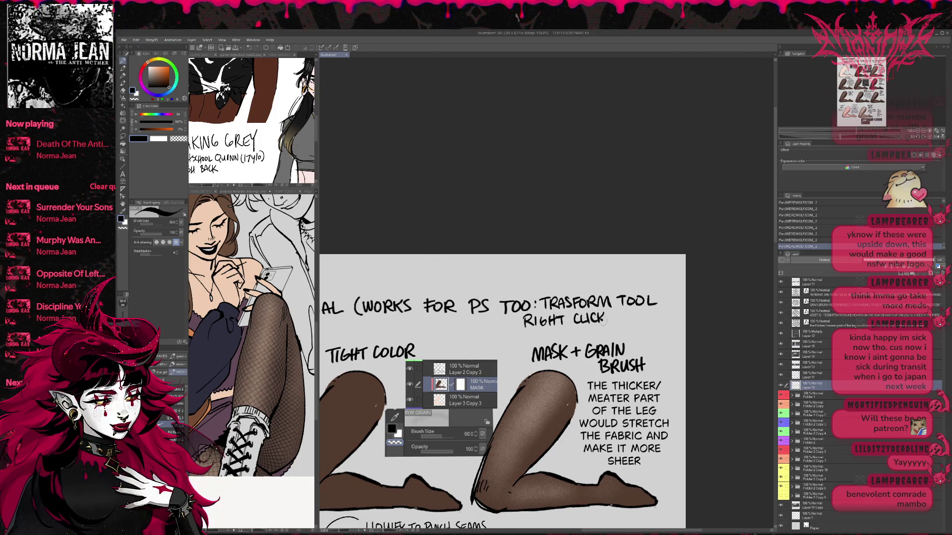
# Step: Add the dashes and finish the title with 'MESH TRASFORM)'
pyautogui.moveTo(657, 299); pyautogui.dragTo(667, 297)
pyautogui.moveTo(601, 318); pyautogui.dragTo(627, 323)
pyautogui.moveTo(633, 317); pyautogui.dragTo(643, 323)
pyautogui.moveTo(649, 311); pyautogui.dragTo(649, 322)
pyautogui.moveTo(643, 318); pyautogui.dragTo(605, 324)
pyautogui.moveTo(601, 325)
pyautogui.mouseDown()
pyautogui.moveTo(601, 335)
pyautogui.moveTo(613, 331)
pyautogui.mouseUp()
pyautogui.moveTo(615, 335); pyautogui.dragTo(621, 331)
pyautogui.moveTo(626, 325)
pyautogui.mouseDown()
pyautogui.moveTo(623, 335)
pyautogui.moveTo(636, 323)
pyautogui.mouseUp()
pyautogui.moveTo(632, 324); pyautogui.dragTo(635, 328)
pyautogui.moveTo(641, 325)
pyautogui.mouseDown()
pyautogui.moveTo(670, 336)
pyautogui.moveTo(697, 303)
pyautogui.mouseUp()
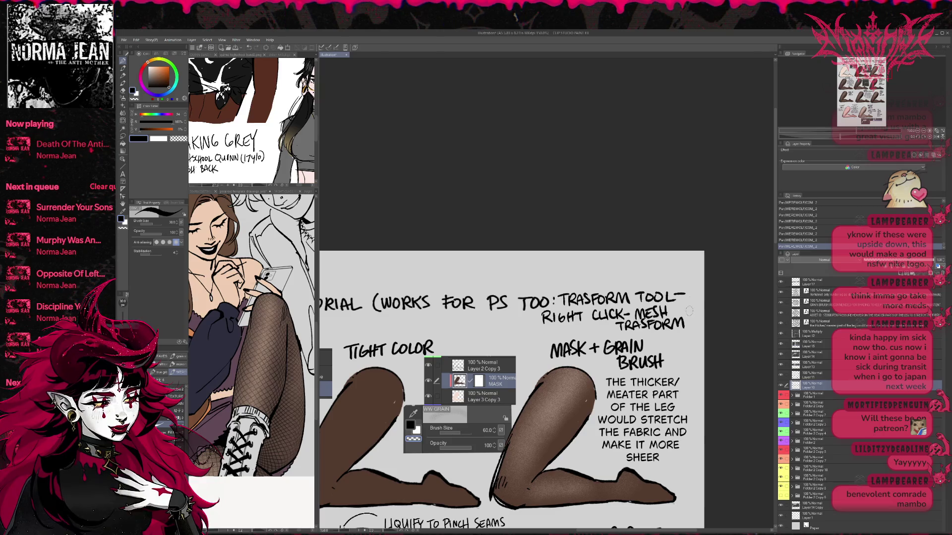
# Step: Zoom out and centre the whole tutorial page in view
pyautogui.moveTo(689, 312); pyautogui.dragTo(725, 303)
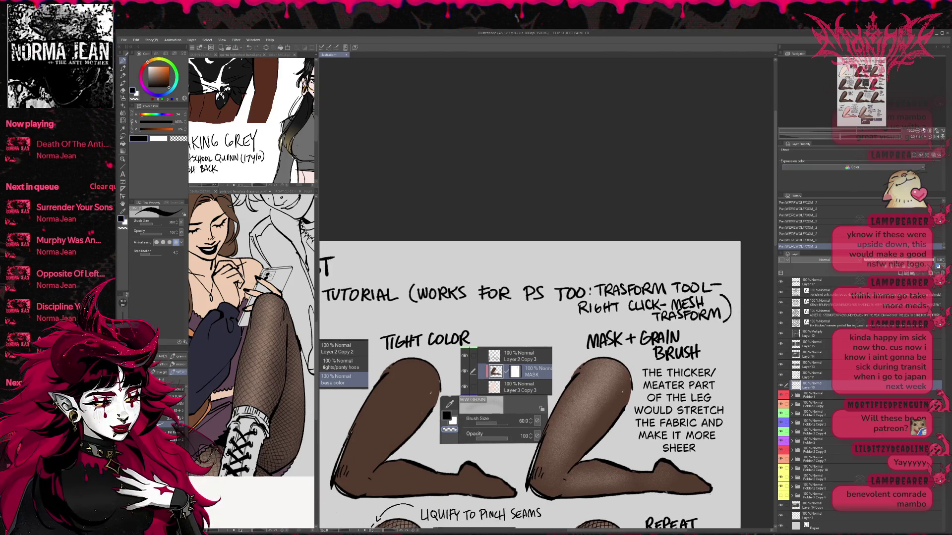
pyautogui.hotkey('ctrl', '-')
pyautogui.hotkey('ctrl', '-')
pyautogui.moveTo(613, 374)
pyautogui.mouseDown()
pyautogui.moveTo(635, 264)
pyautogui.moveTo(645, 276)
pyautogui.mouseUp()
pyautogui.hotkey('ctrl', 'shift', 'n')
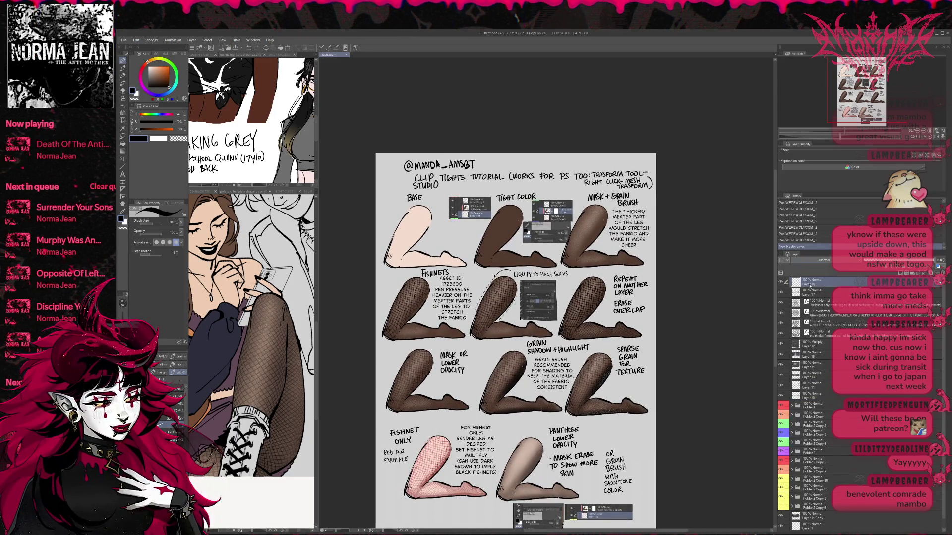
# Step: Set the new layer's blending and pick a bright yellow highlight colour
pyautogui.hotkey('shift', 'alt', 'm')
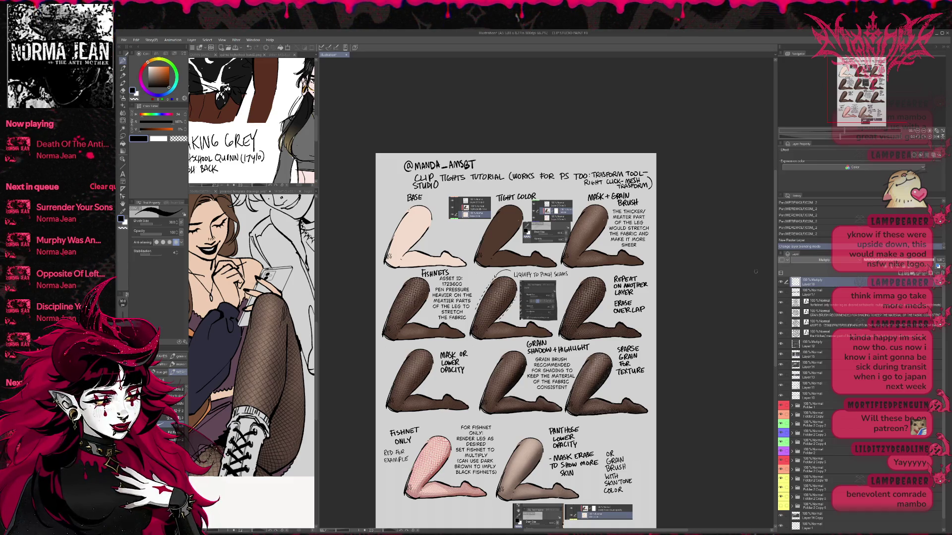
pyautogui.click(150, 116)
pyautogui.click(162, 68)
pyautogui.click(162, 60)
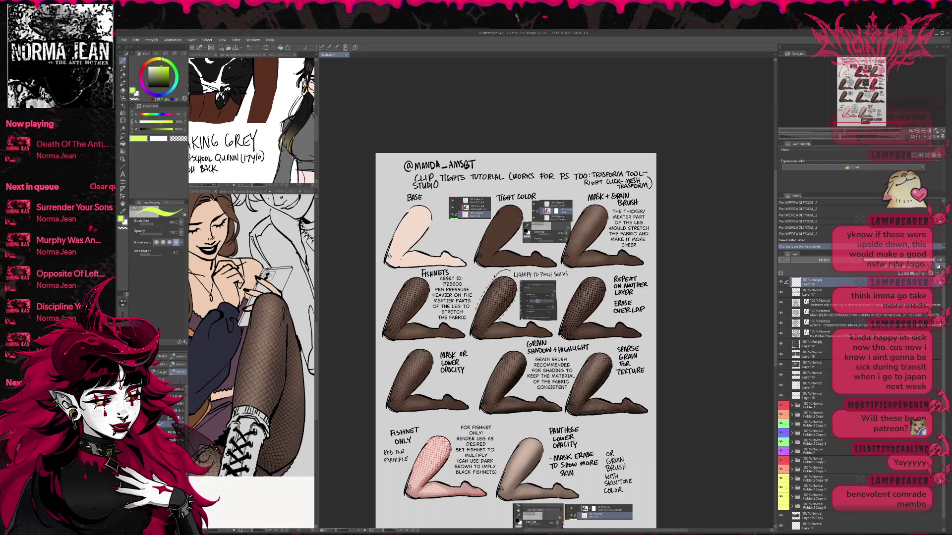
pyautogui.press('p')
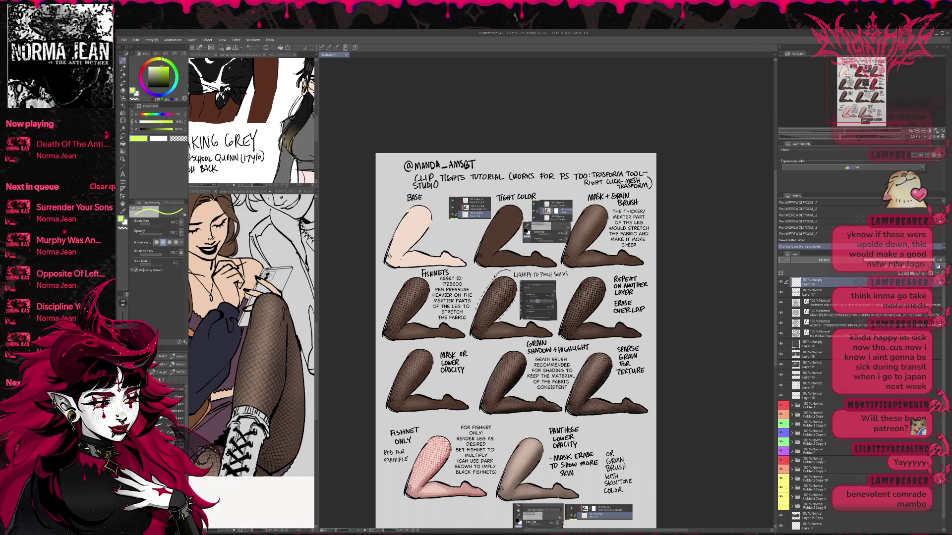
# Step: Highlight the BASE label and switch the highlight layer to Overlay blending
pyautogui.moveTo(401, 198); pyautogui.dragTo(429, 198)
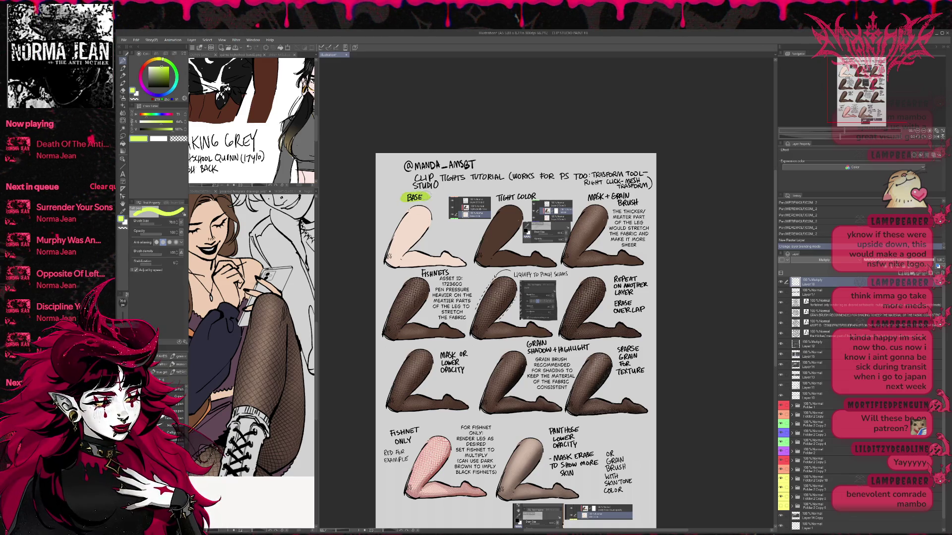
pyautogui.hotkey('ctrl', 'z')
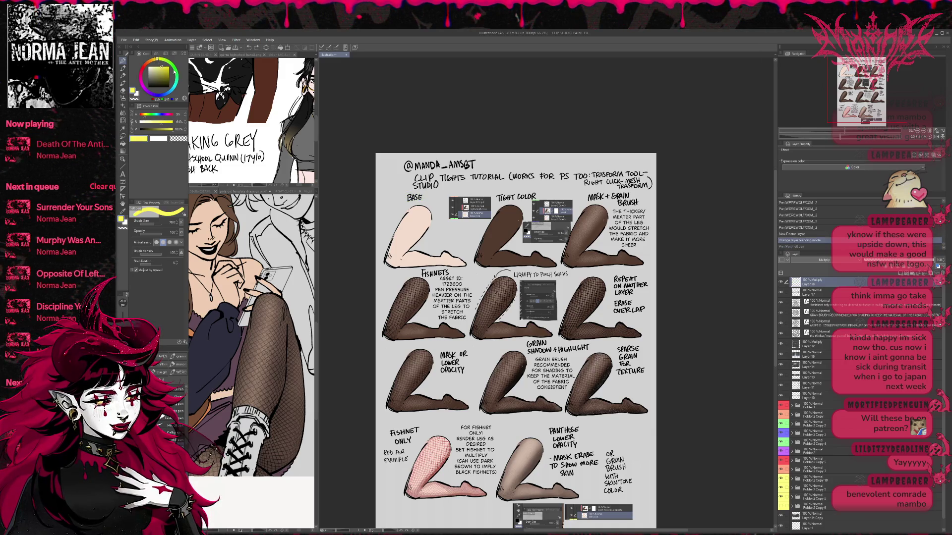
pyautogui.moveTo(401, 198); pyautogui.dragTo(425, 197)
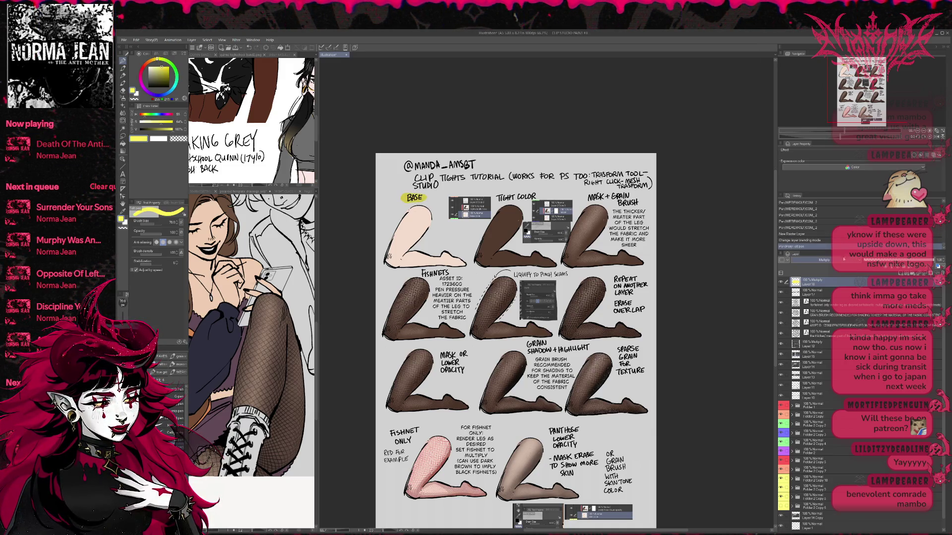
pyautogui.press('Down')
pyautogui.press('Down')
pyautogui.press('Down')
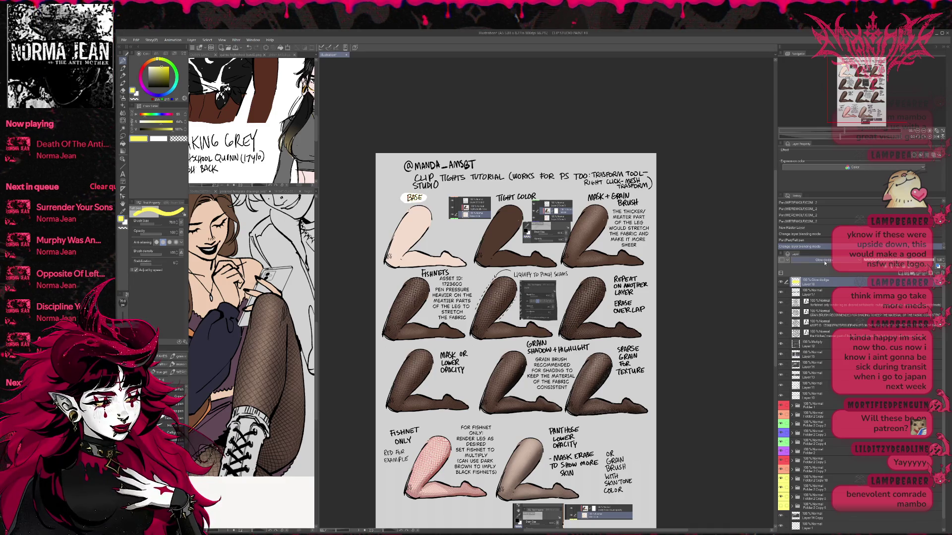
pyautogui.press('Down')
pyautogui.press('Down')
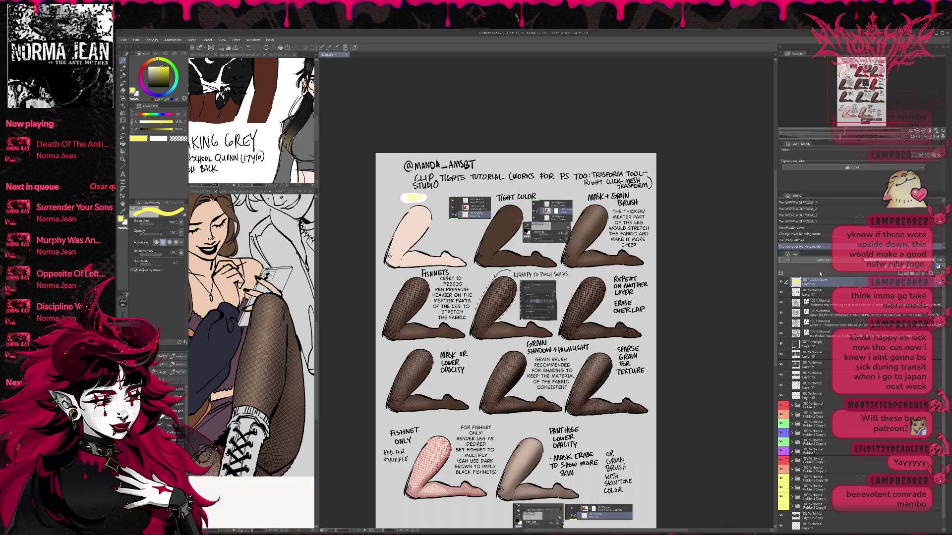
pyautogui.press('Down')
pyautogui.press('Down')
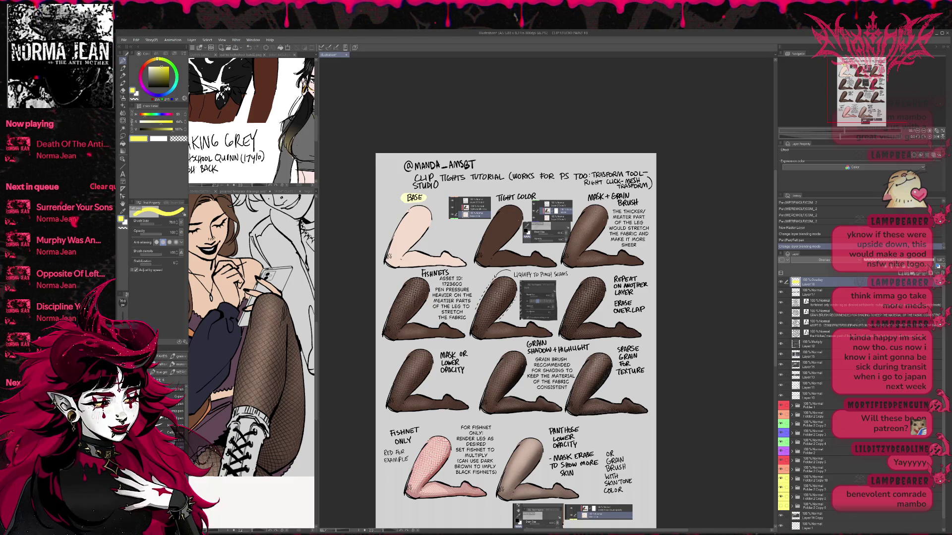
# Step: Highlight the TIGHT COLOR, FISHNETS, LIQUIFY, MASK, GRAIN and PANTHOSE labels
pyautogui.moveTo(495, 198)
pyautogui.mouseDown()
pyautogui.moveTo(535, 196)
pyautogui.moveTo(497, 199)
pyautogui.mouseUp()
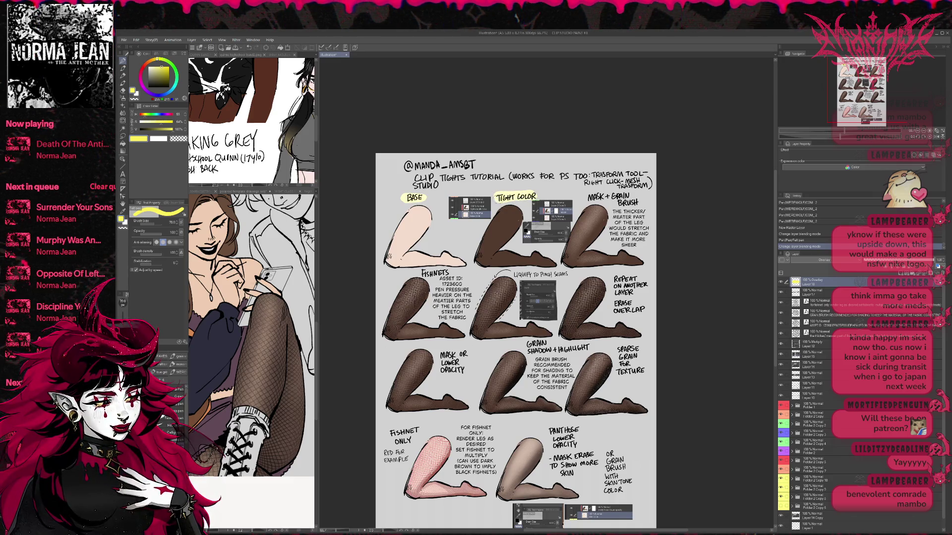
pyautogui.moveTo(587, 197); pyautogui.dragTo(643, 201)
pyautogui.moveTo(415, 275)
pyautogui.mouseDown()
pyautogui.moveTo(451, 273)
pyautogui.moveTo(416, 274)
pyautogui.mouseUp()
pyautogui.moveTo(512, 275)
pyautogui.mouseDown()
pyautogui.moveTo(652, 285)
pyautogui.moveTo(639, 291)
pyautogui.mouseUp()
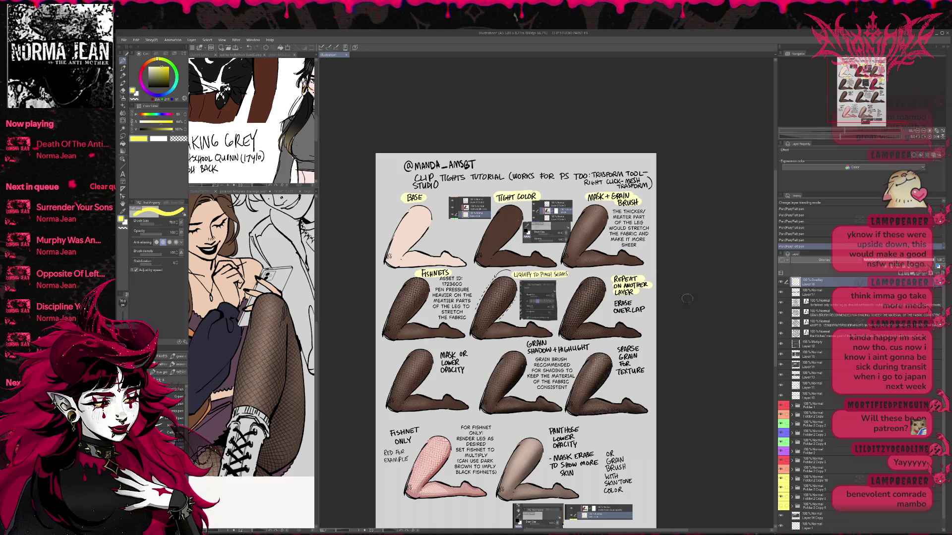
pyautogui.moveTo(440, 354)
pyautogui.mouseDown()
pyautogui.moveTo(644, 349)
pyautogui.moveTo(629, 364)
pyautogui.mouseUp()
pyautogui.moveTo(617, 371); pyautogui.dragTo(644, 371)
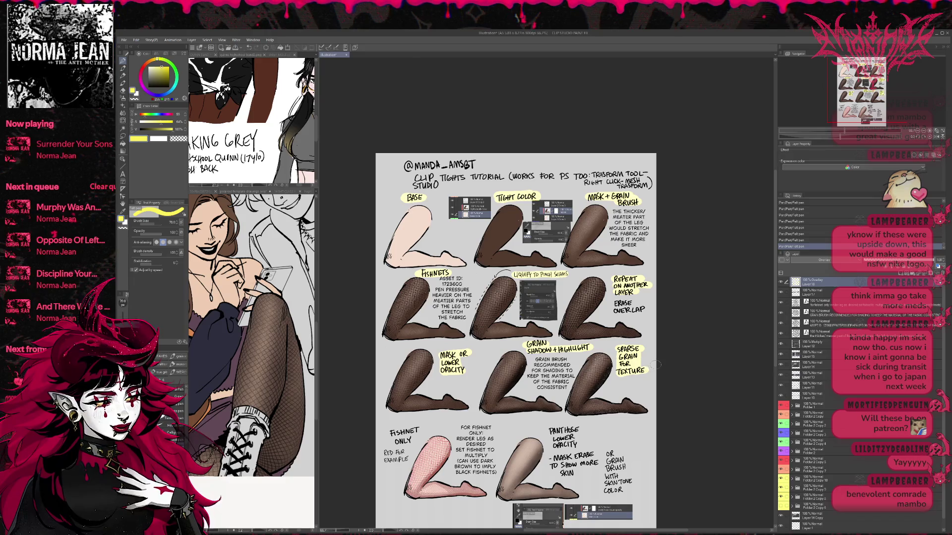
pyautogui.moveTo(397, 431); pyautogui.dragTo(422, 360)
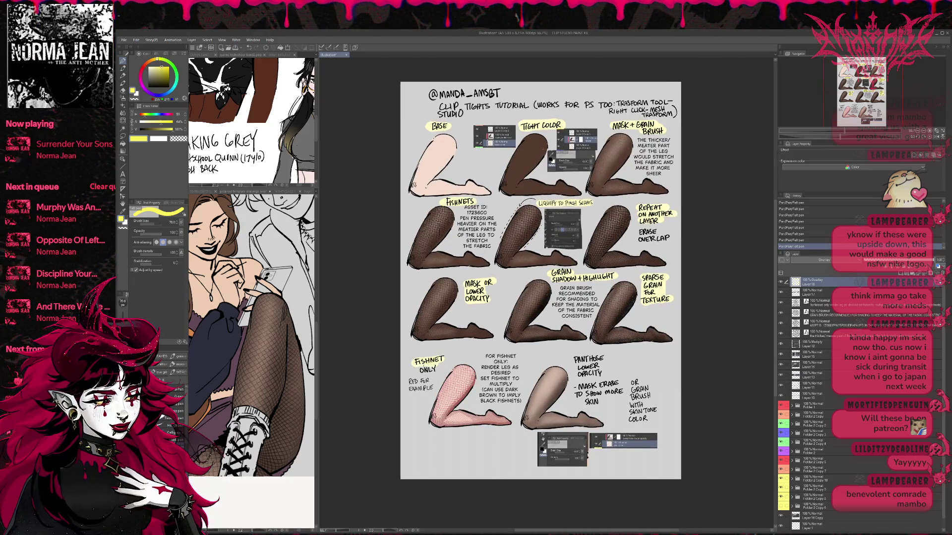
pyautogui.moveTo(571, 358)
pyautogui.mouseDown()
pyautogui.moveTo(603, 358)
pyautogui.moveTo(593, 385)
pyautogui.moveTo(620, 385)
pyautogui.mouseUp()
pyautogui.moveTo(573, 391)
pyautogui.mouseDown()
pyautogui.moveTo(619, 393)
pyautogui.moveTo(606, 403)
pyautogui.mouseUp()
# Step: Check the example leg layers' visibility and delete the unused copied layer
pyautogui.scroll(3, 701, 380)
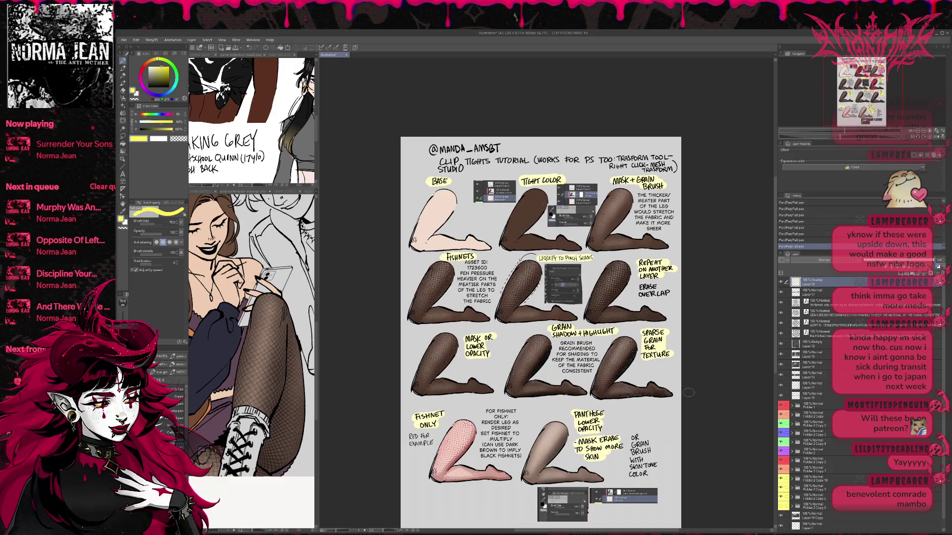
pyautogui.scroll(-1, 694, 395)
pyautogui.scroll(1, 699, 394)
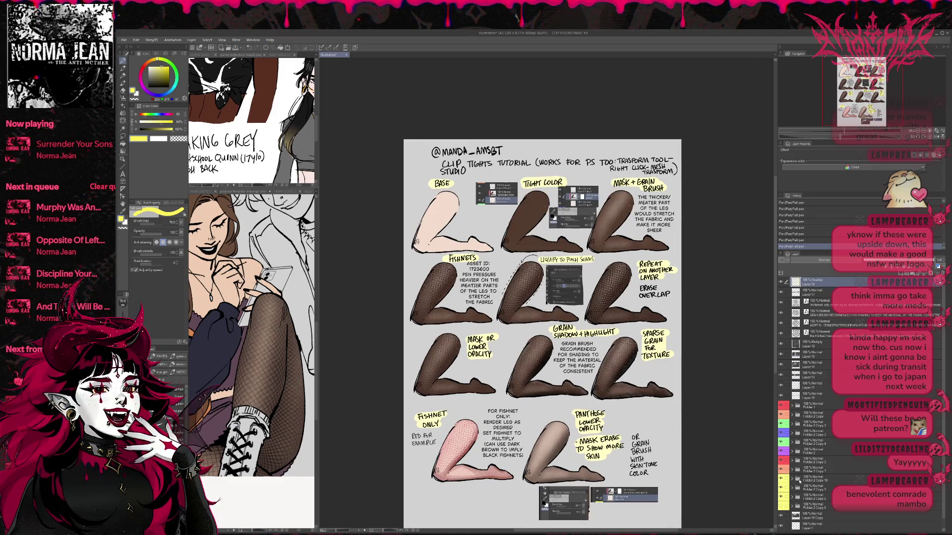
pyautogui.click(782, 487)
pyautogui.click(782, 488)
pyautogui.click(781, 479)
pyautogui.click(782, 478)
pyautogui.click(782, 497)
pyautogui.click(782, 497)
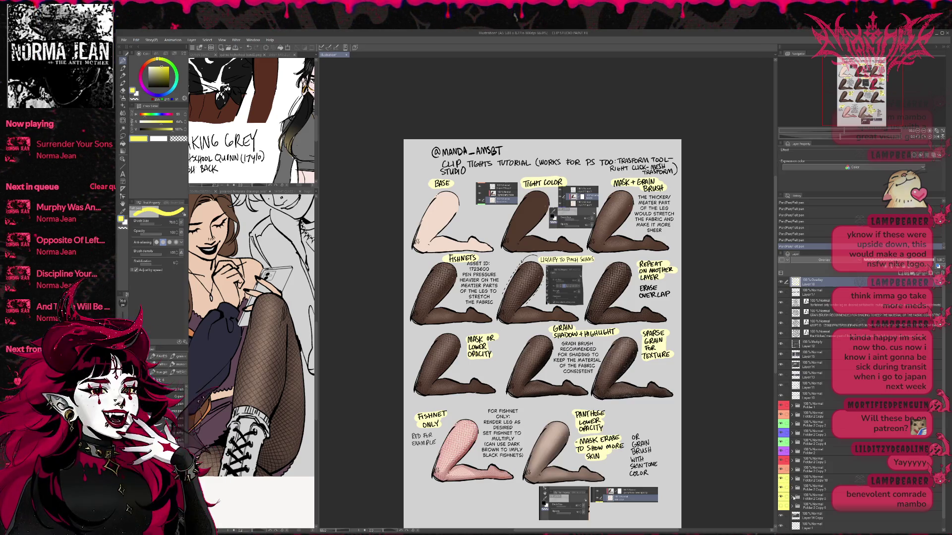
pyautogui.click(792, 497)
pyautogui.scroll(-3, 811, 463)
pyautogui.scroll(-2, 812, 463)
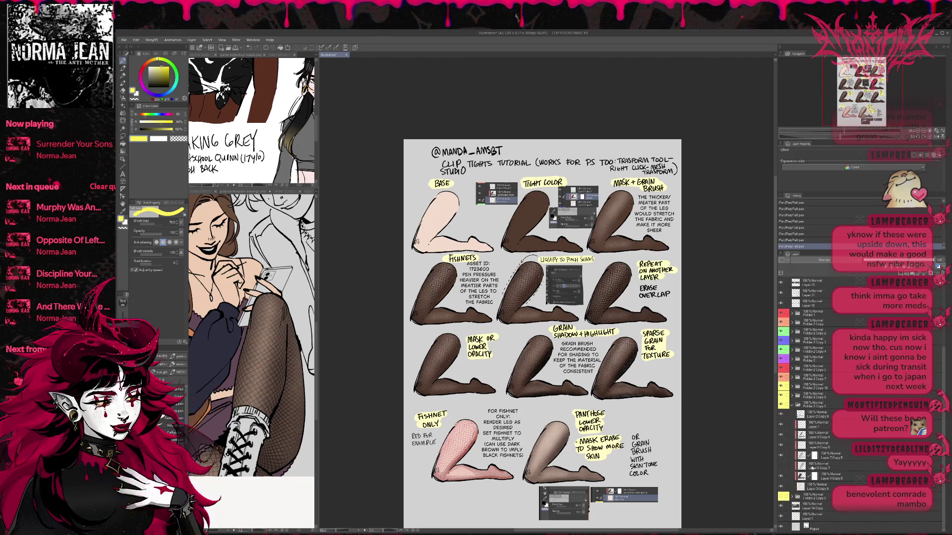
pyautogui.click(840, 467)
pyautogui.press('Delete')
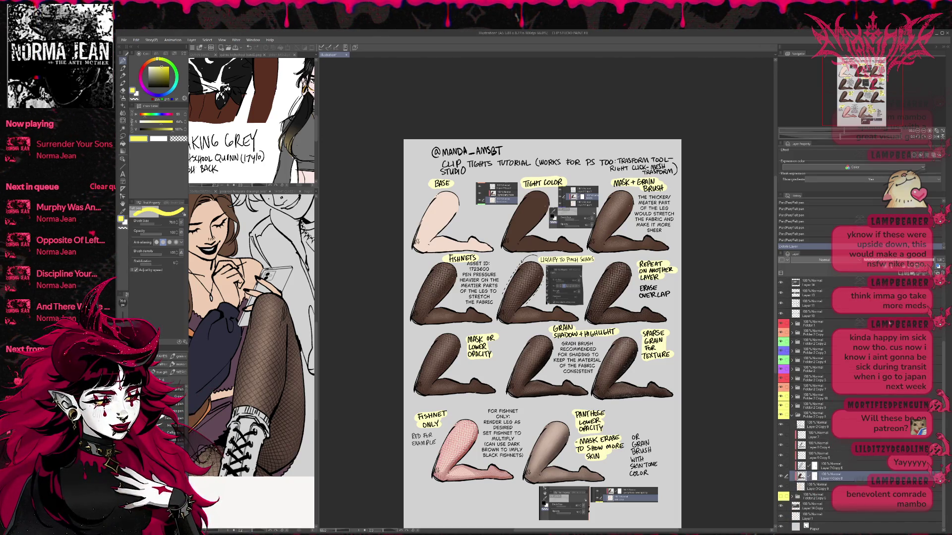
# Step: Rename the top layers INKS and SPARSE GRAIN
pyautogui.click(817, 429)
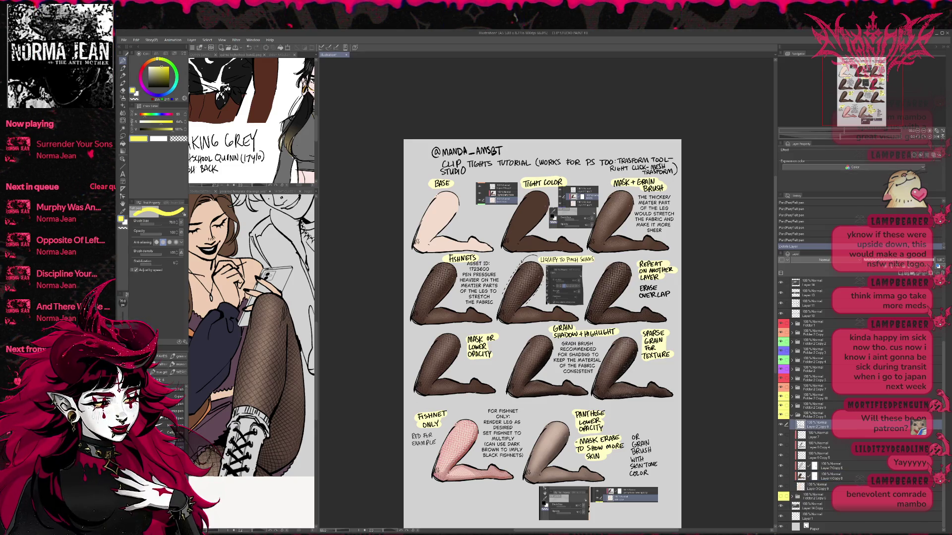
pyautogui.doubleClick(818, 429)
pyautogui.write('INKS')
pyautogui.press('Return')
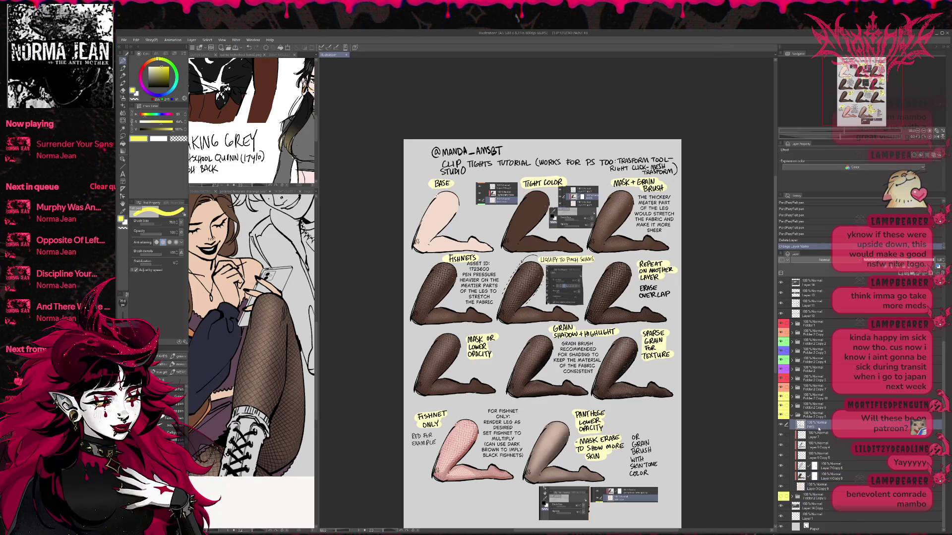
pyautogui.click(817, 435)
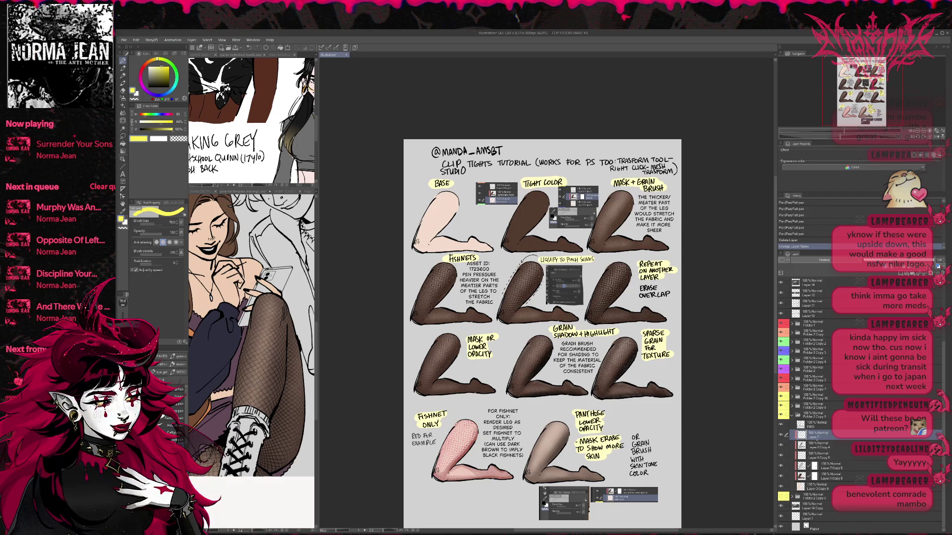
pyautogui.press('Return')
pyautogui.click(781, 445)
pyautogui.click(781, 445)
pyautogui.click(782, 447)
pyautogui.click(782, 446)
# Step: Rename the next layers GRAIN SHADING and GRAIN HIGHLIGHTS
pyautogui.click(815, 449)
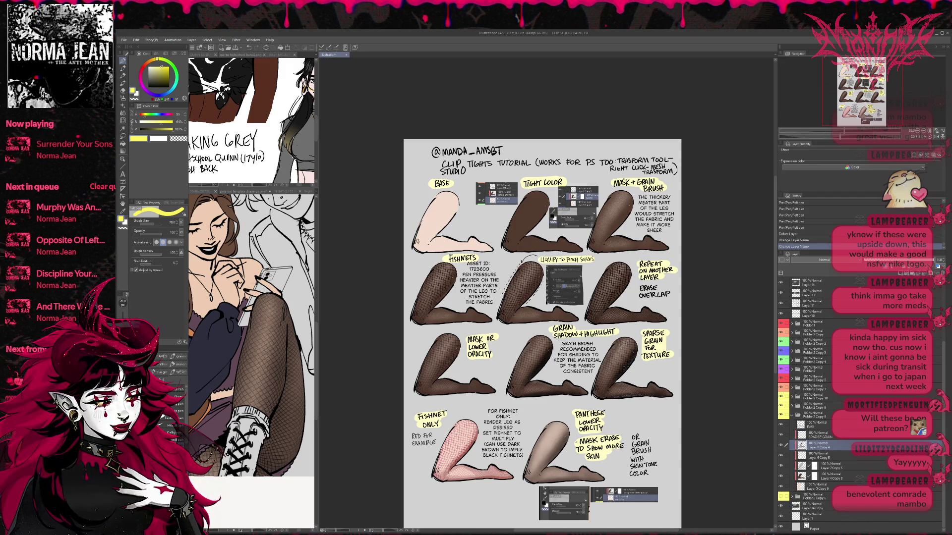
pyautogui.doubleClick(818, 448)
pyautogui.write('GRAIN SHADING')
pyautogui.press('Return')
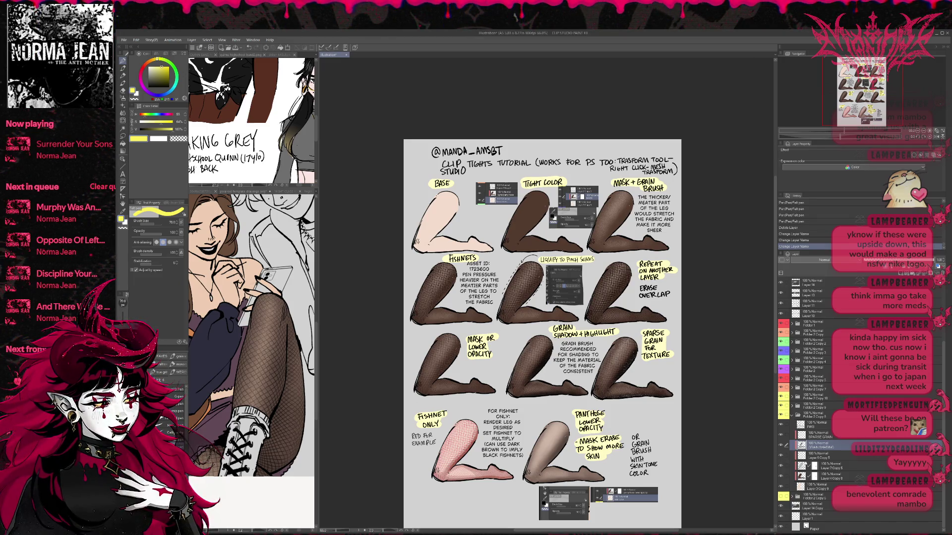
pyautogui.click(824, 456)
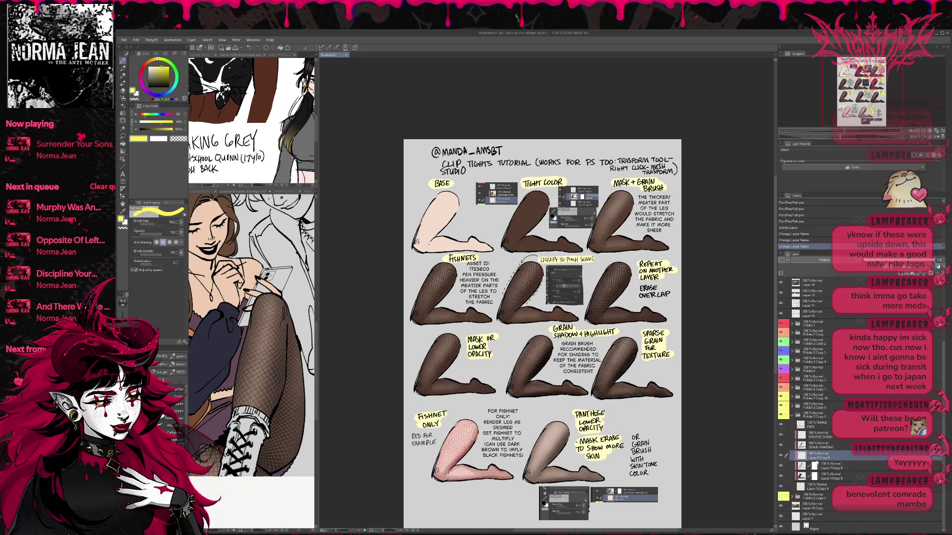
pyautogui.write('GRAIN HIGHLIGHTS')
pyautogui.press('Return')
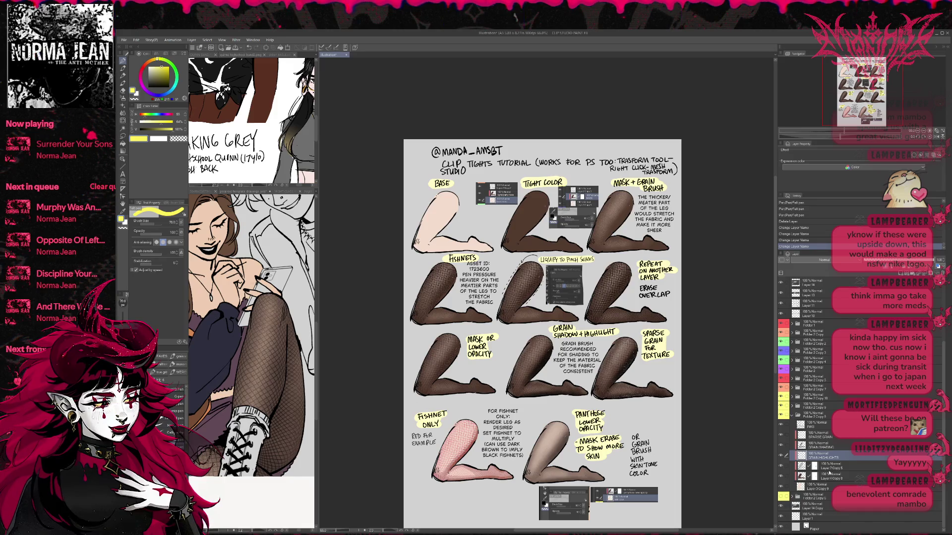
# Step: Rename the following layers FISHNET and TIGHTS/PANTYHOSE
pyautogui.click(784, 467)
pyautogui.doubleClick(831, 468)
pyautogui.write('FISHNET')
pyautogui.press('Return')
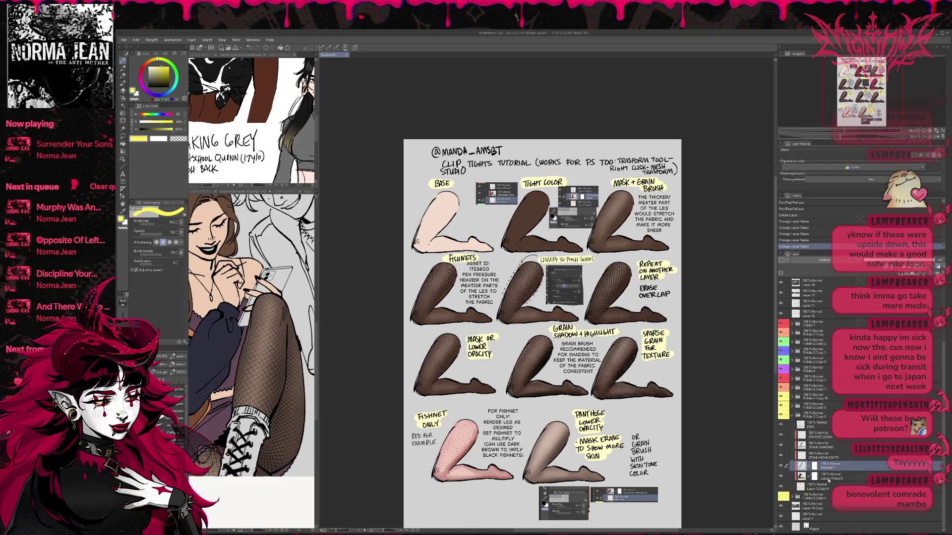
pyautogui.click(828, 479)
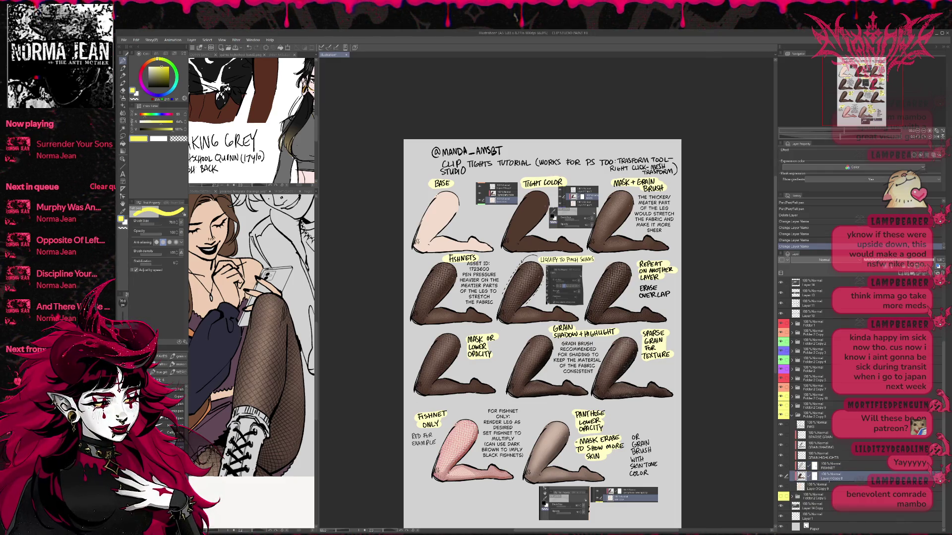
pyautogui.doubleClick(831, 478)
pyautogui.write('TIGHTS/PANTYHOSE')
pyautogui.press('Return')
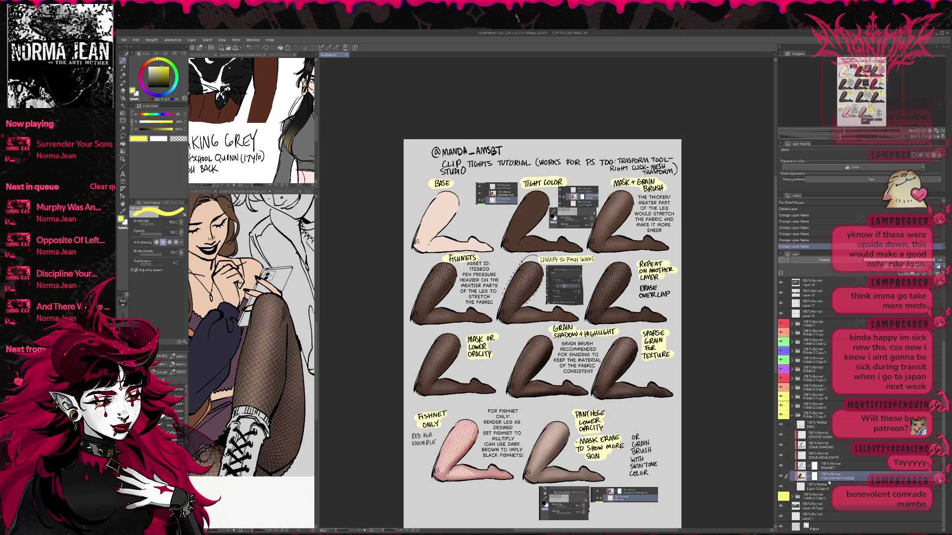
# Step: Rename the last layer SKINTONE and paste the layers screenshot onto the sheet
pyautogui.click(818, 489)
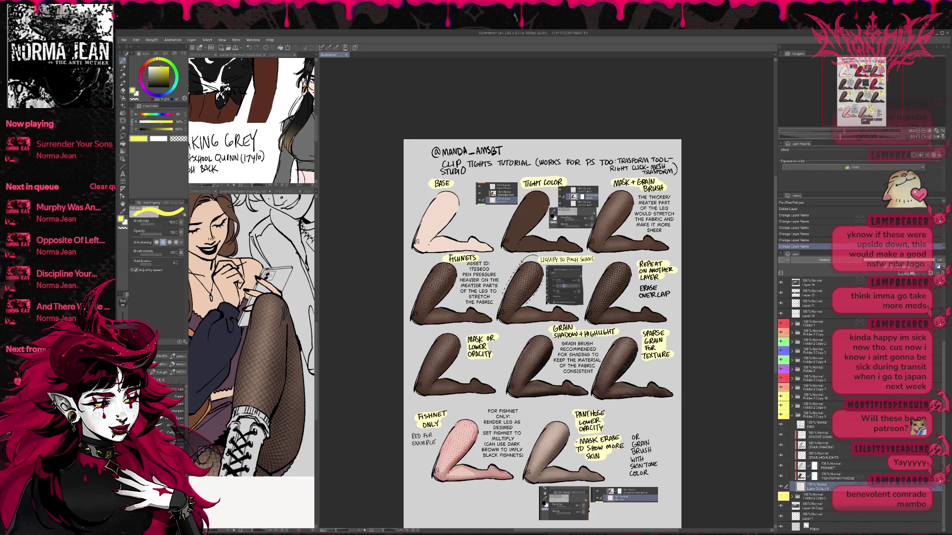
pyautogui.write('SKINTONE')
pyautogui.press('Return')
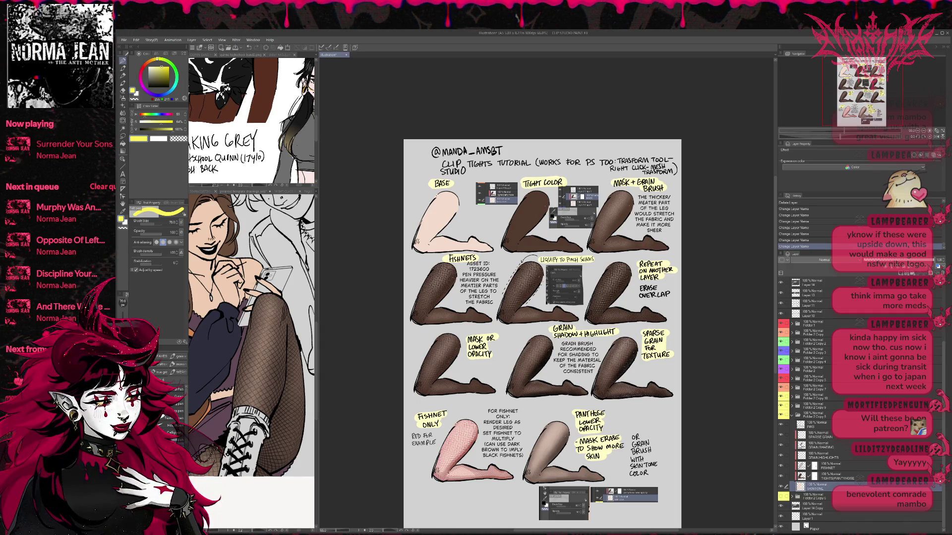
pyautogui.click(818, 417)
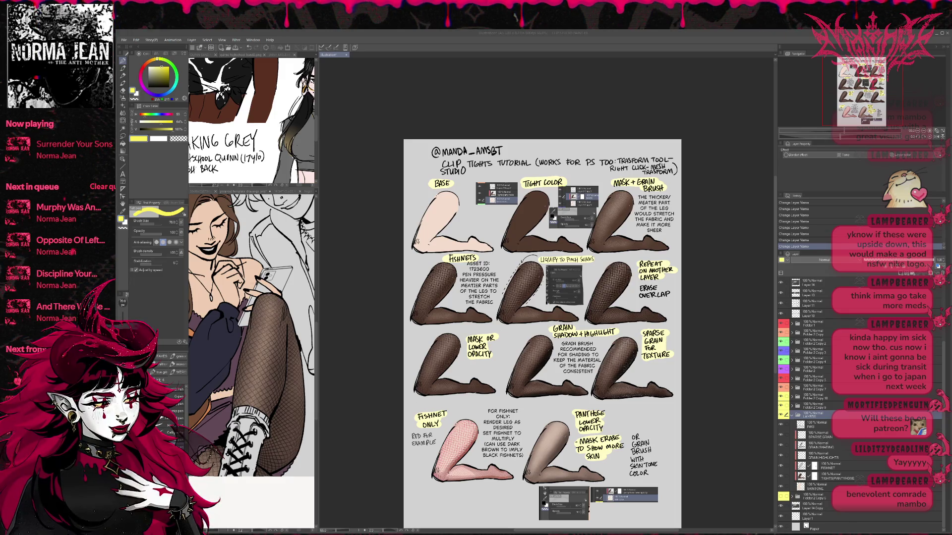
pyautogui.hotkey('ctrl', 'v')
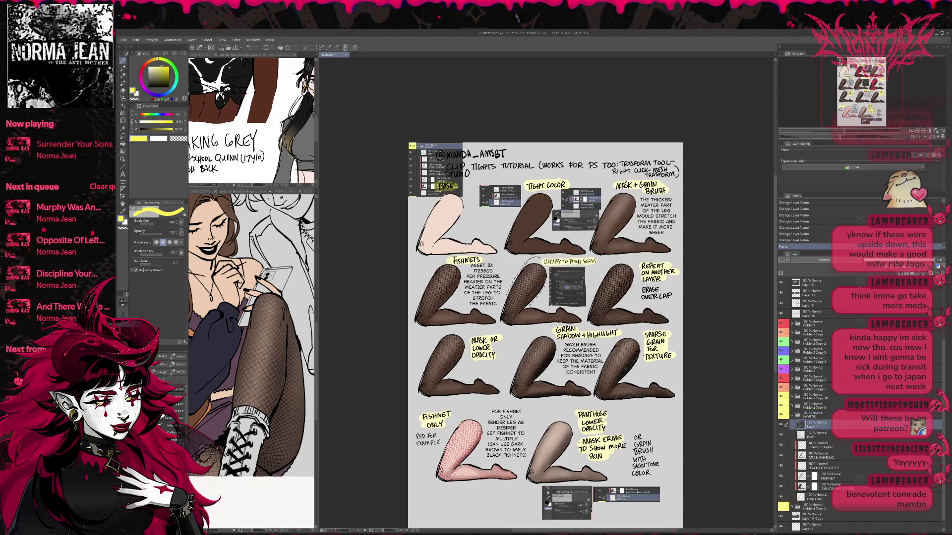
# Step: Move the pasted layers screenshot to the sheet's bottom-right
pyautogui.hotkey('ctrl', 't')
pyautogui.moveTo(423, 187)
pyautogui.mouseDown()
pyautogui.moveTo(640, 446)
pyautogui.moveTo(644, 437)
pyautogui.mouseUp()
pyautogui.press('Return')
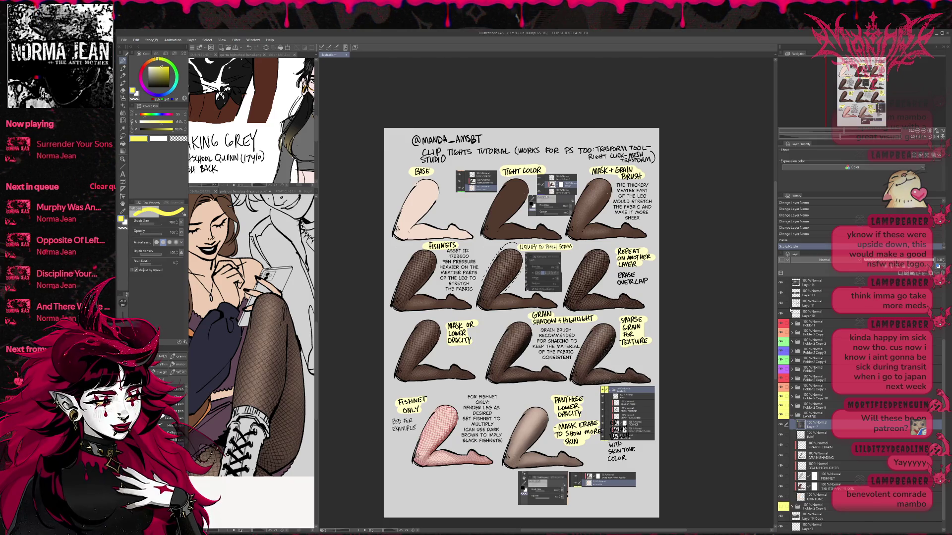
# Step: Lasso the grain brush note and move it down-left
pyautogui.click(813, 304)
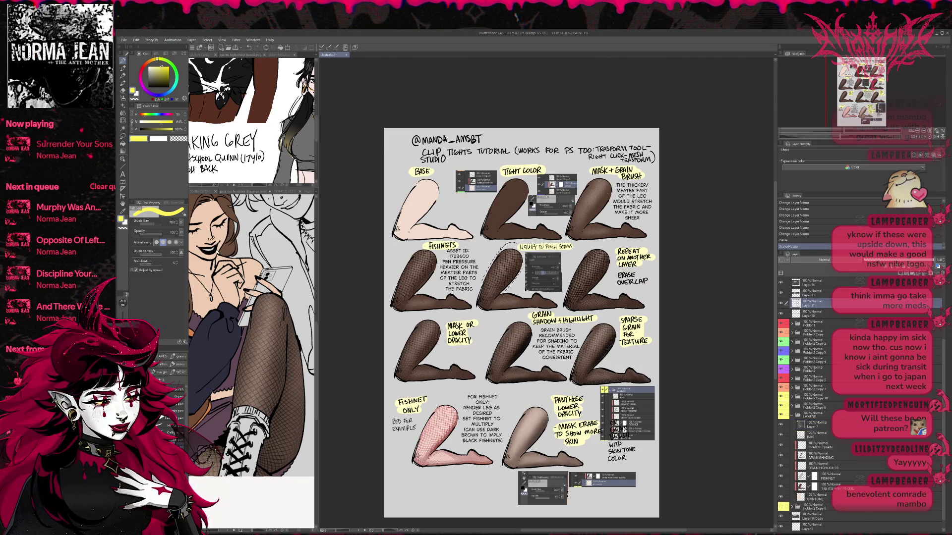
pyautogui.click(124, 143)
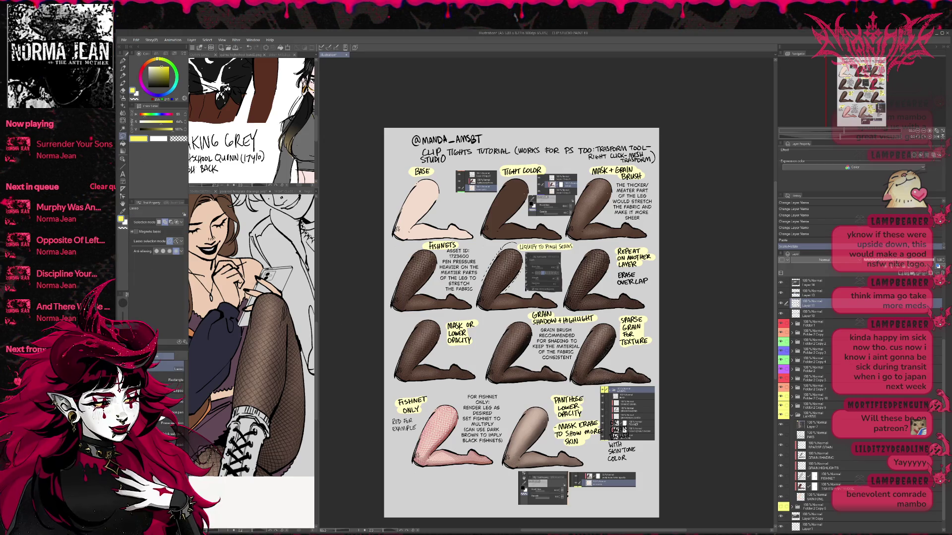
pyautogui.moveTo(645, 409); pyautogui.dragTo(635, 405)
pyautogui.hotkey('ctrl', 't')
pyautogui.moveTo(622, 442)
pyautogui.mouseDown()
pyautogui.moveTo(528, 496)
pyautogui.moveTo(503, 490)
pyautogui.mouseUp()
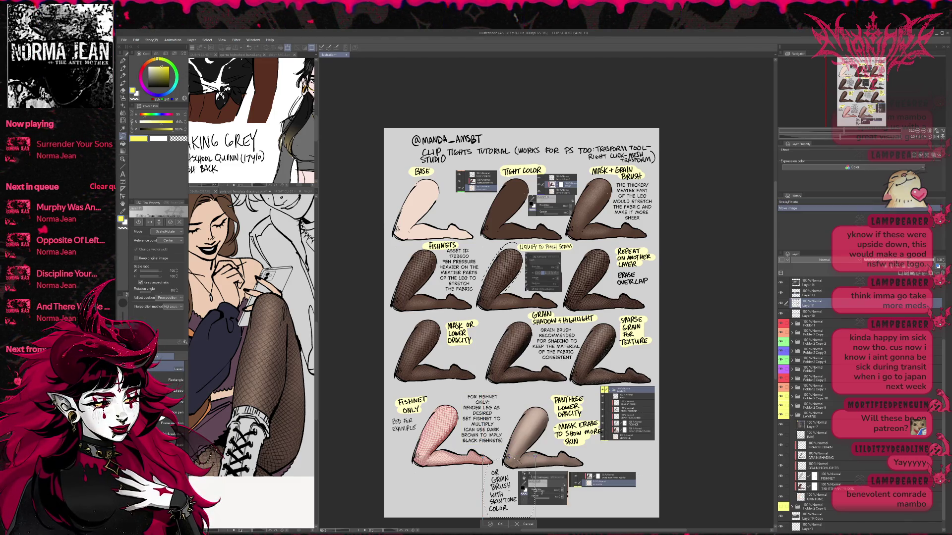
pyautogui.press('Return')
pyautogui.hotkey('ctrl', 'd')
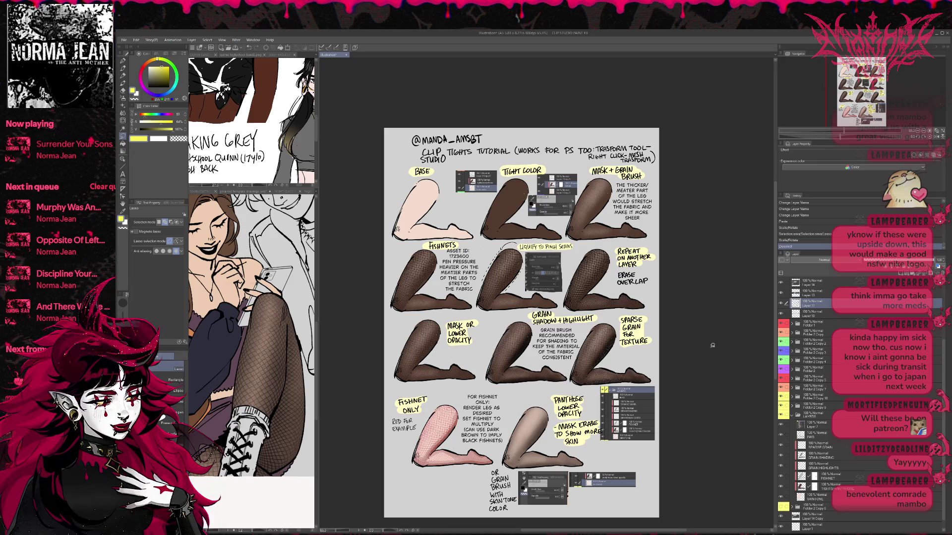
# Step: Reposition the grain brush note up-right beside the screenshot insets
pyautogui.scroll(2, 808, 301)
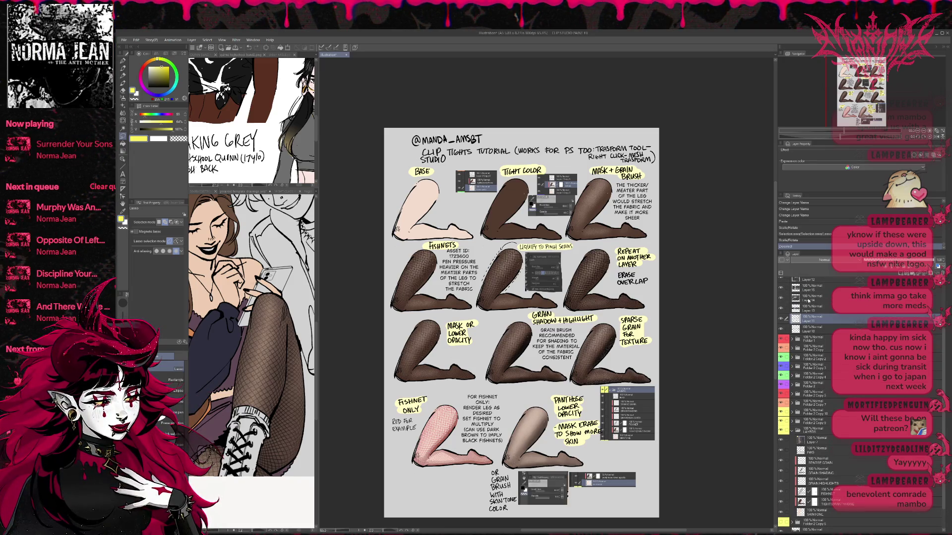
pyautogui.keyDown('shift'); pyautogui.click(809, 301); pyautogui.keyUp('shift')
pyautogui.hotkey('ctrl', 't')
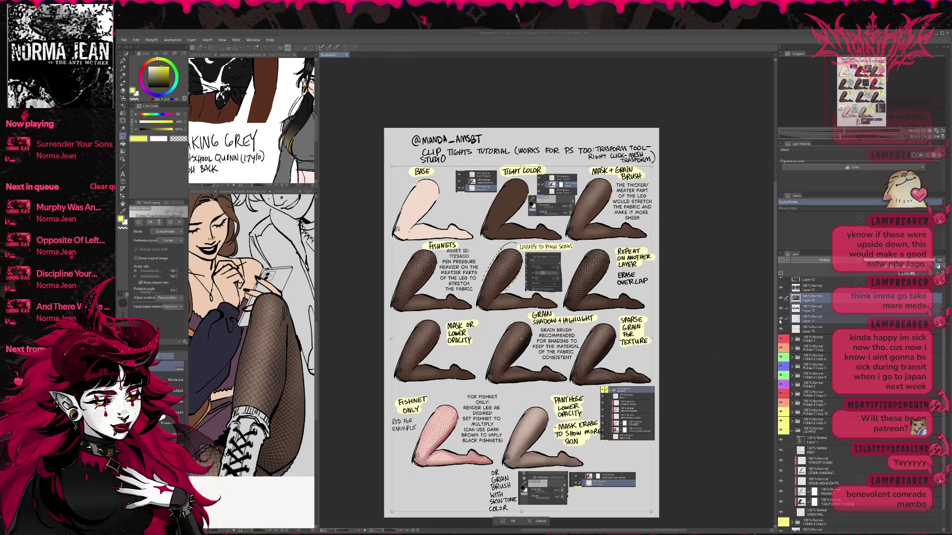
pyautogui.press('Return')
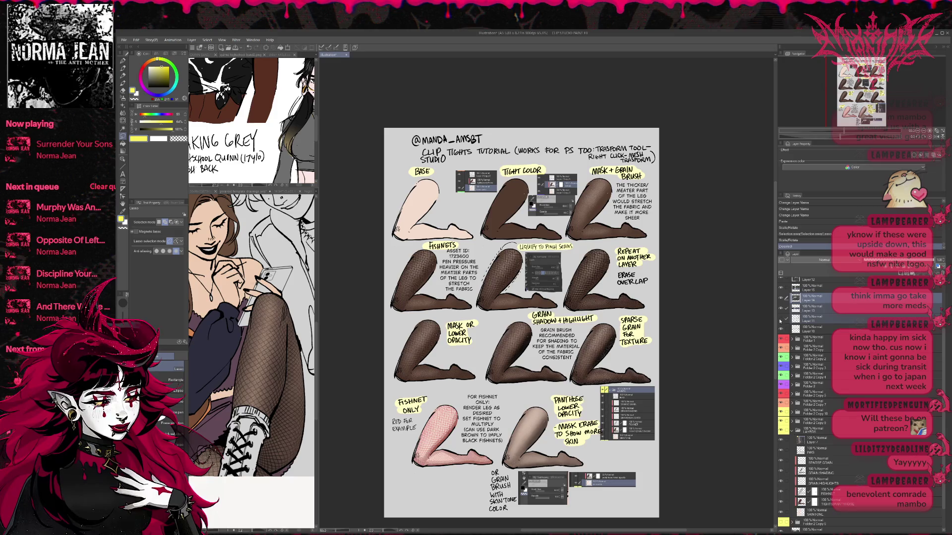
pyautogui.click(796, 318)
pyautogui.moveTo(484, 467)
pyautogui.mouseDown()
pyautogui.moveTo(476, 466)
pyautogui.moveTo(606, 448)
pyautogui.moveTo(611, 472)
pyautogui.mouseUp()
pyautogui.hotkey('ctrl', 't')
pyautogui.press('Return')
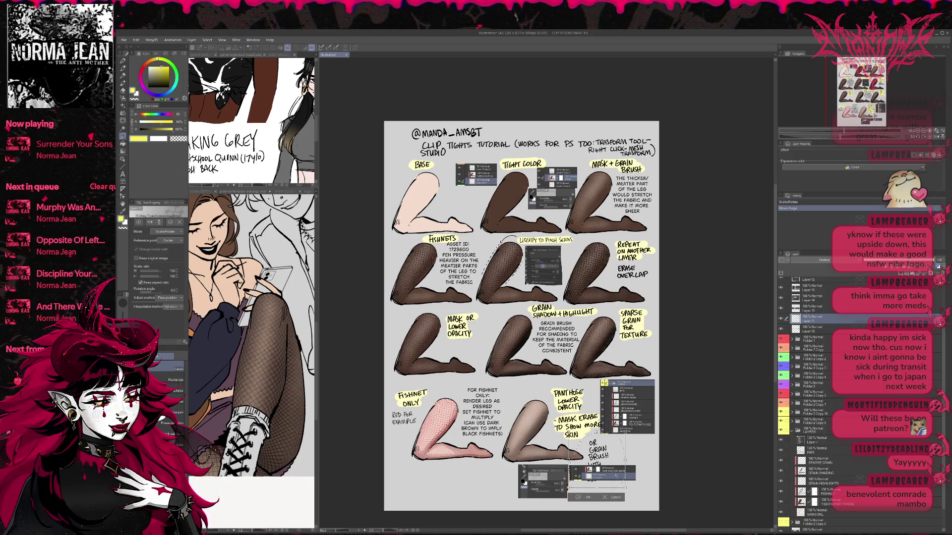
pyautogui.hotkey('ctrl', 'd')
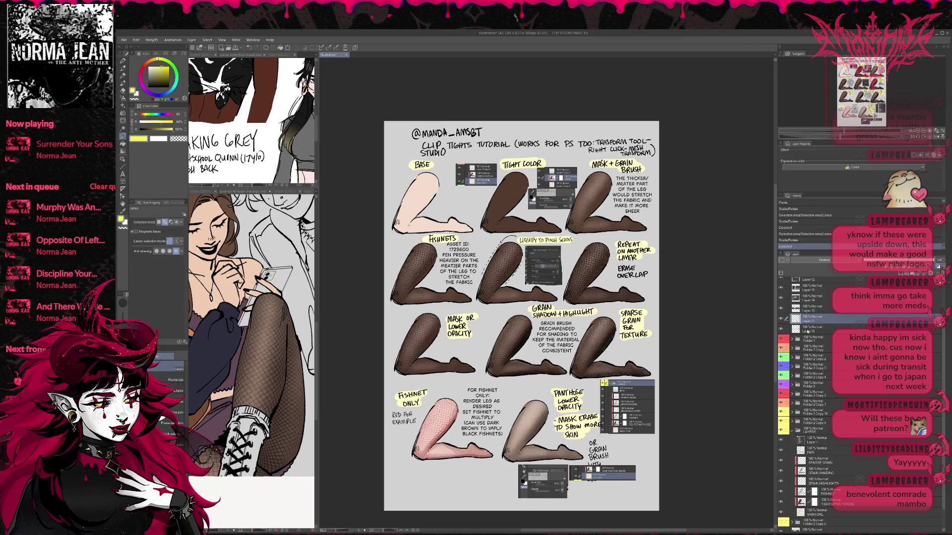
# Step: Shift the screenshot insets left and down to reveal the skin-tone note
pyautogui.click(803, 298)
pyautogui.hotkey('ctrl', 't')
pyautogui.moveTo(535, 489)
pyautogui.mouseDown()
pyautogui.moveTo(517, 491)
pyautogui.moveTo(625, 474)
pyautogui.moveTo(528, 496)
pyautogui.mouseUp()
pyautogui.press('Return')
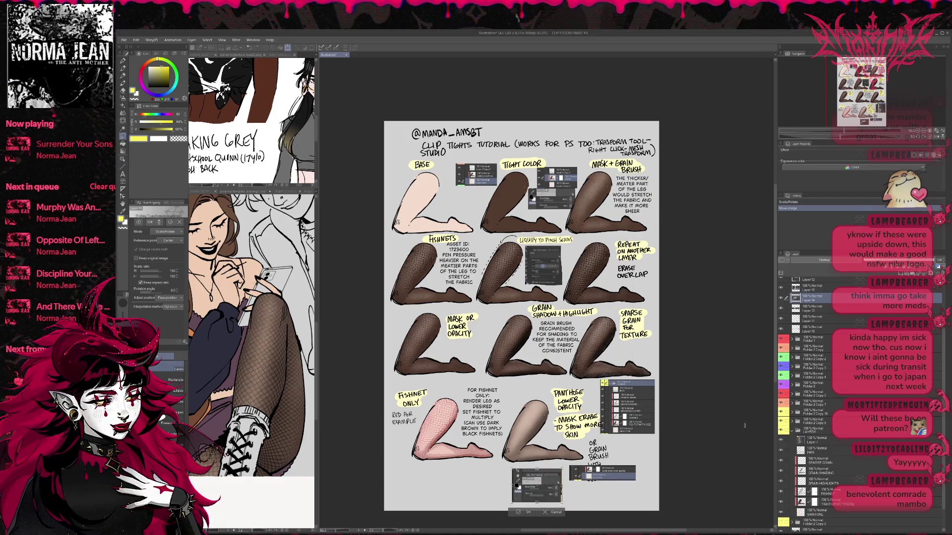
pyautogui.hotkey('alt', '[')
pyautogui.hotkey('ctrl', 't')
pyautogui.moveTo(618, 478); pyautogui.dragTo(614, 497)
pyautogui.press('Return')
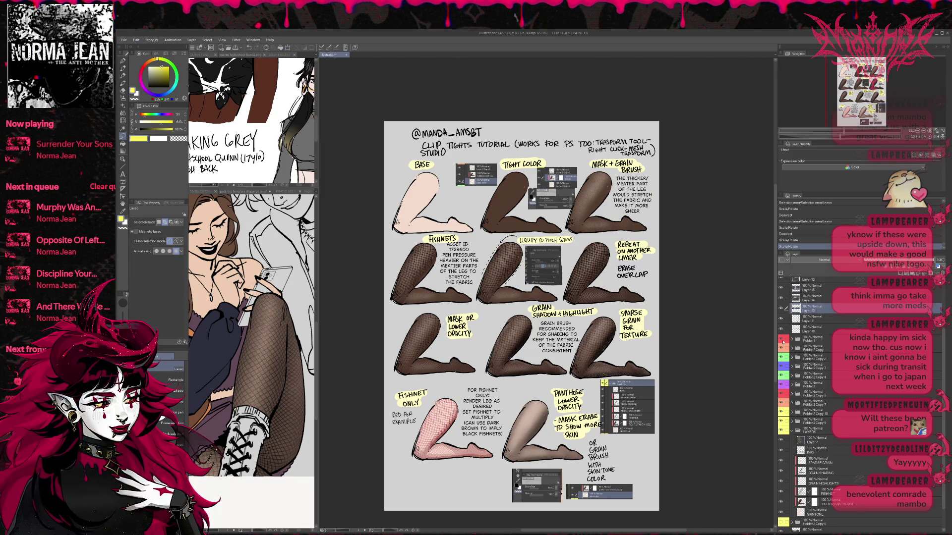
pyautogui.hotkey('alt', '[')
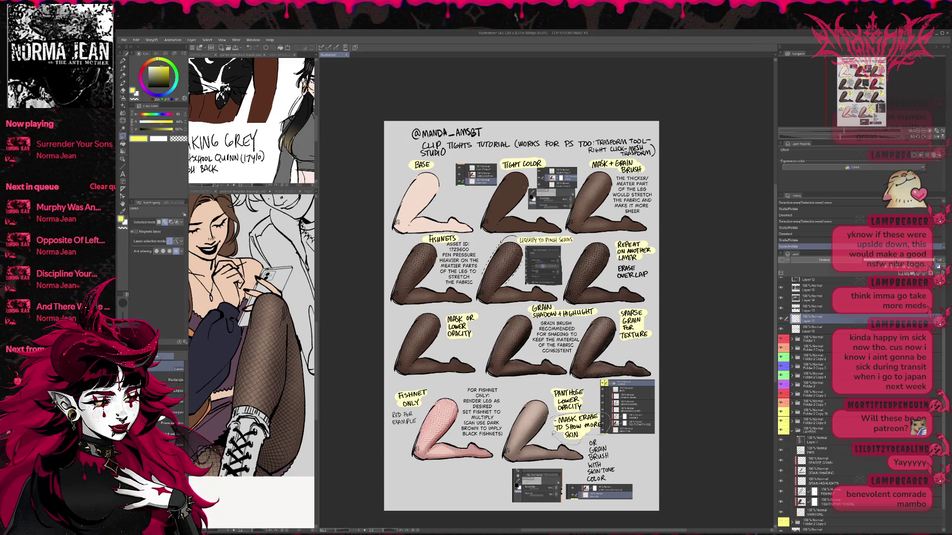
pyautogui.hotkey('ctrl', 't')
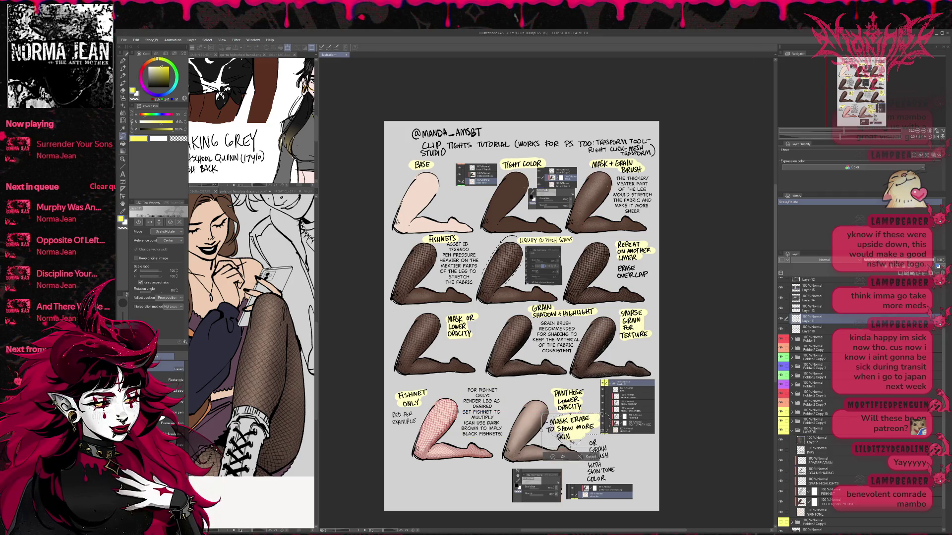